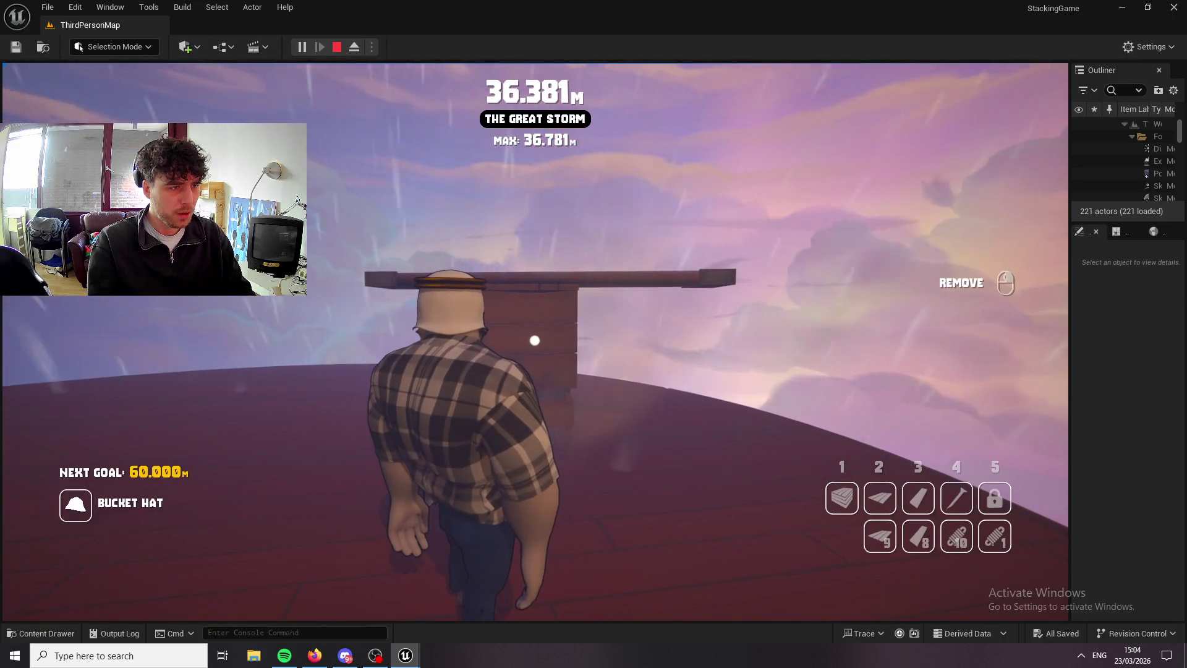
Pick up the chimney plank from the roof and fly above 50 m into Glacier Reach.
right_click(534, 340)
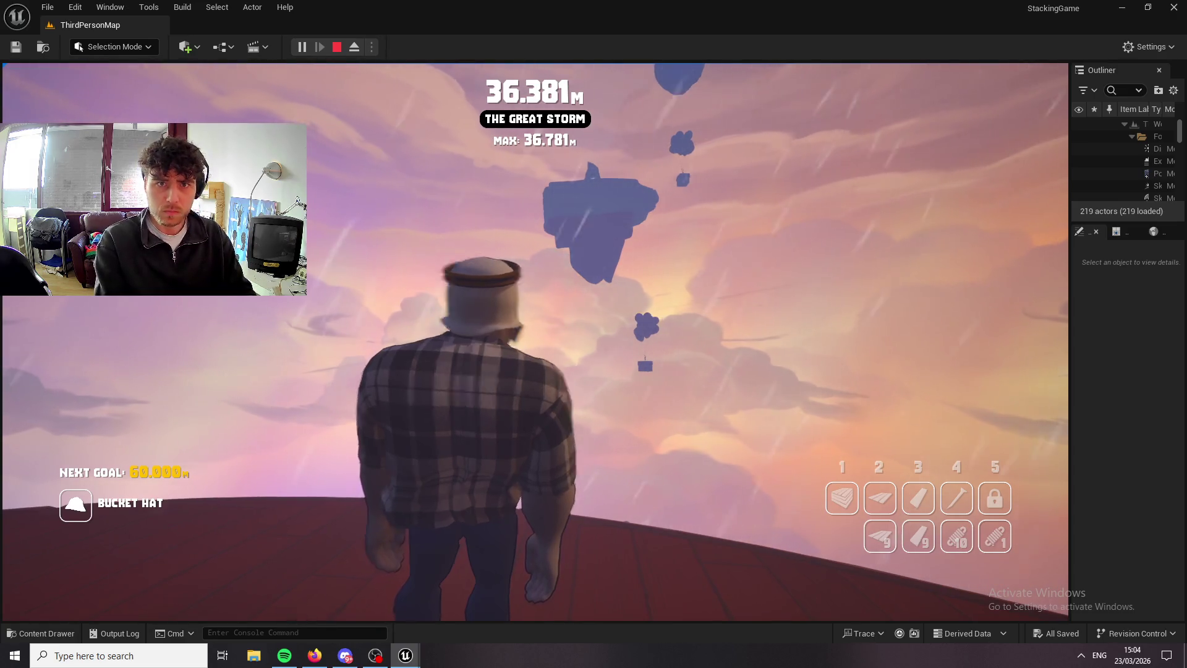
key(space)
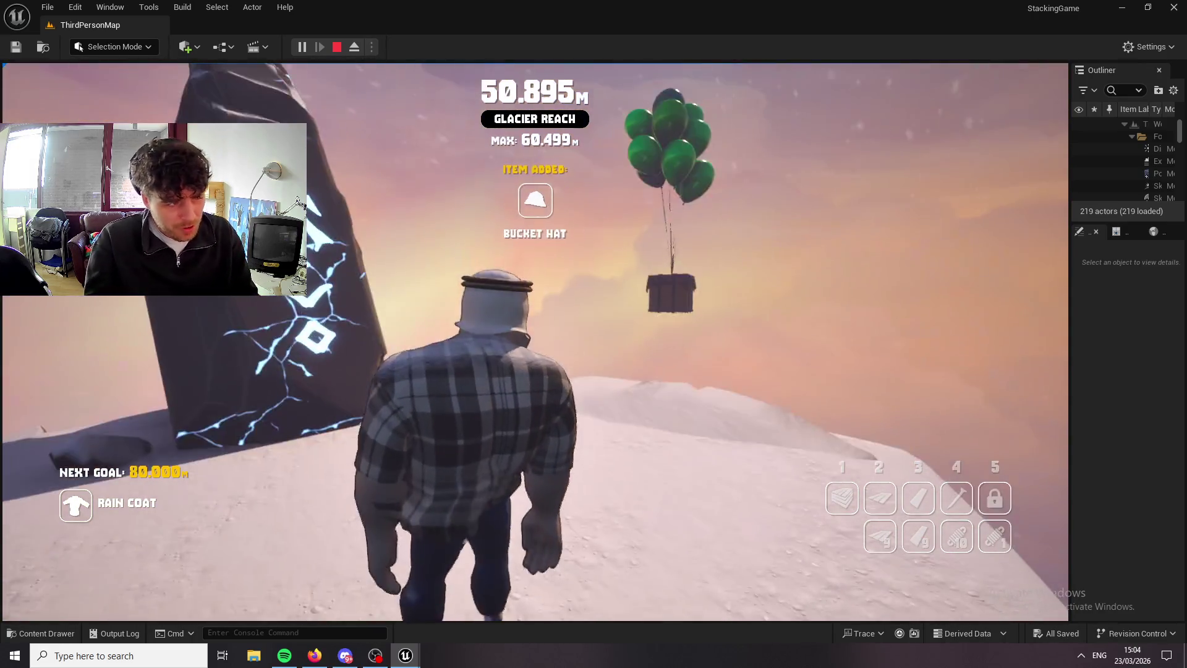
Walk the character up the snowy ridge to the rune obelisk.
key(w)
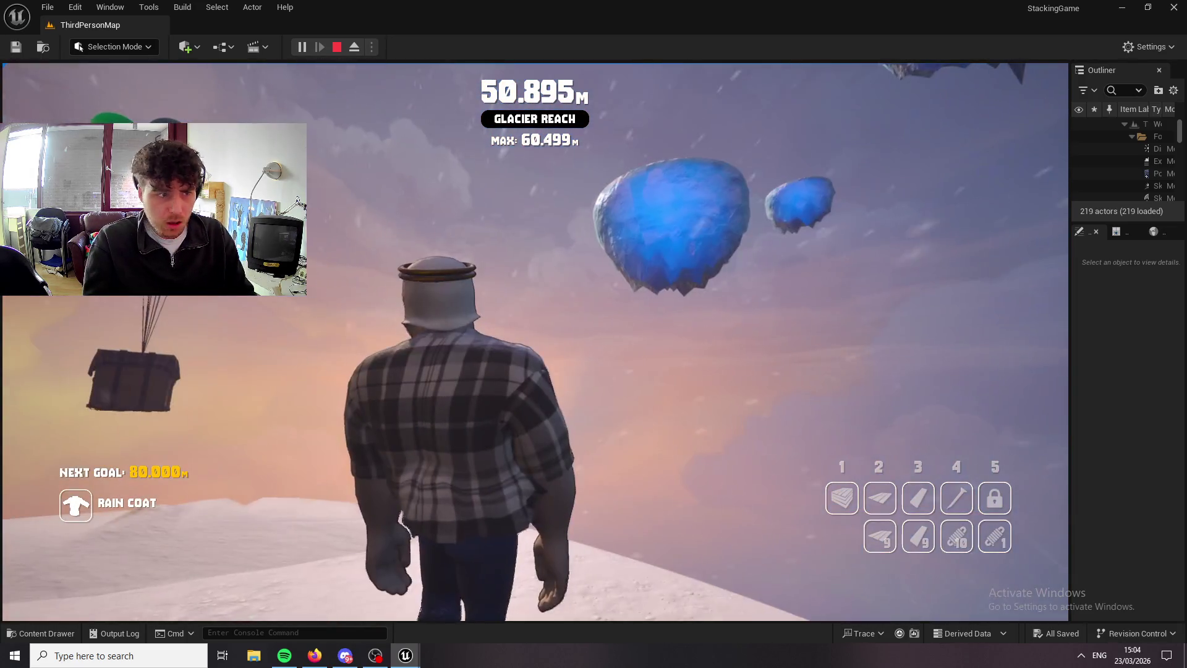
key(w)
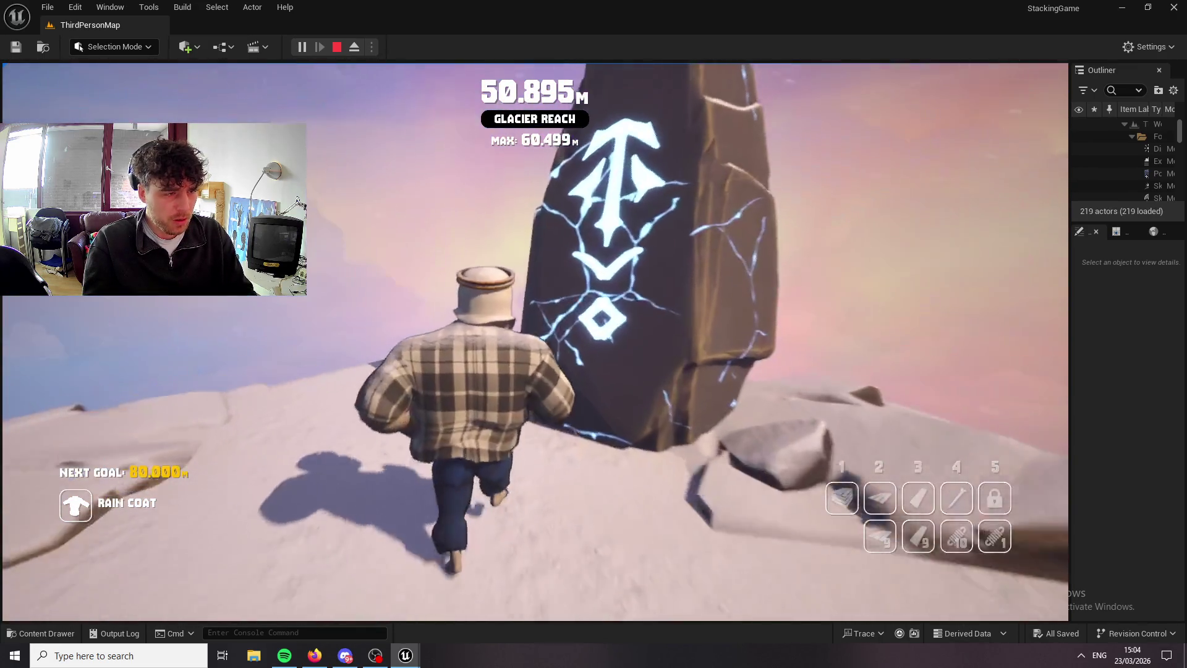
key(w)
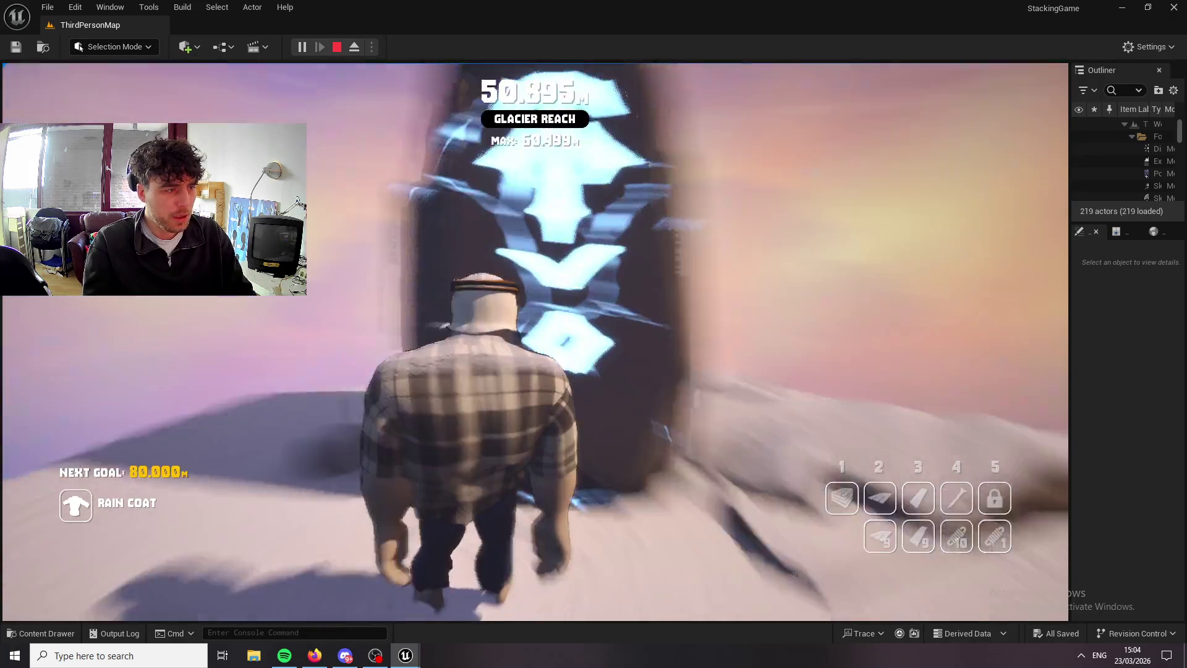
key(3)
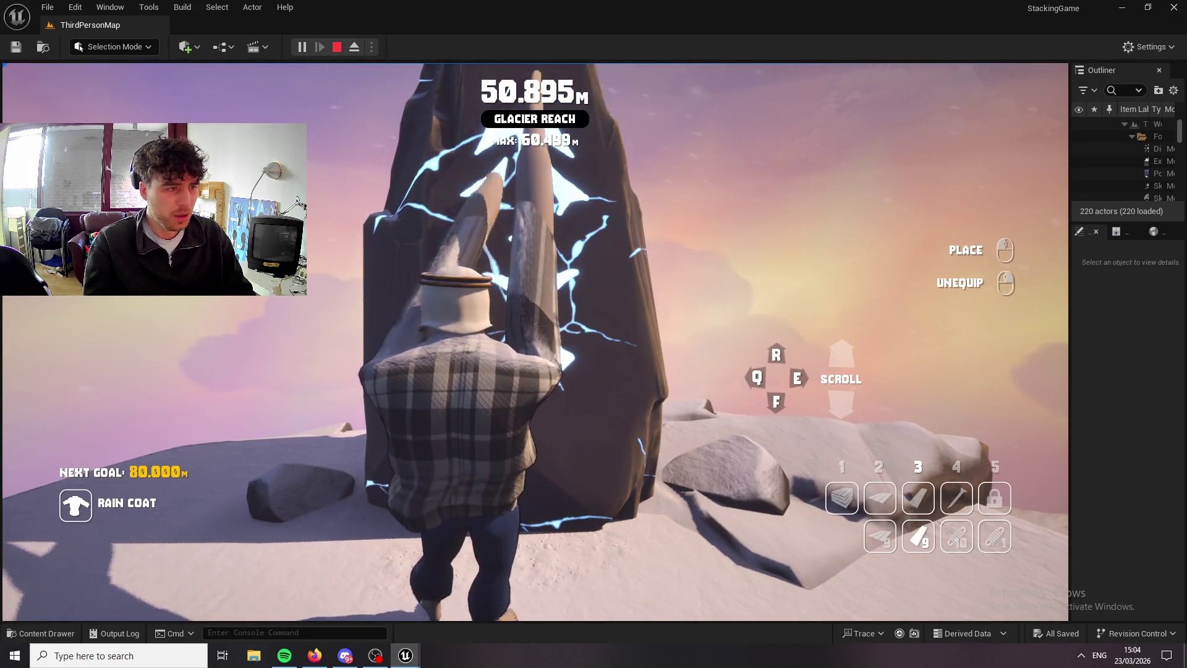
key(3)
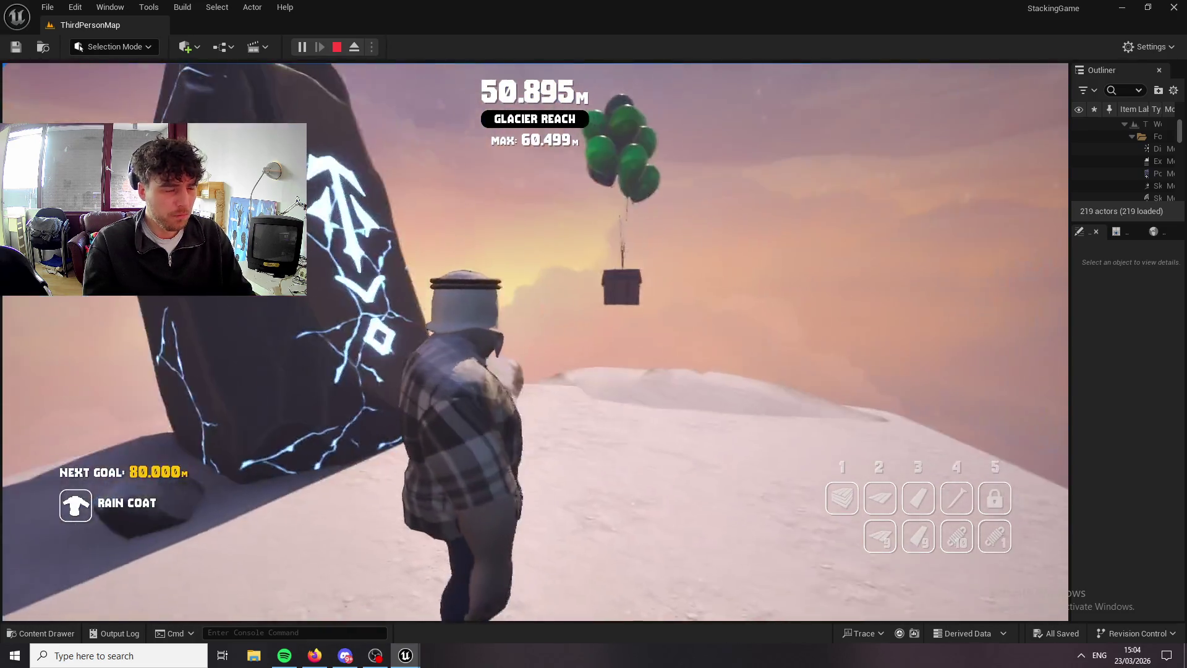
key(w)
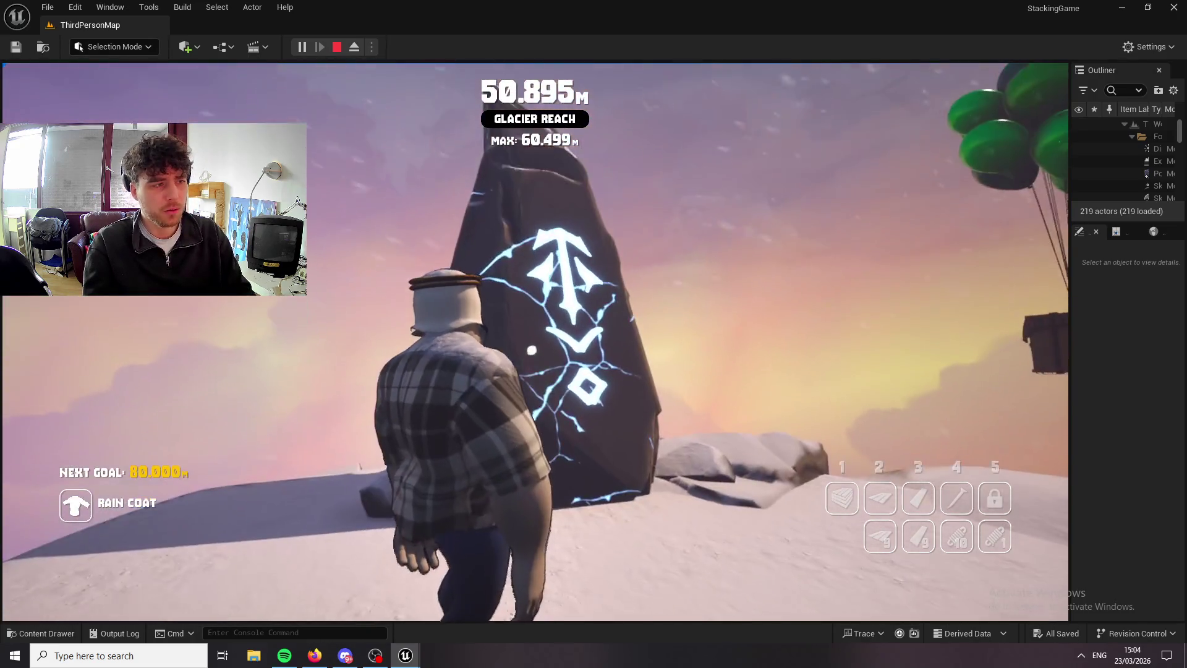
key(w)
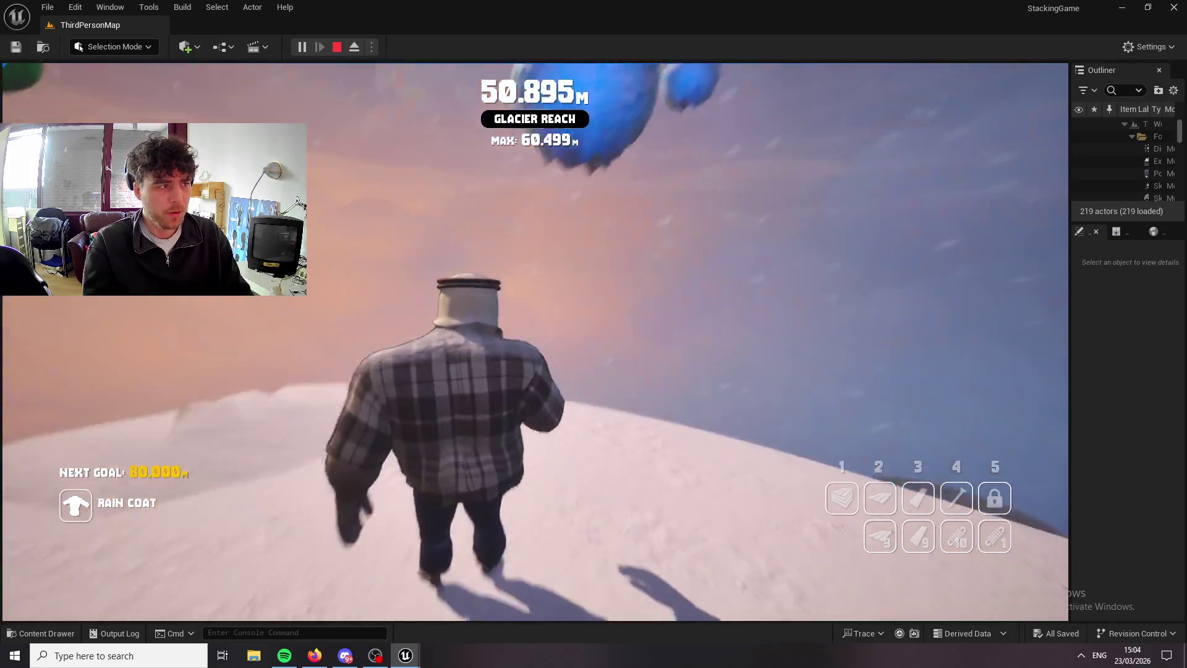
key(w)
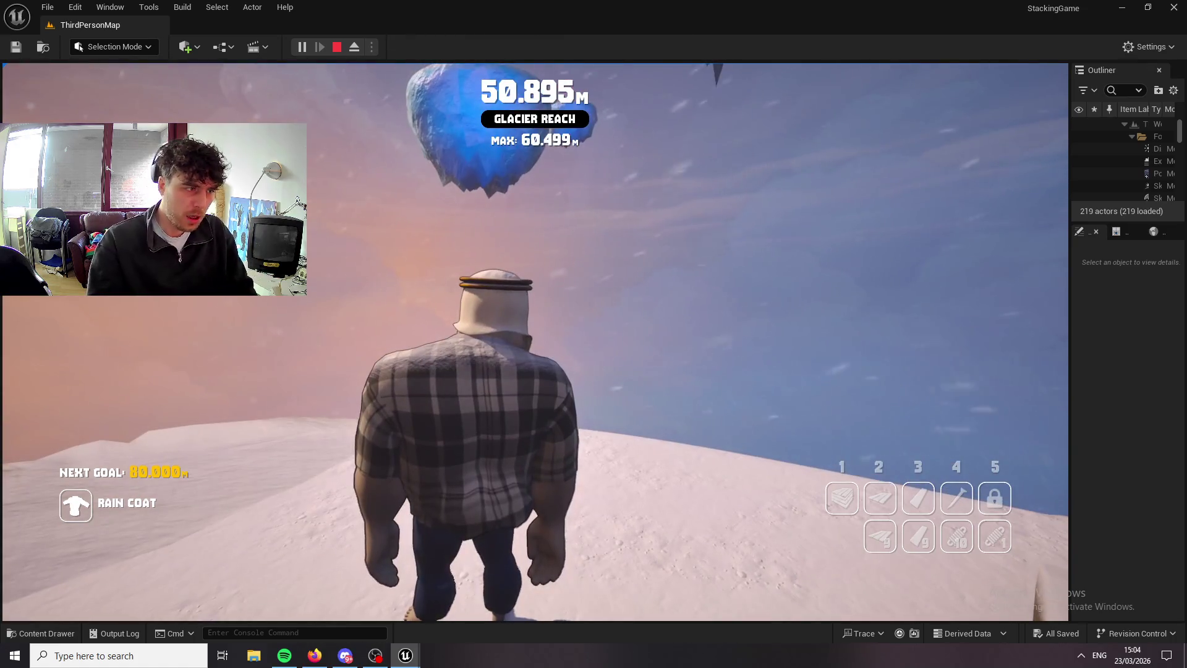
Place two blocks, climb onto them and fly up to a best height of 76.169 m.
key(1)
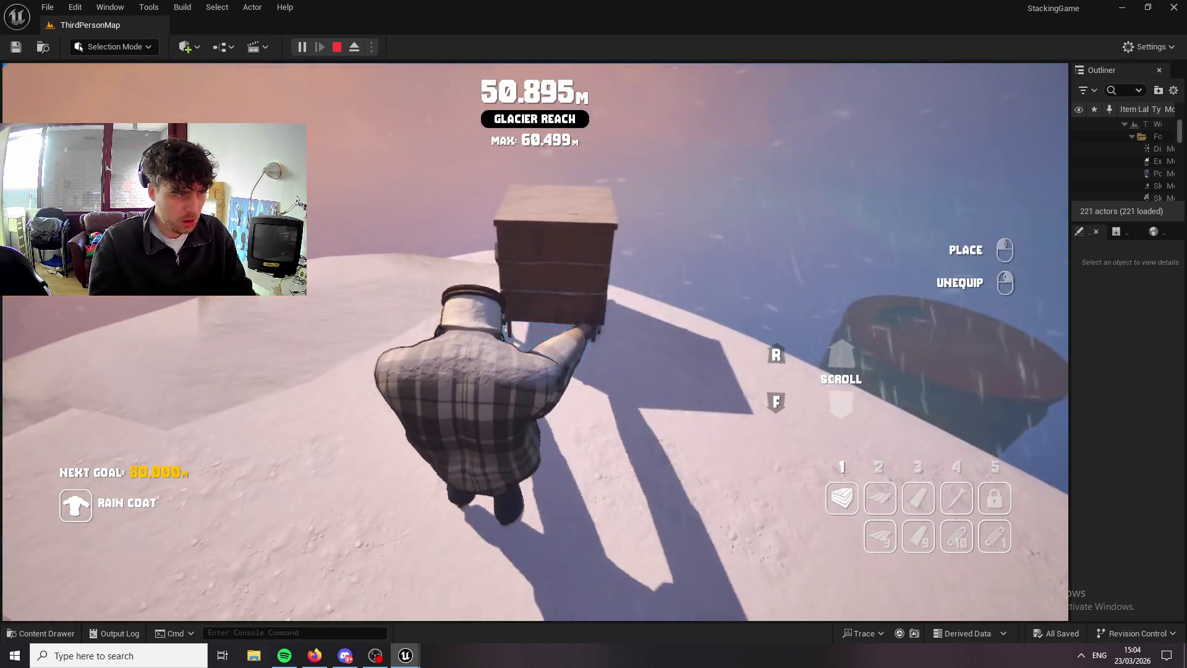
click(535, 343)
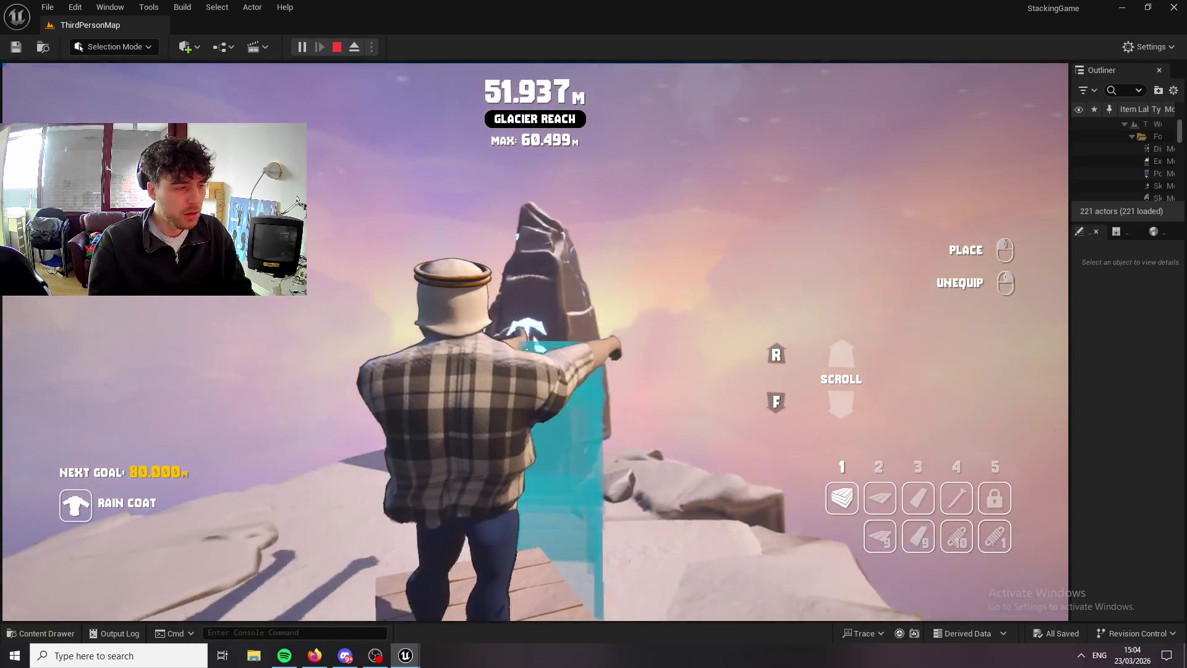
click(535, 343)
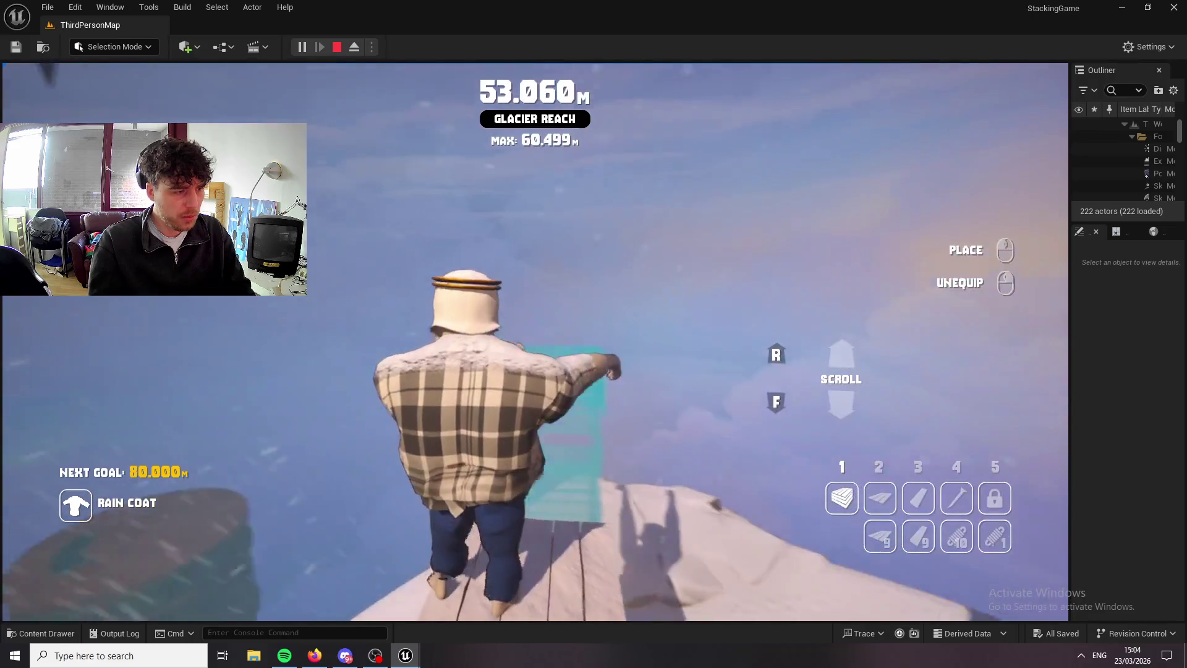
key(space)
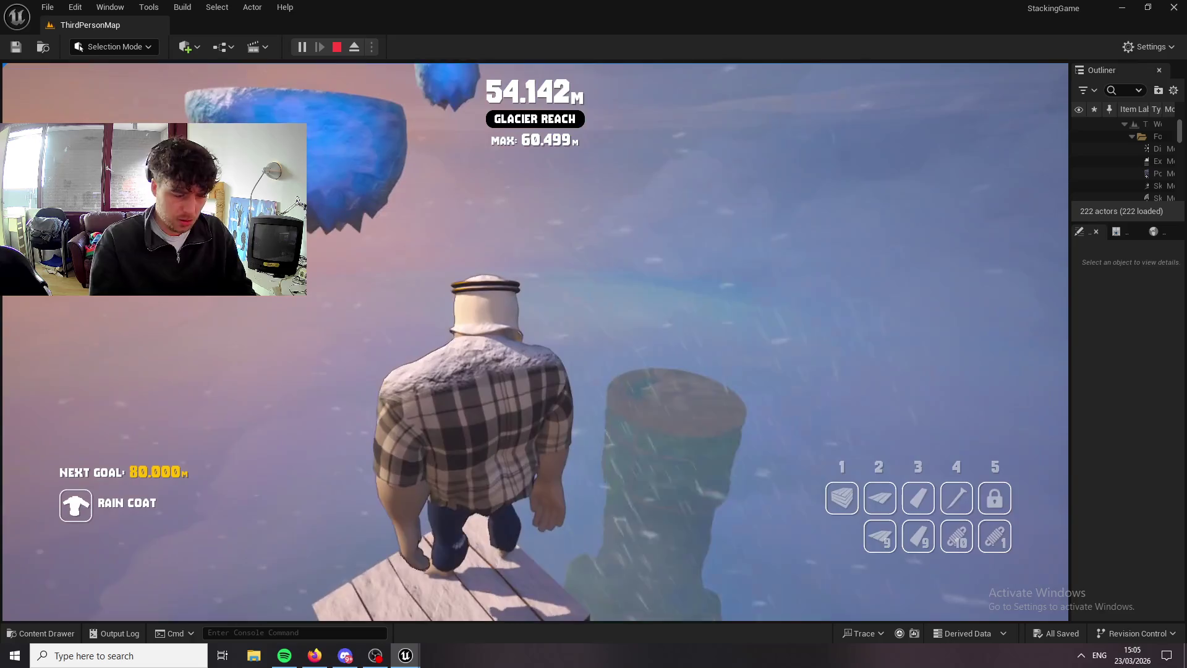
key(space)
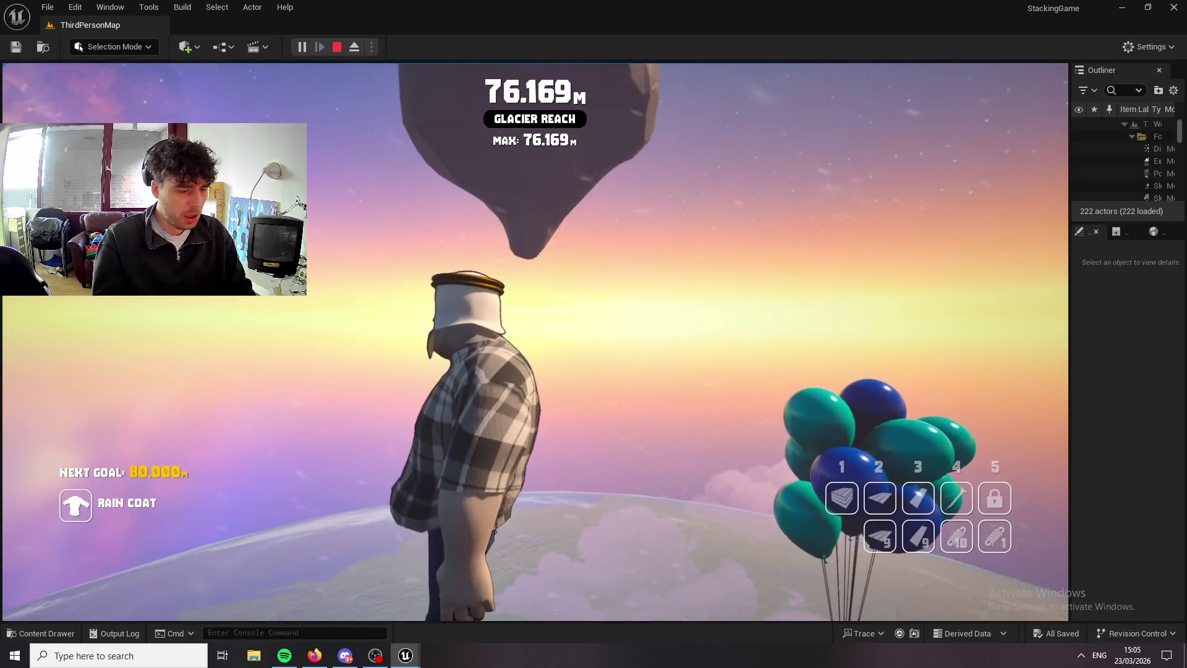
Rise into the God Mode zone and walk past the fountain to the temple steps.
key(space)
key(space)
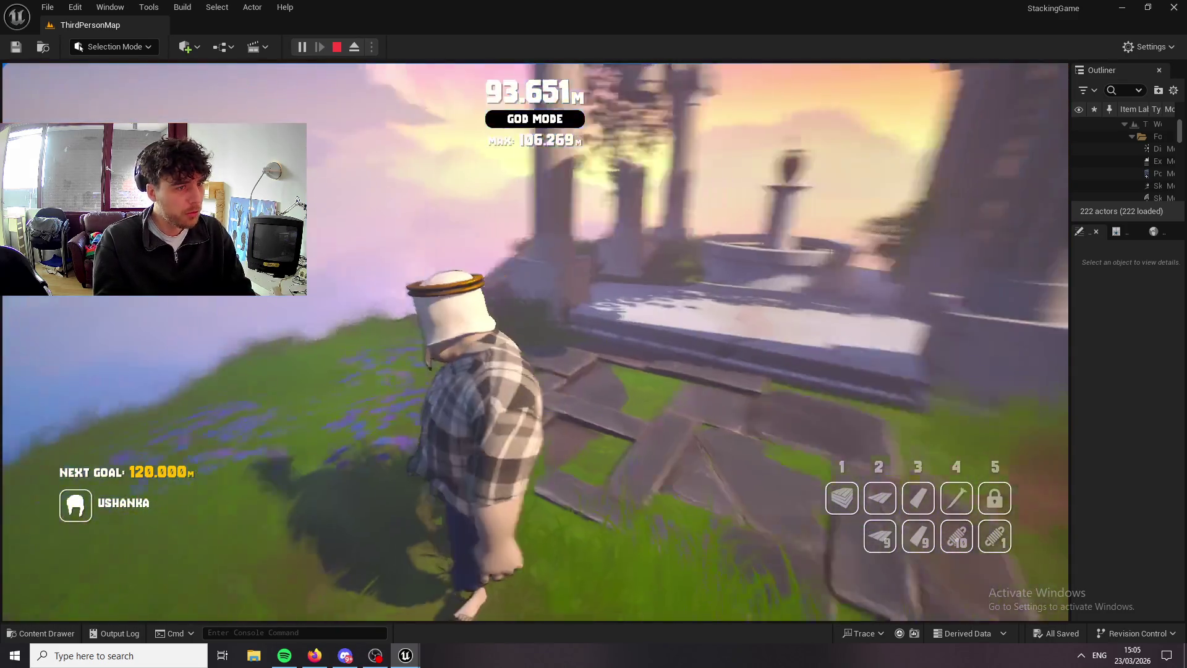
key(w)
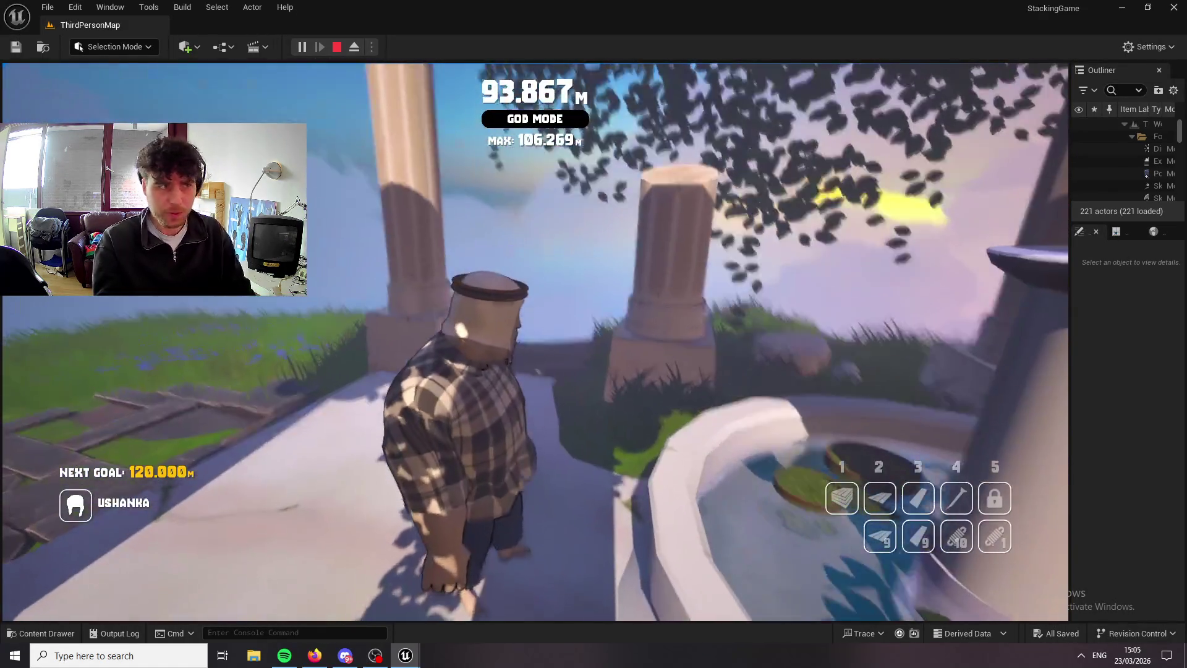
key(w)
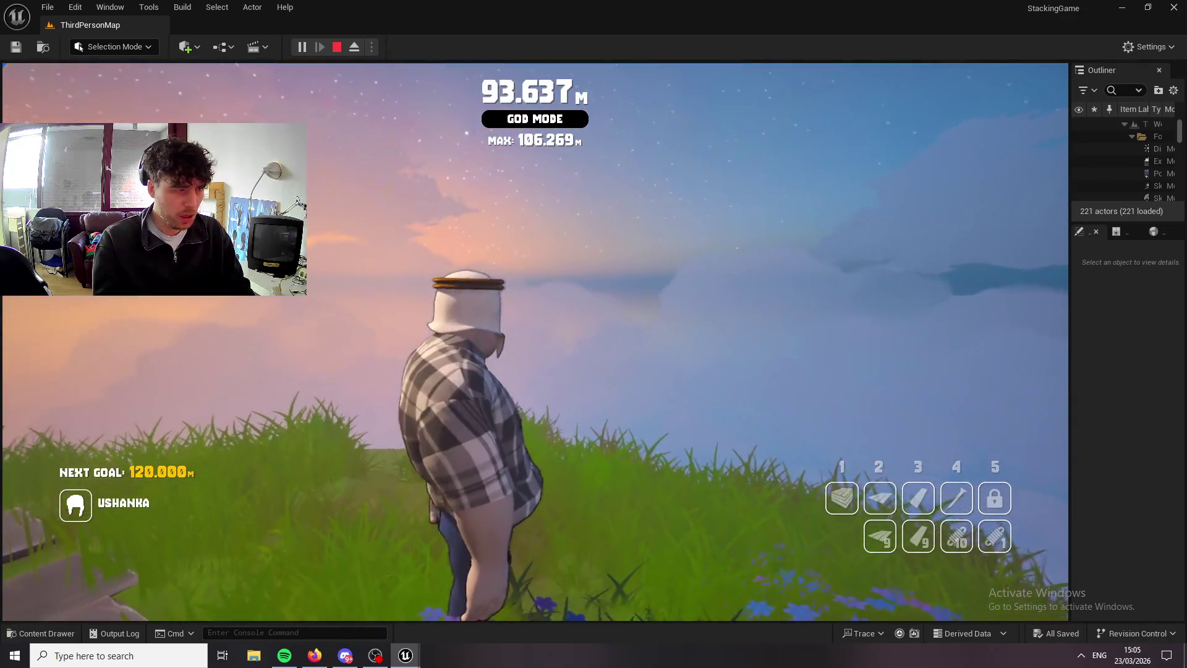
key(w)
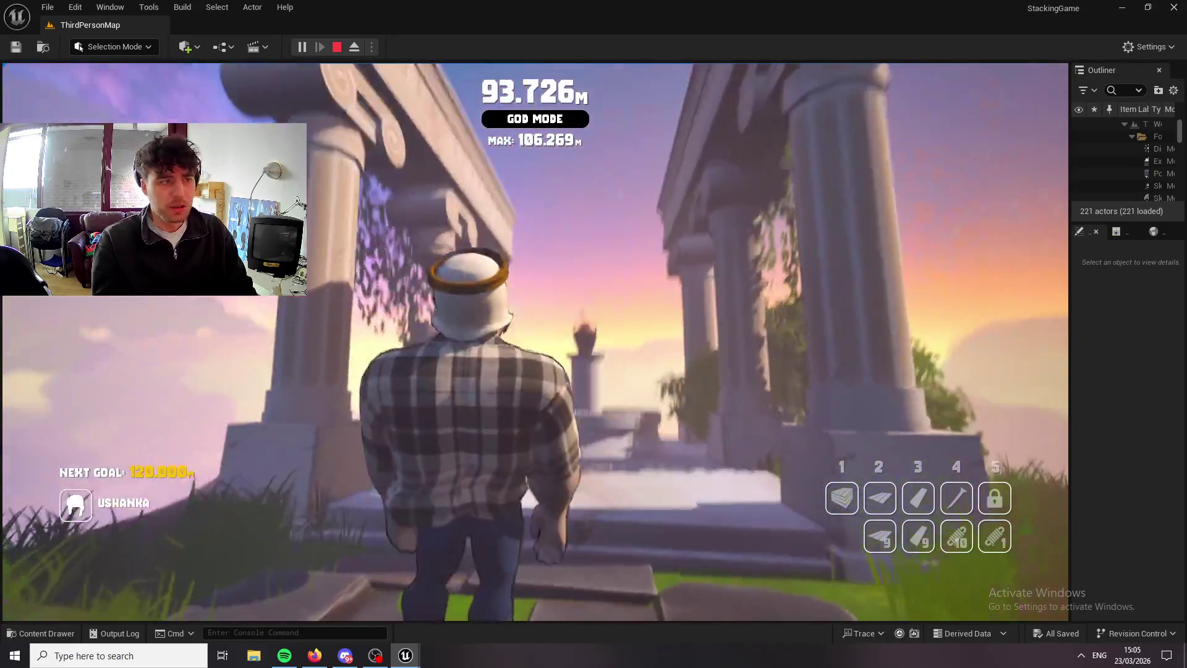
Place and climb a stack of blocks beside a temple column.
key(1)
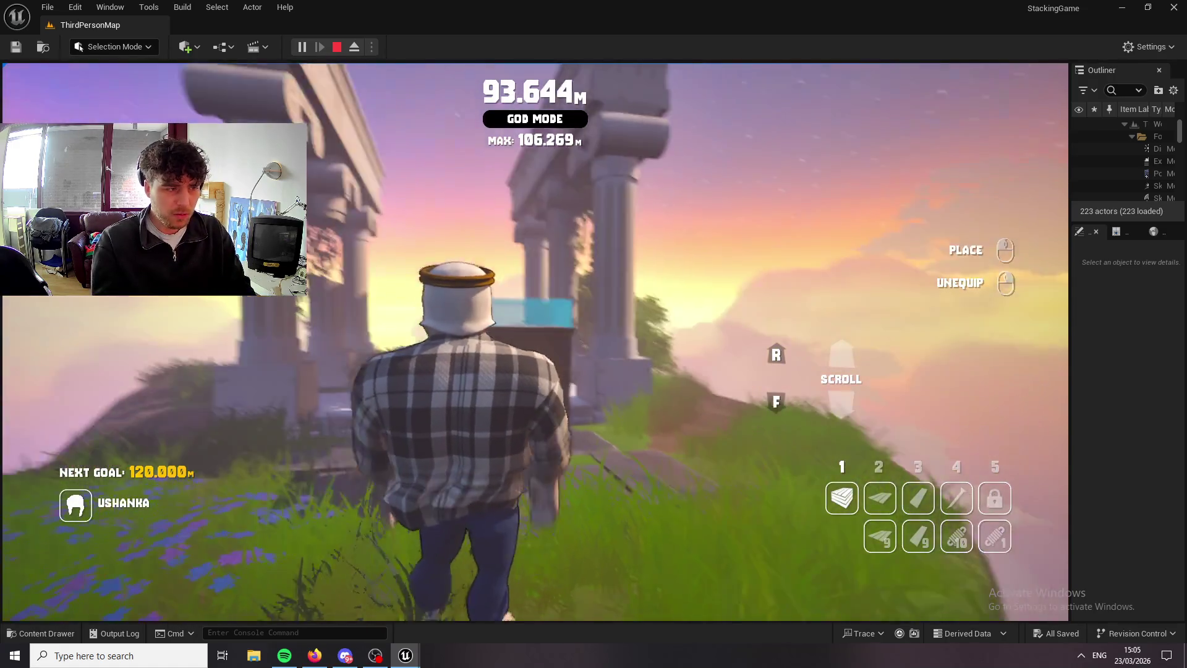
key(space)
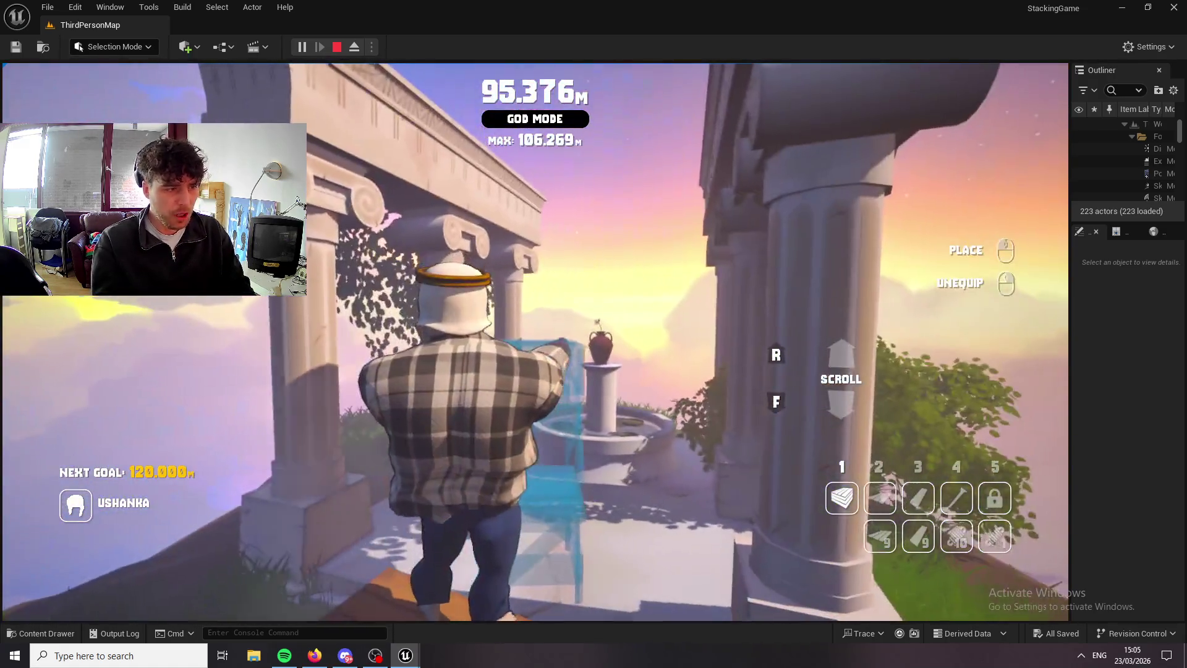
click(535, 341)
key(space)
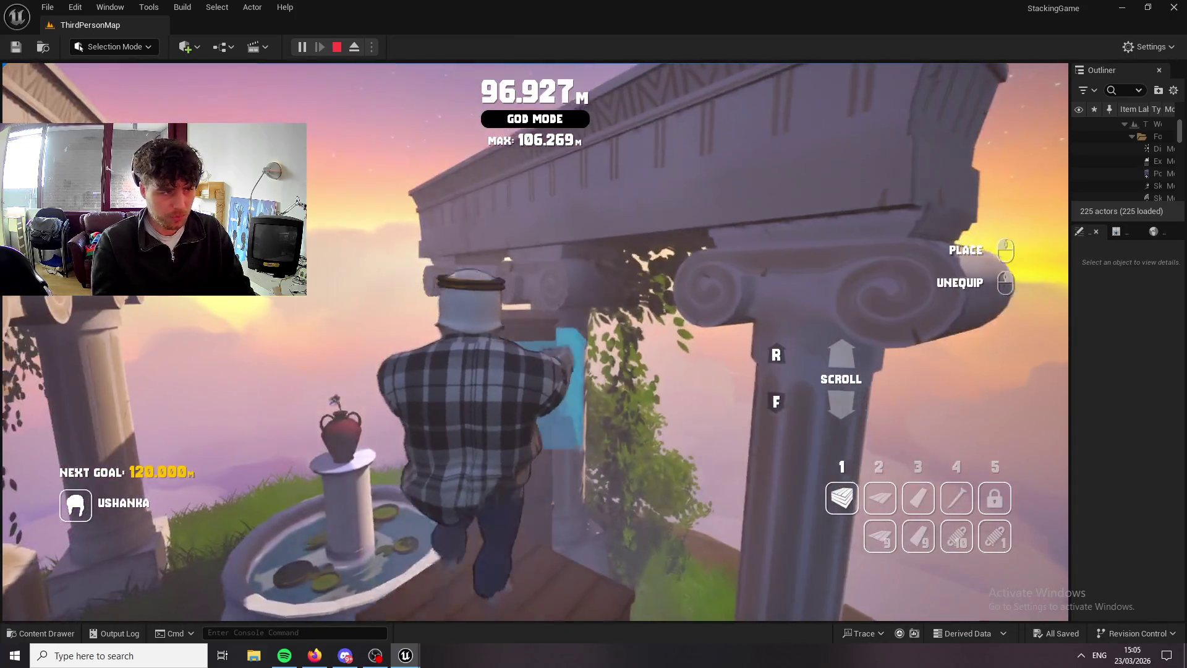
click(535, 341)
key(space)
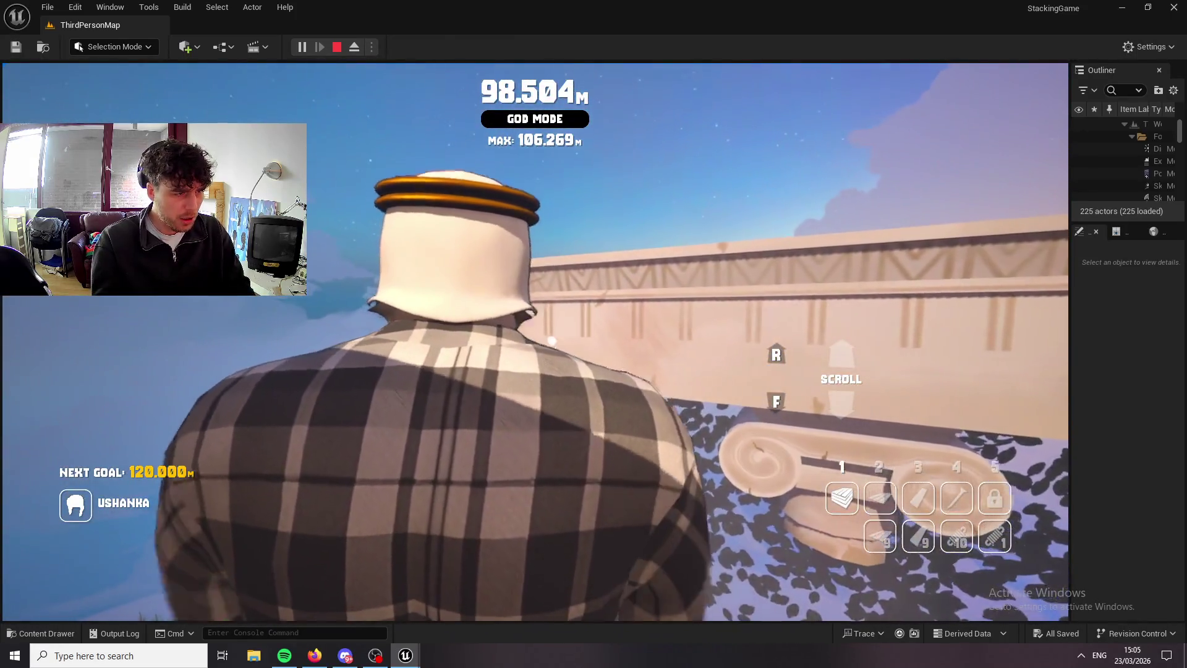
click(534, 341)
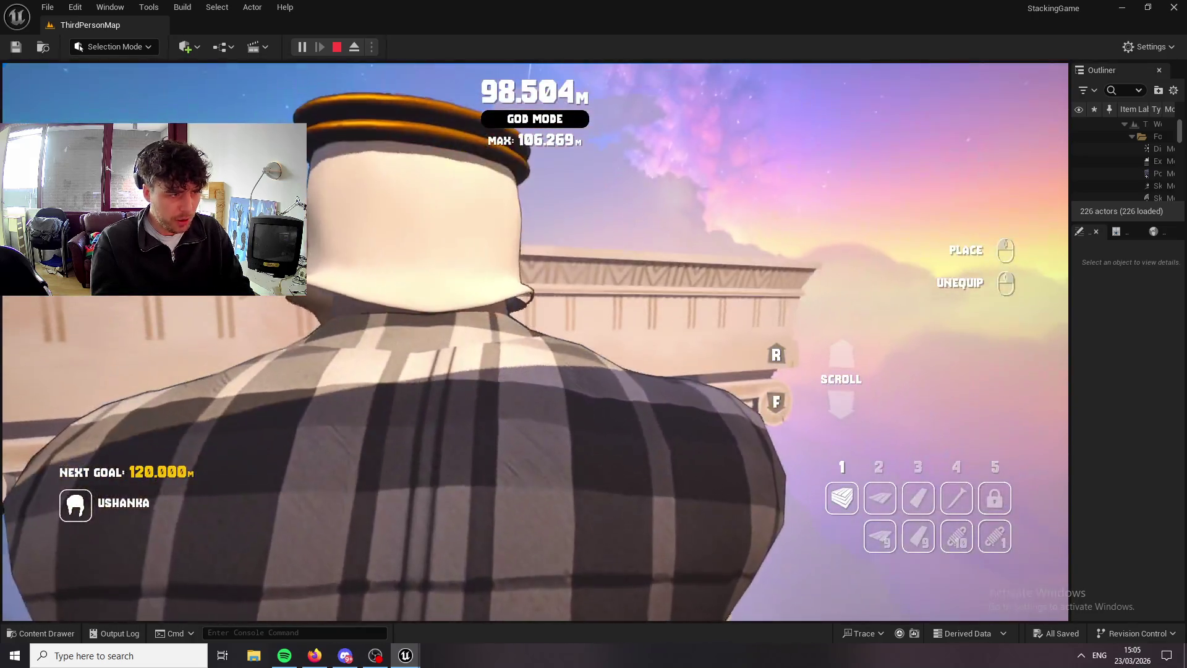
Place a drawer, jump onto it and up onto the column top at about 101 m.
click(535, 341)
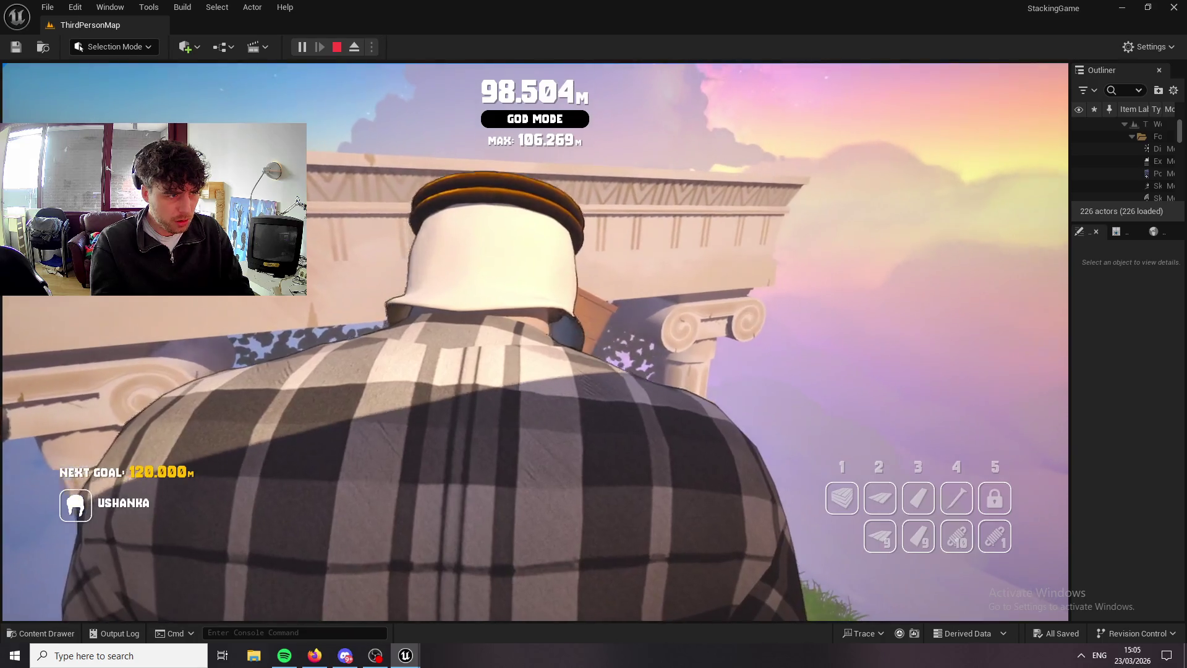
key(1)
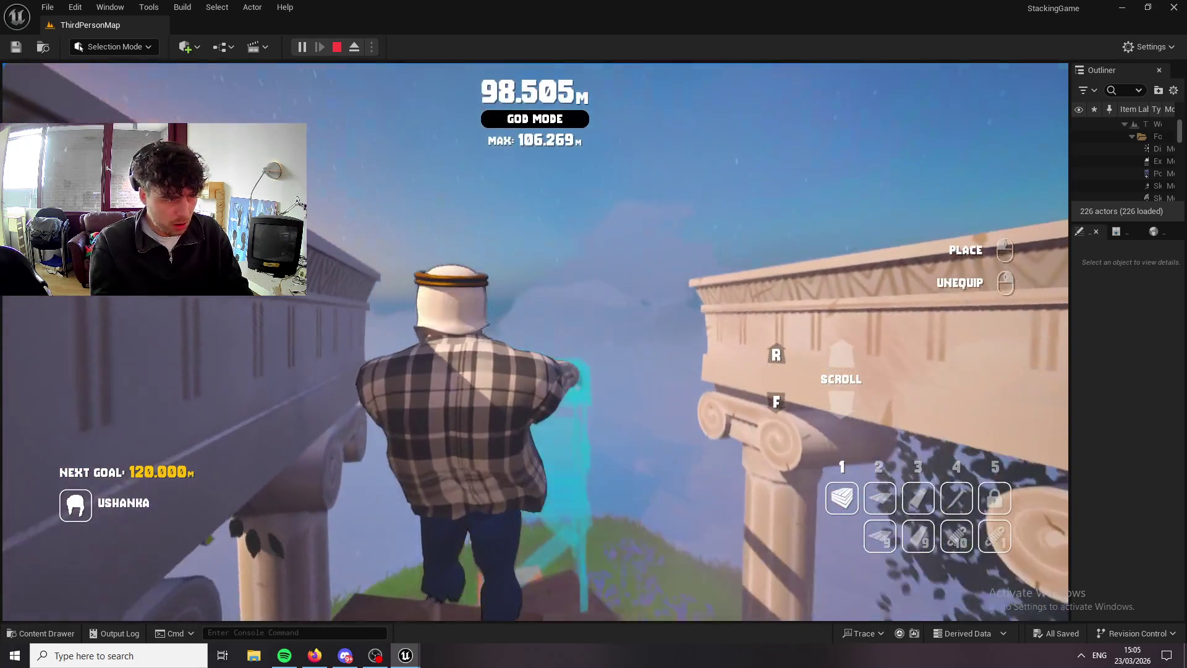
key(space)
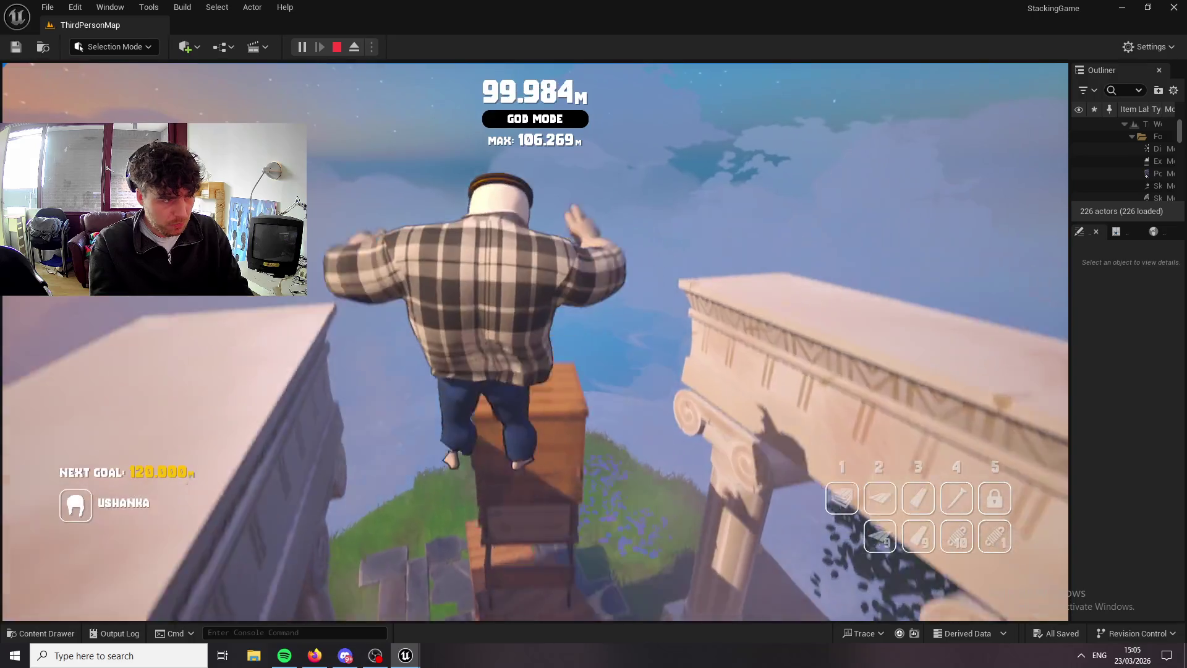
key(space)
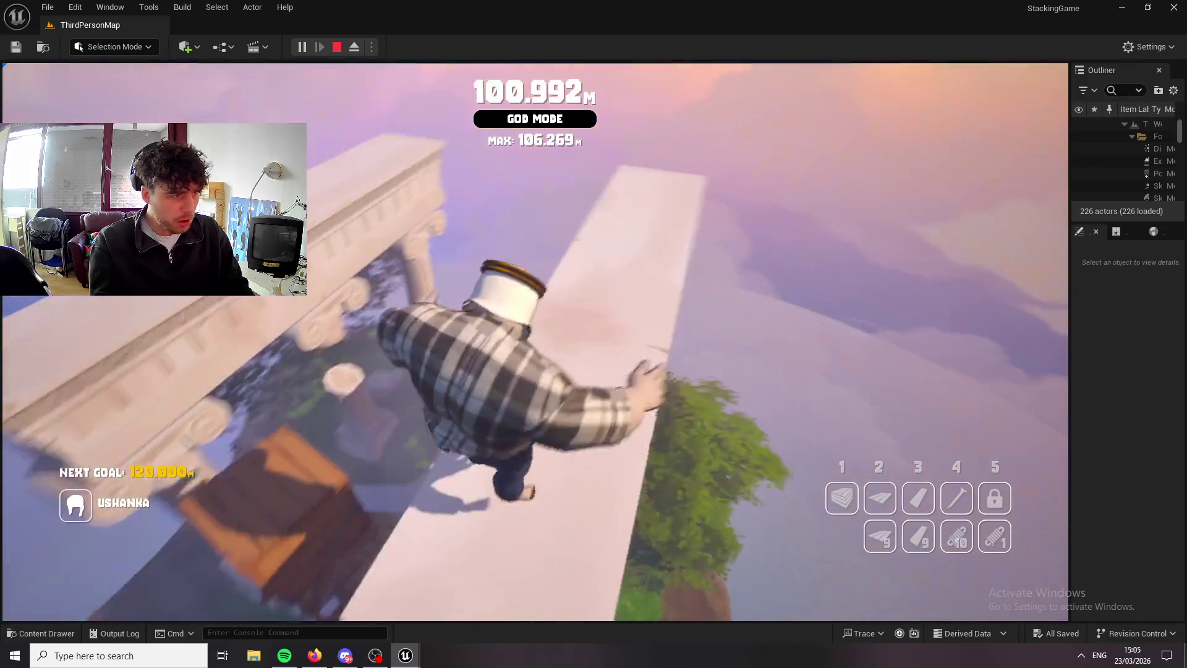
key(2)
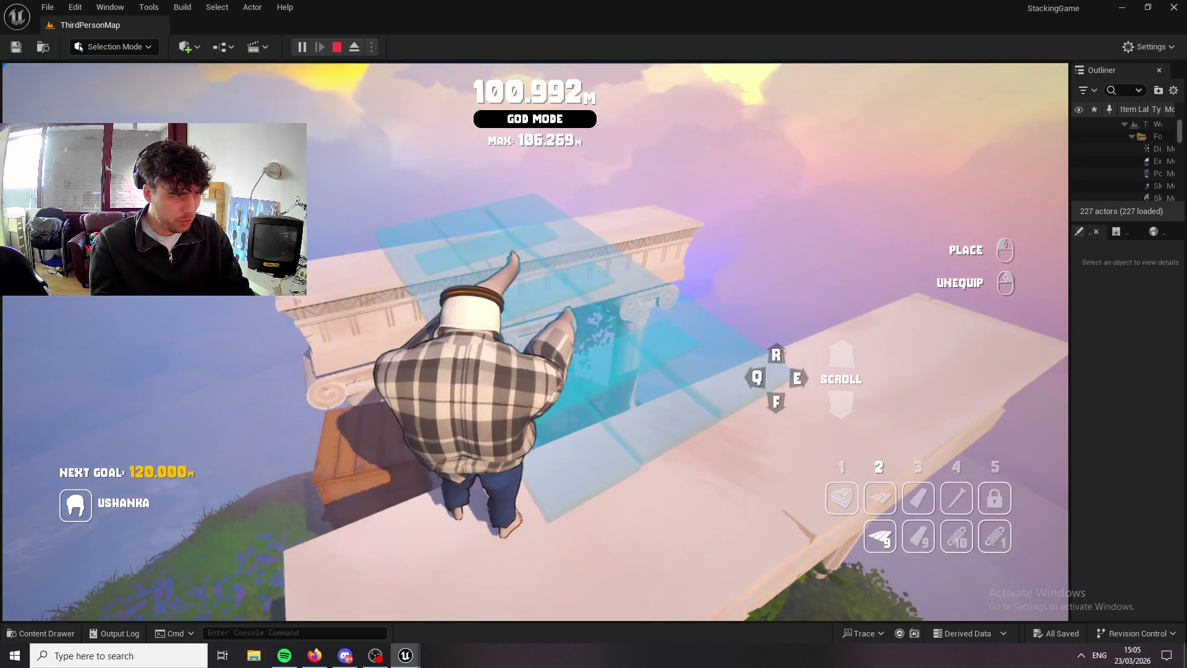
Rotate the plank preview to fit the tower and place the first plank.
scroll(534, 340, up, 2)
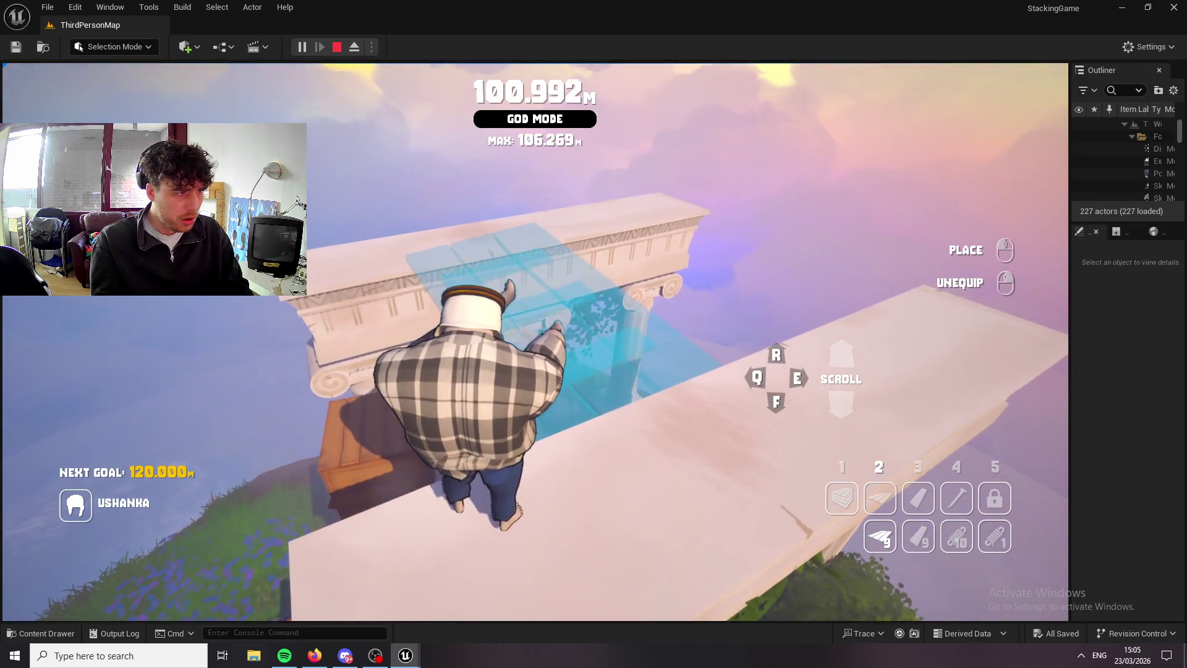
key(e)
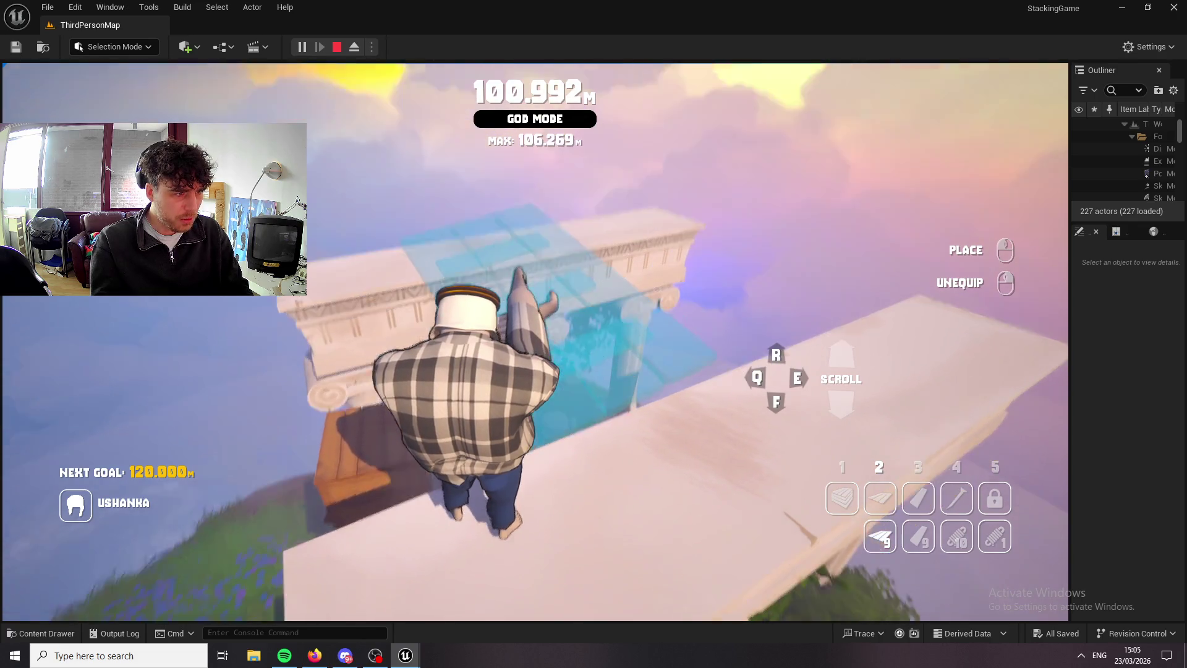
key(1)
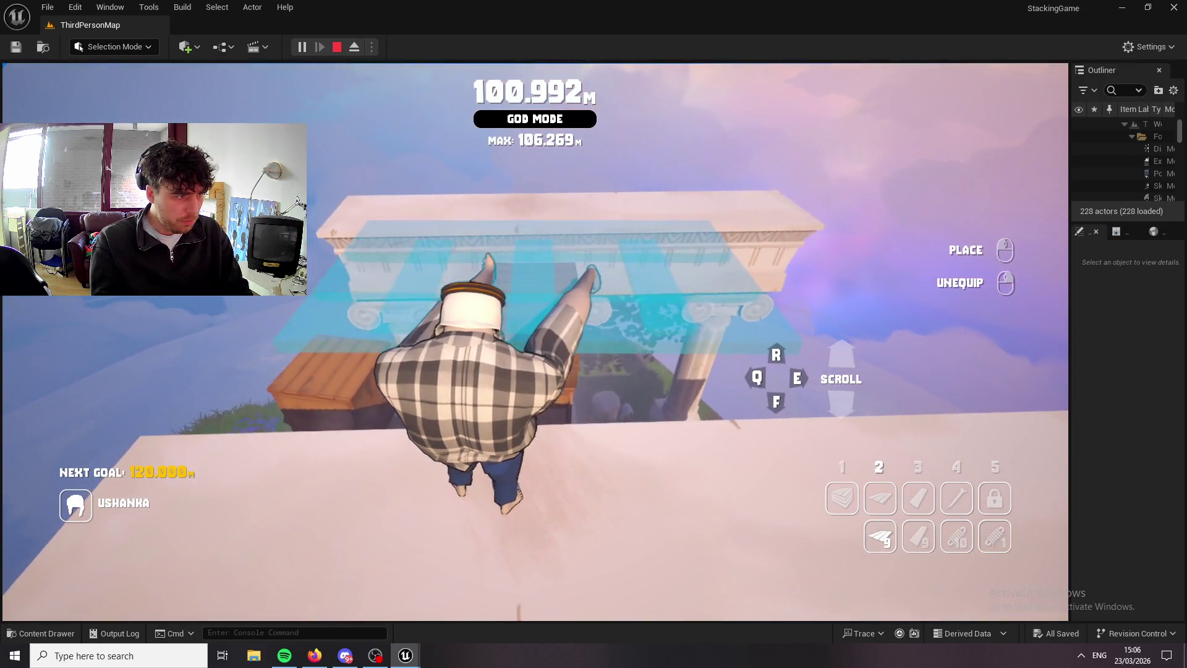
key(e)
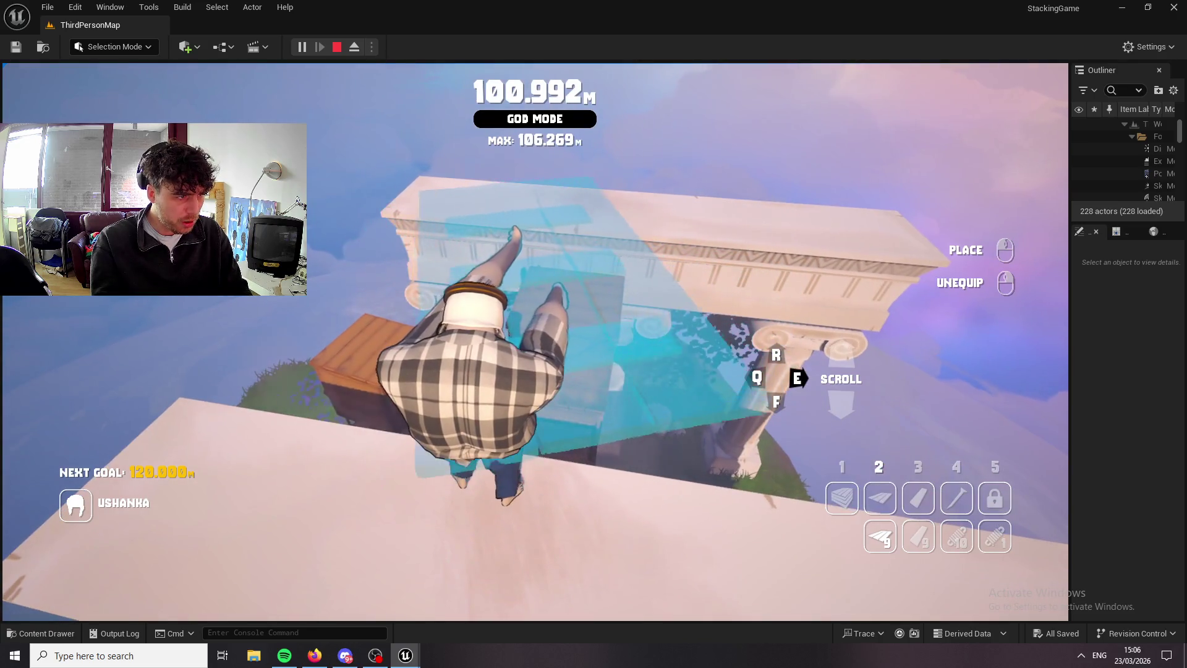
scroll(535, 340, up, 2)
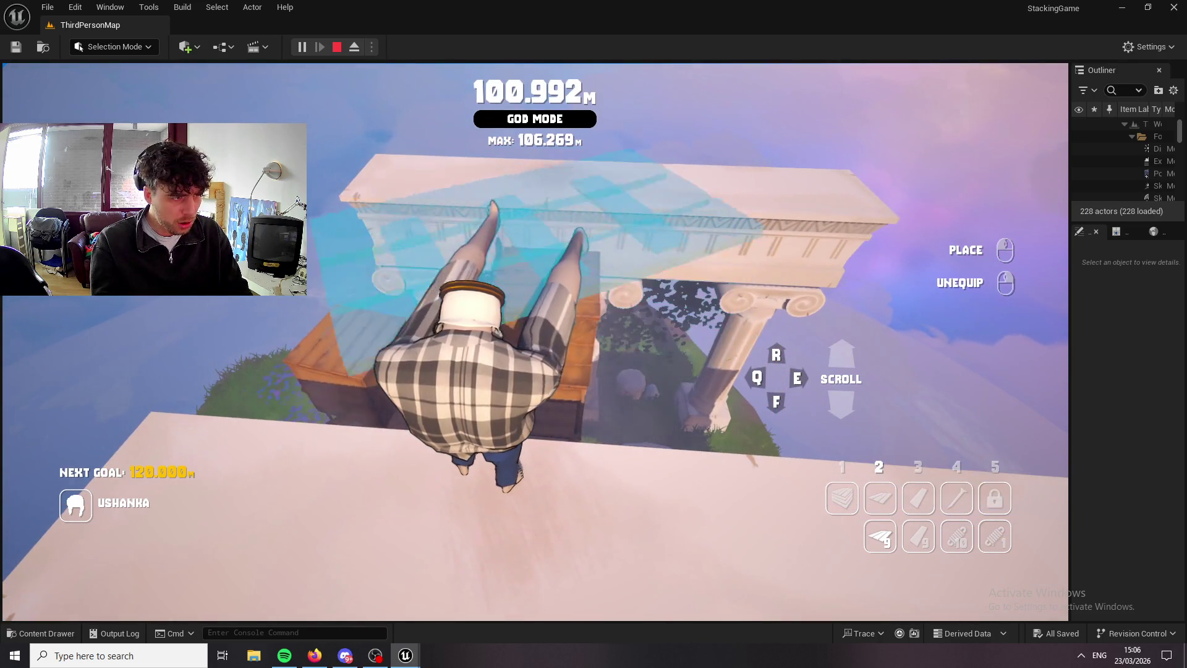
scroll(535, 340, up, 1)
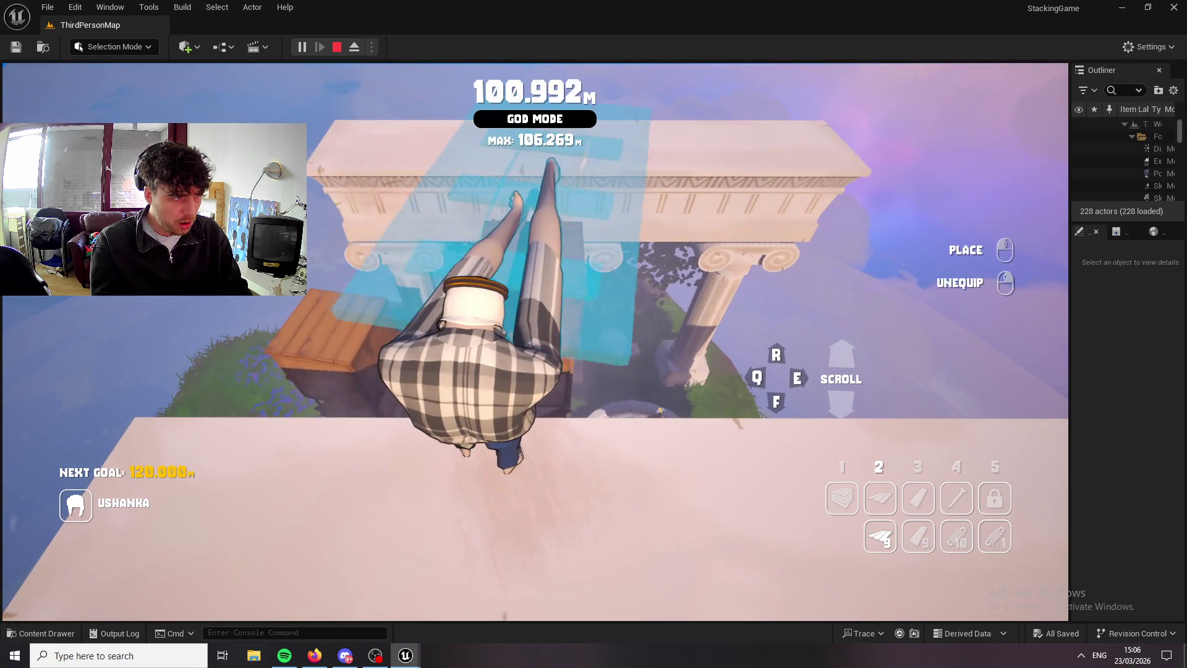
click(535, 340)
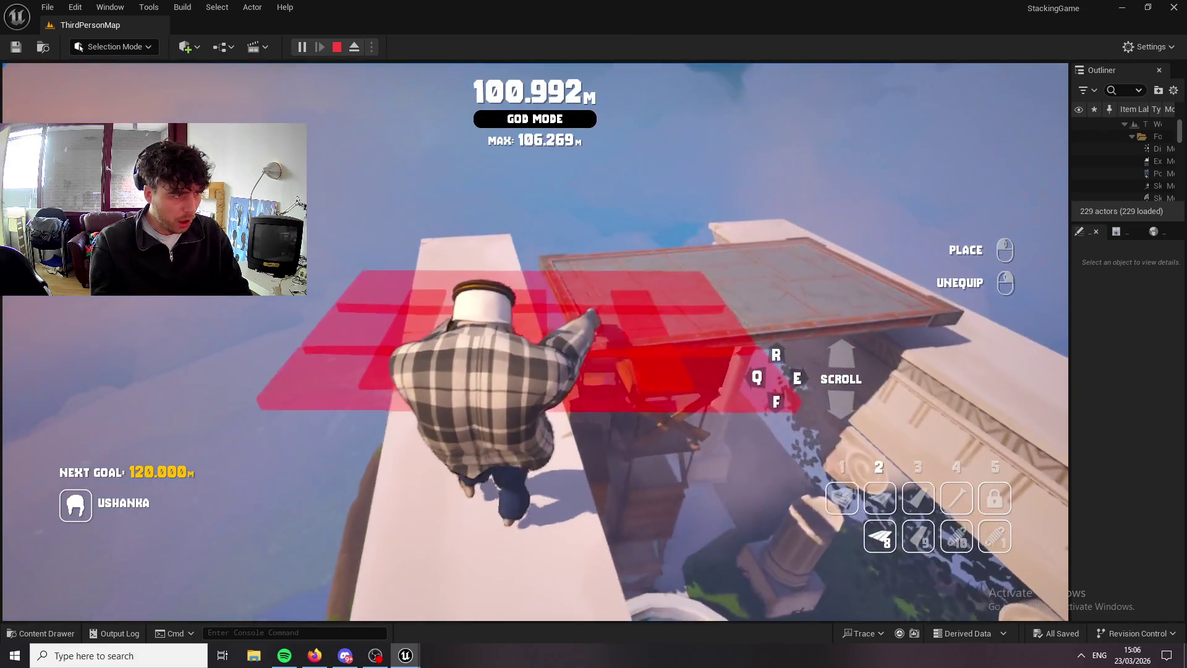
Place a second plank, jump onto it and launch past 120 m.
click(535, 342)
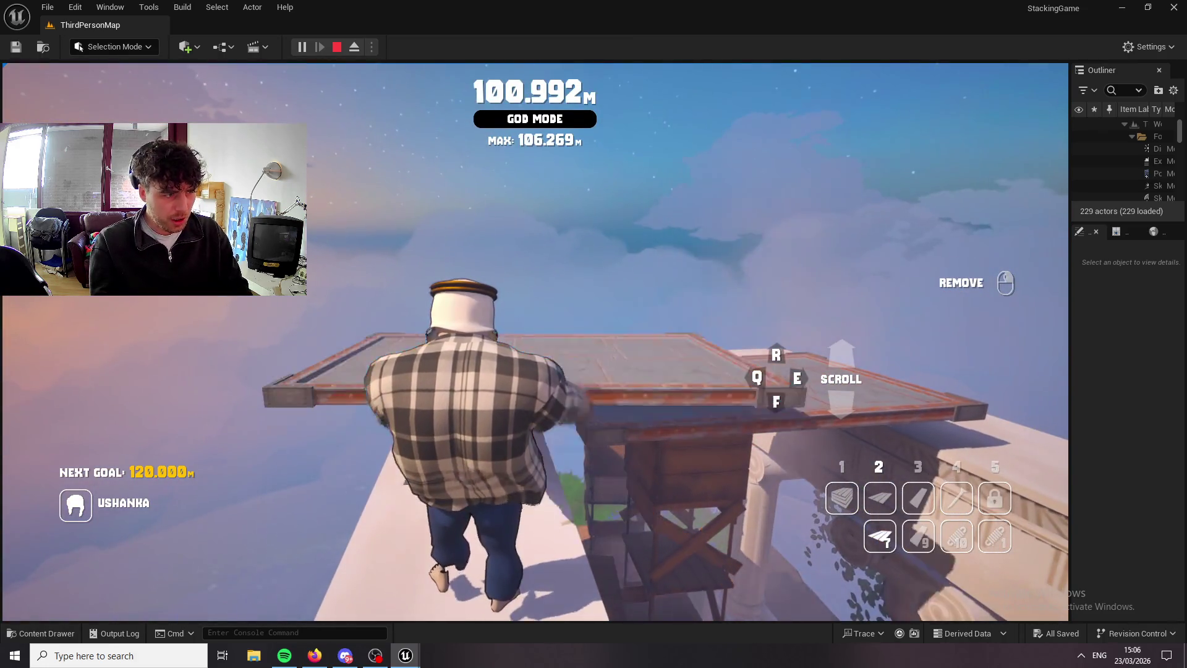
key(space)
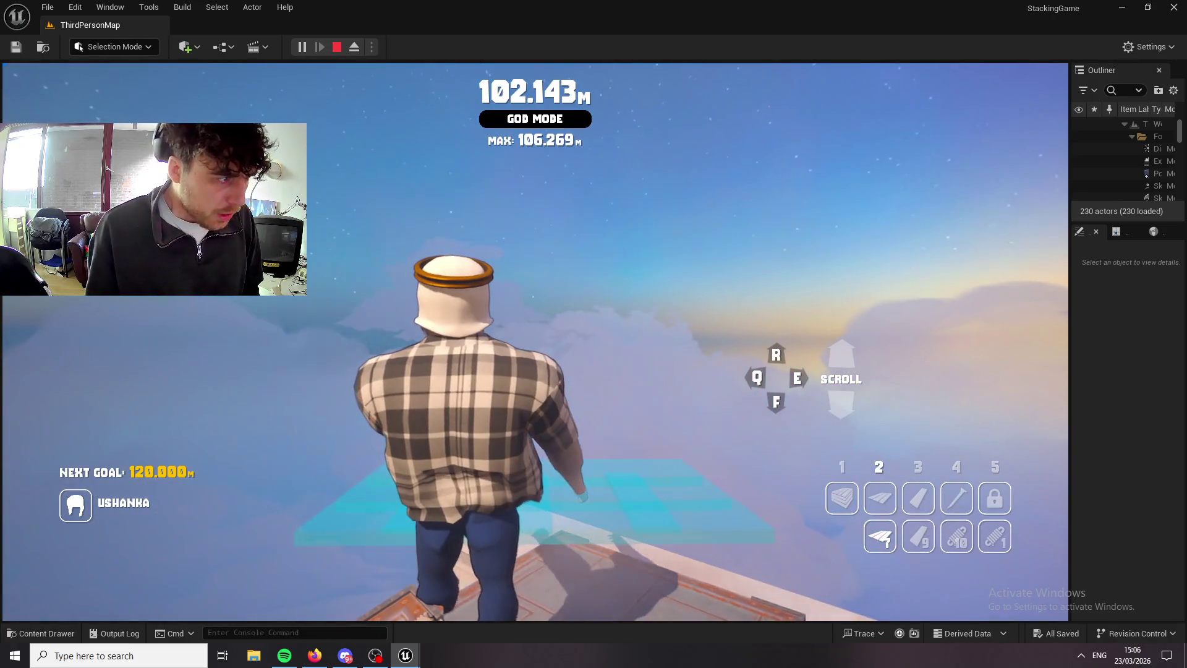
key(space)
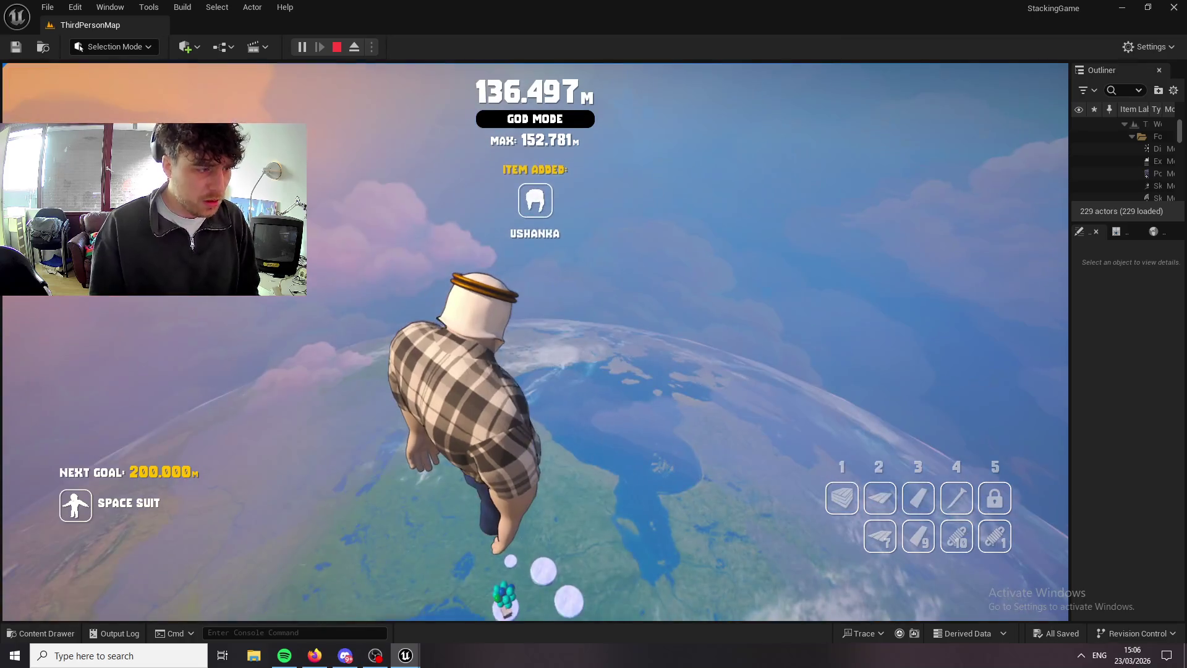
Boost toward the 200 m goal into zero gravity and drop the held beam.
key(space)
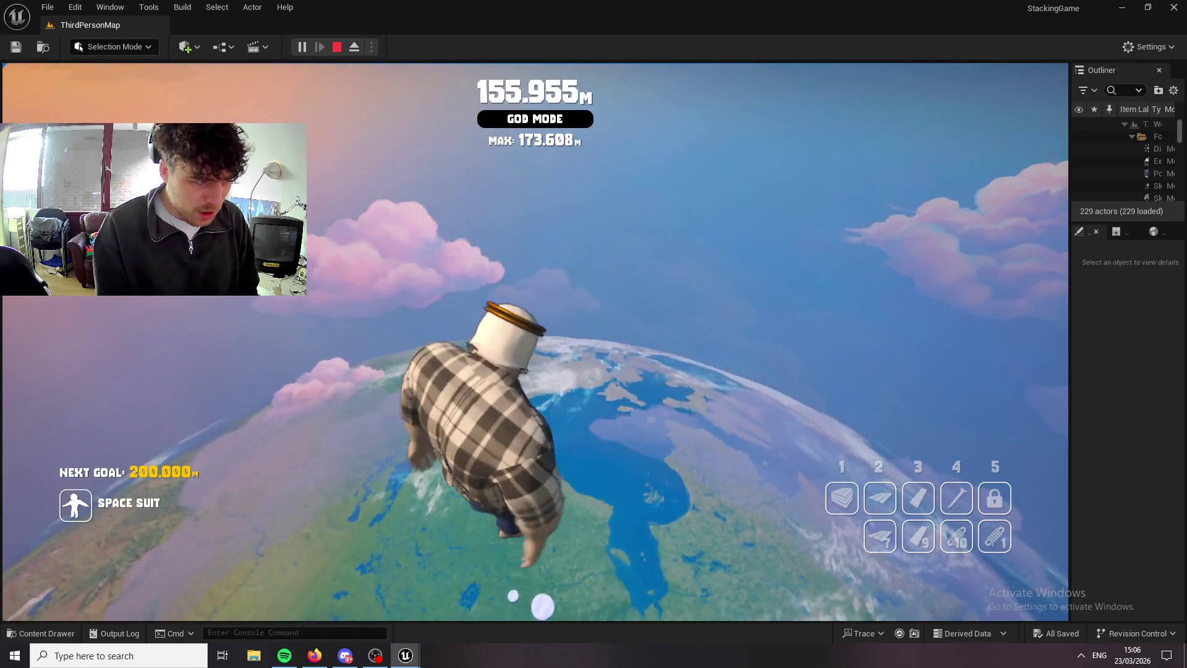
key(space)
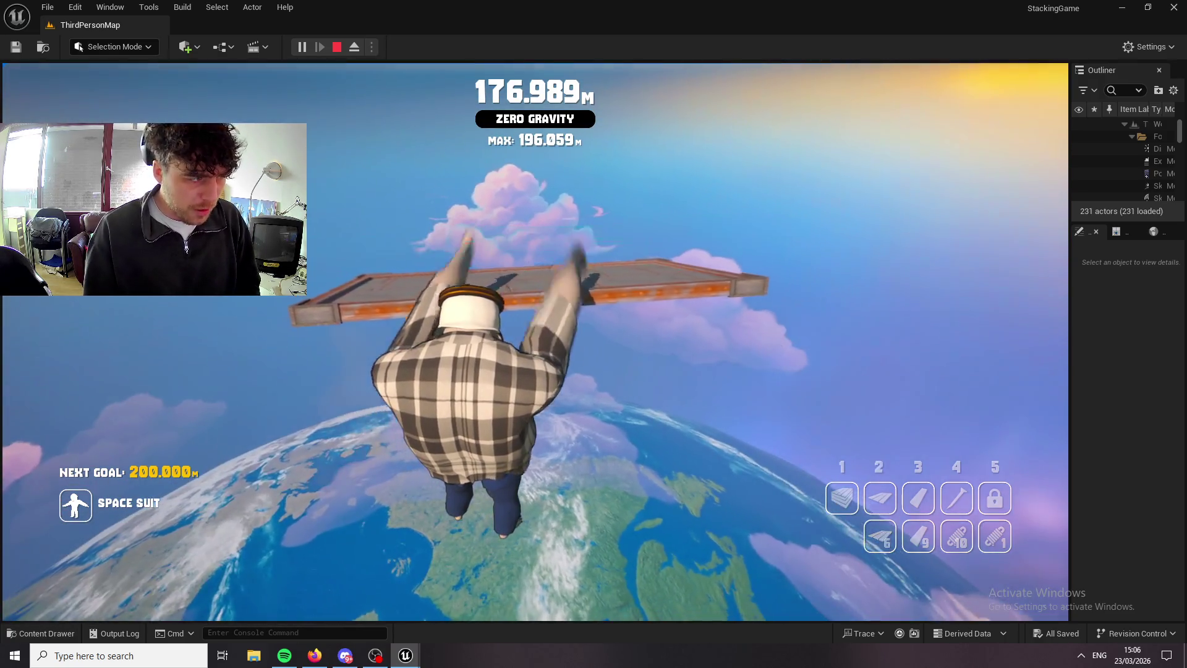
click(535, 342)
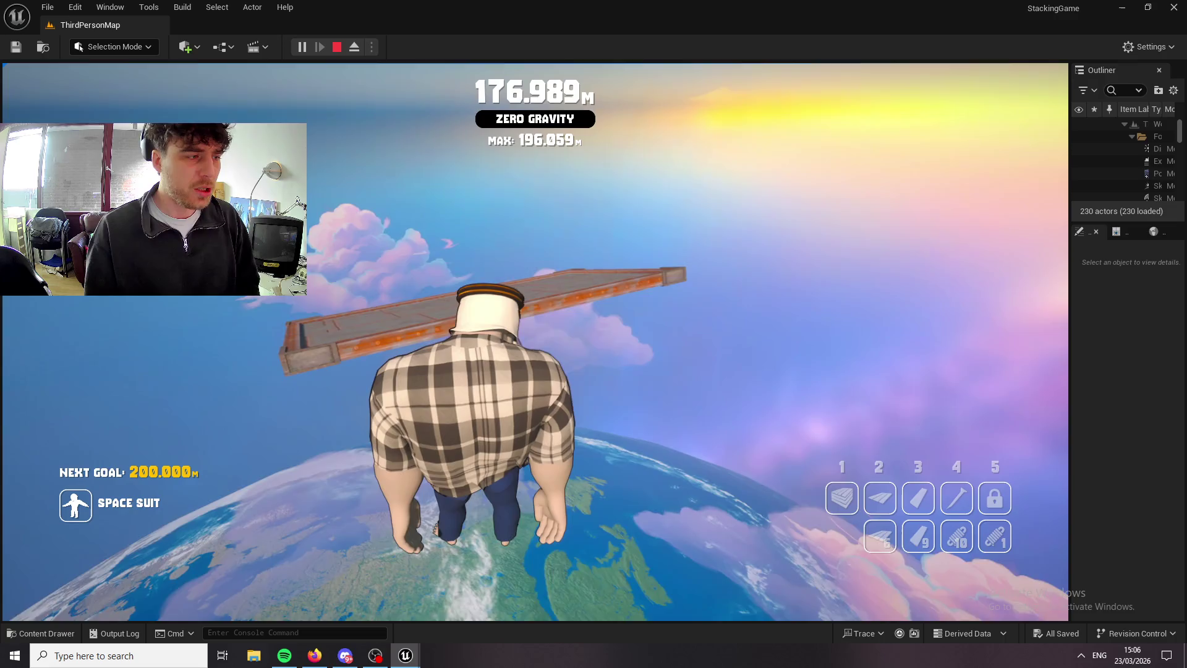
Place two planks to stand on, reaching a best height of 233.614 m.
key(2)
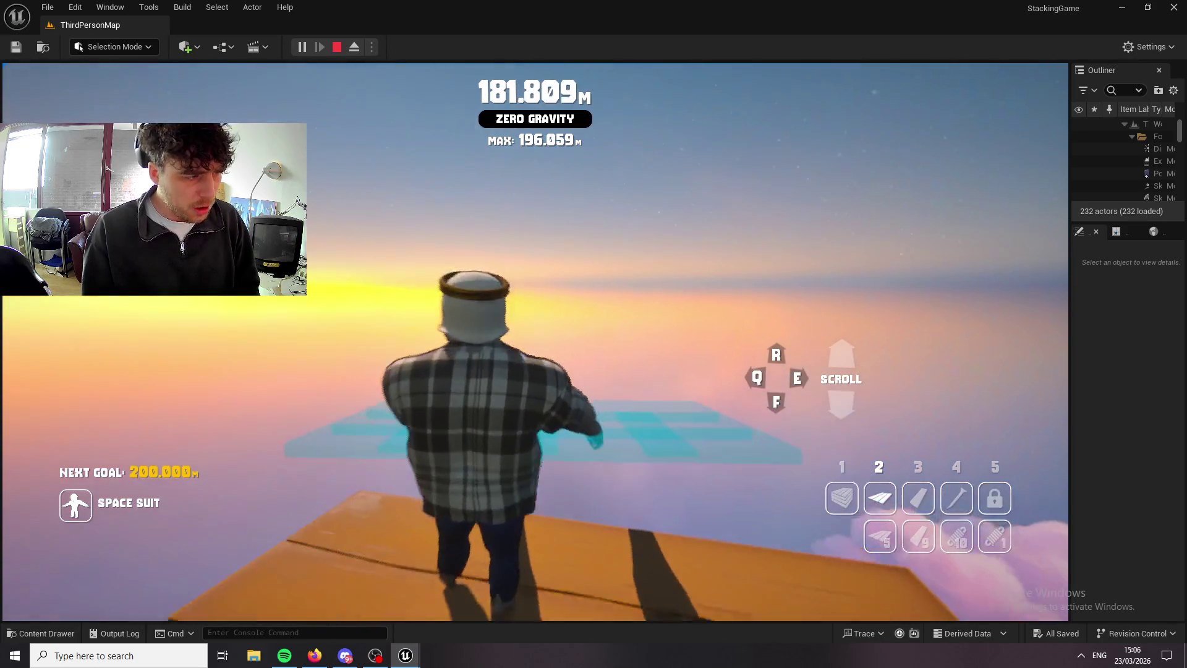
click(535, 342)
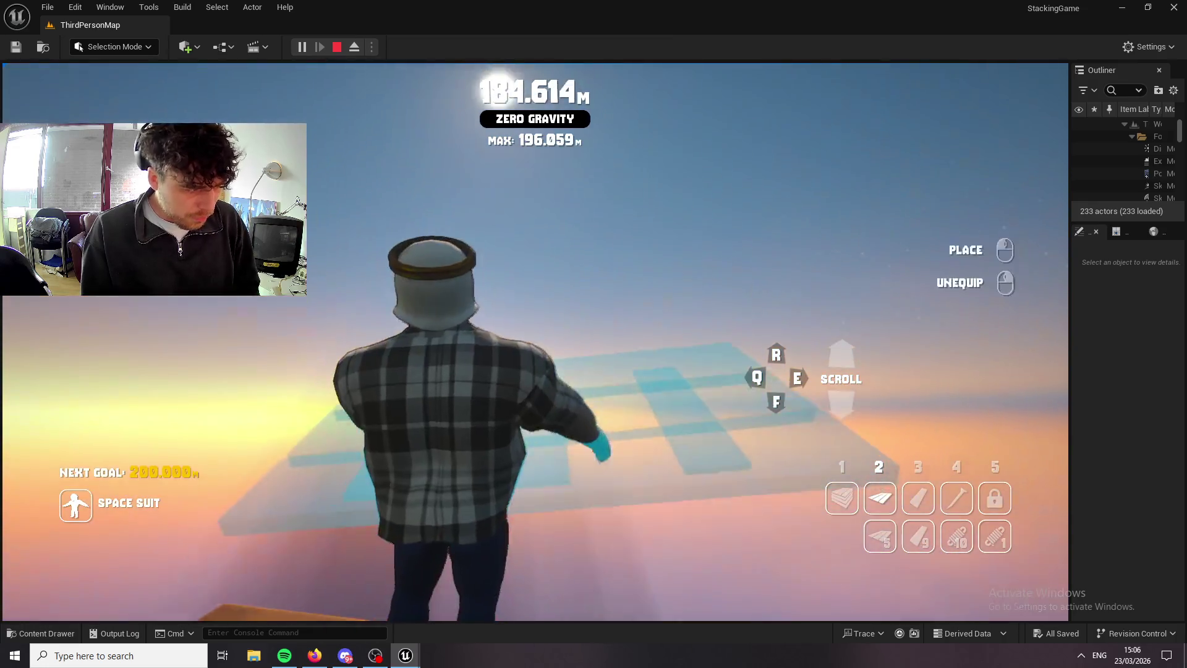
click(534, 342)
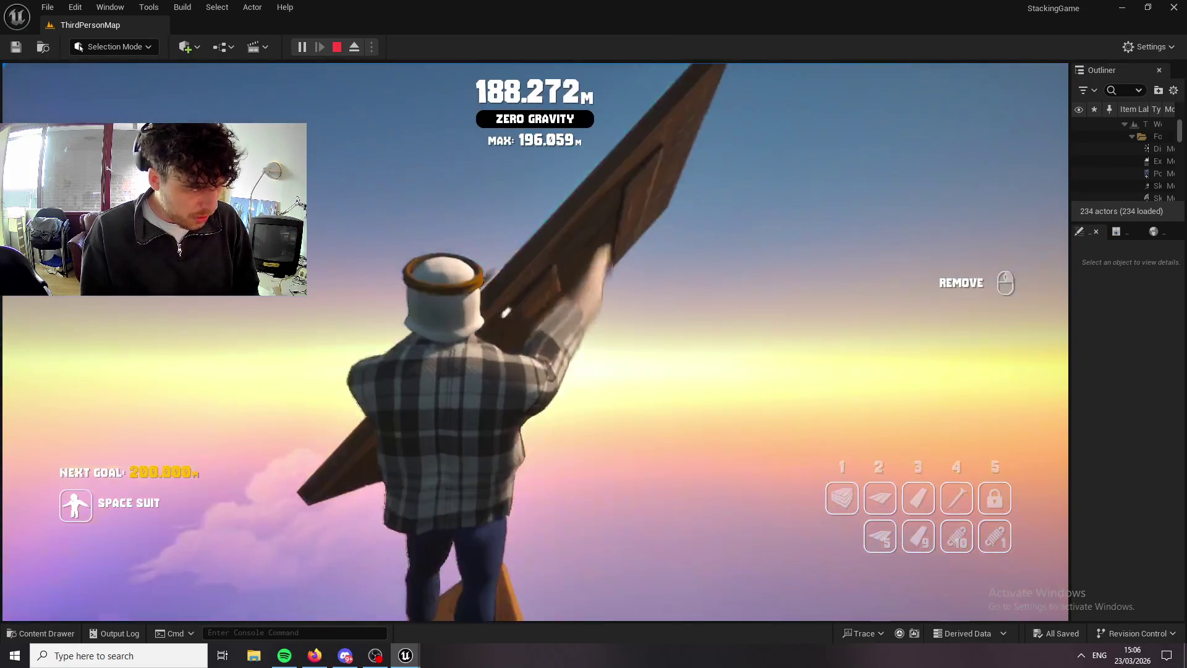
right_click(535, 342)
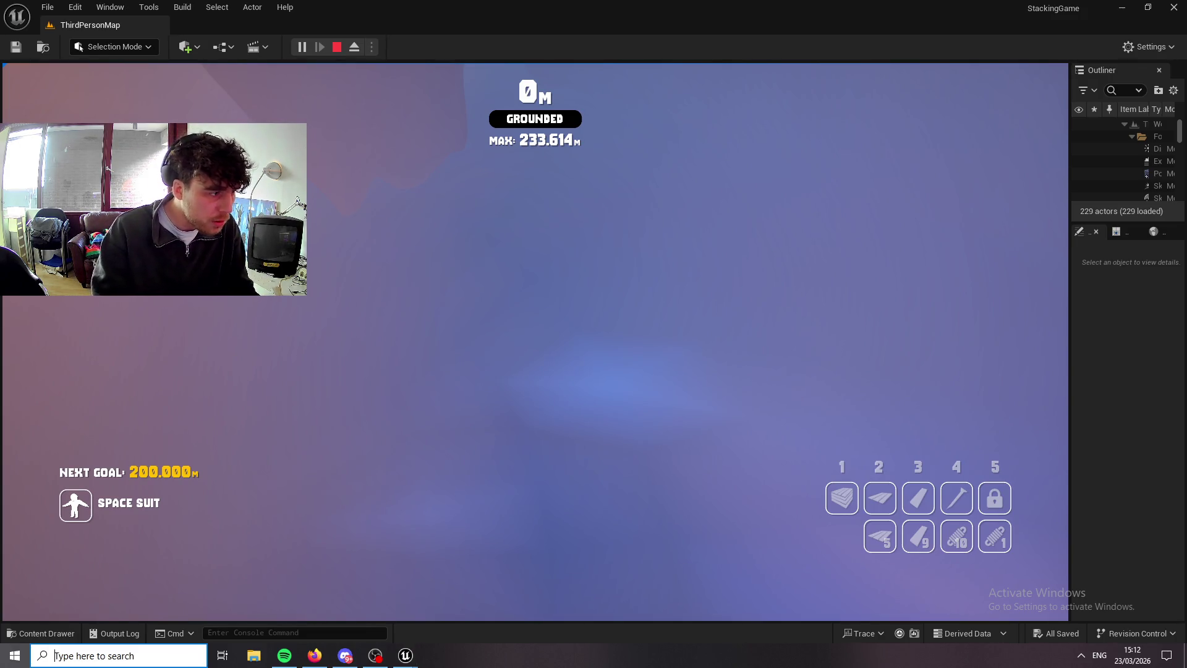
click(591, 283)
Stop Play-In-Editor with Esc and click Play to reach the YO UP! title menu.
key(Escape)
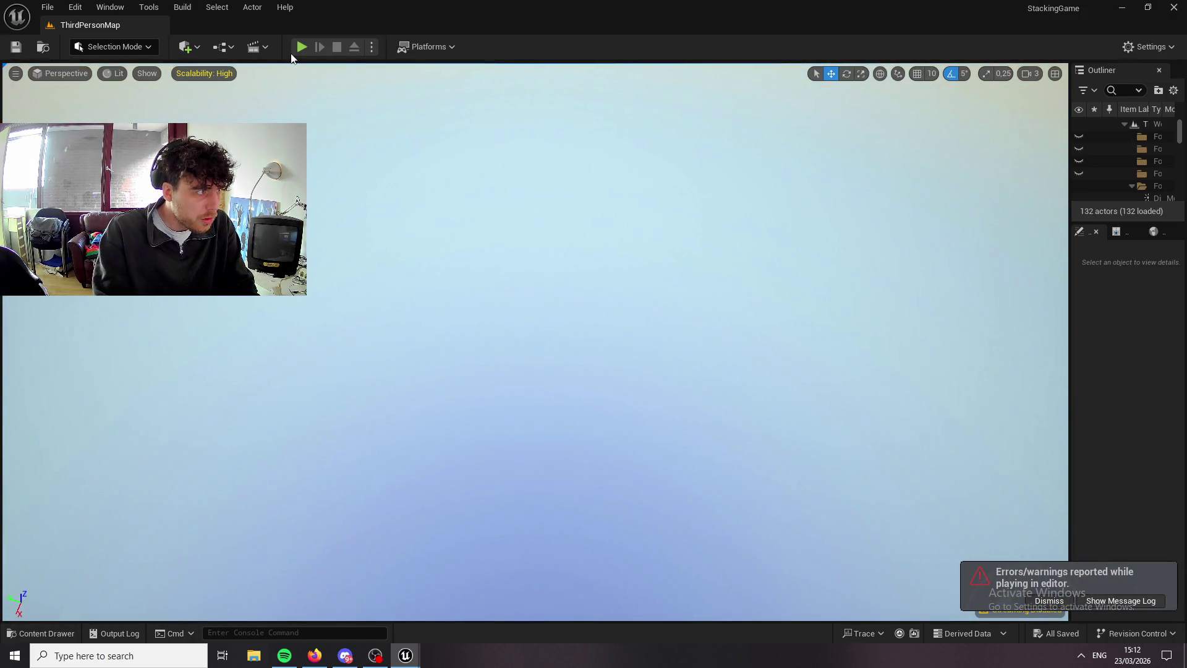
click(301, 47)
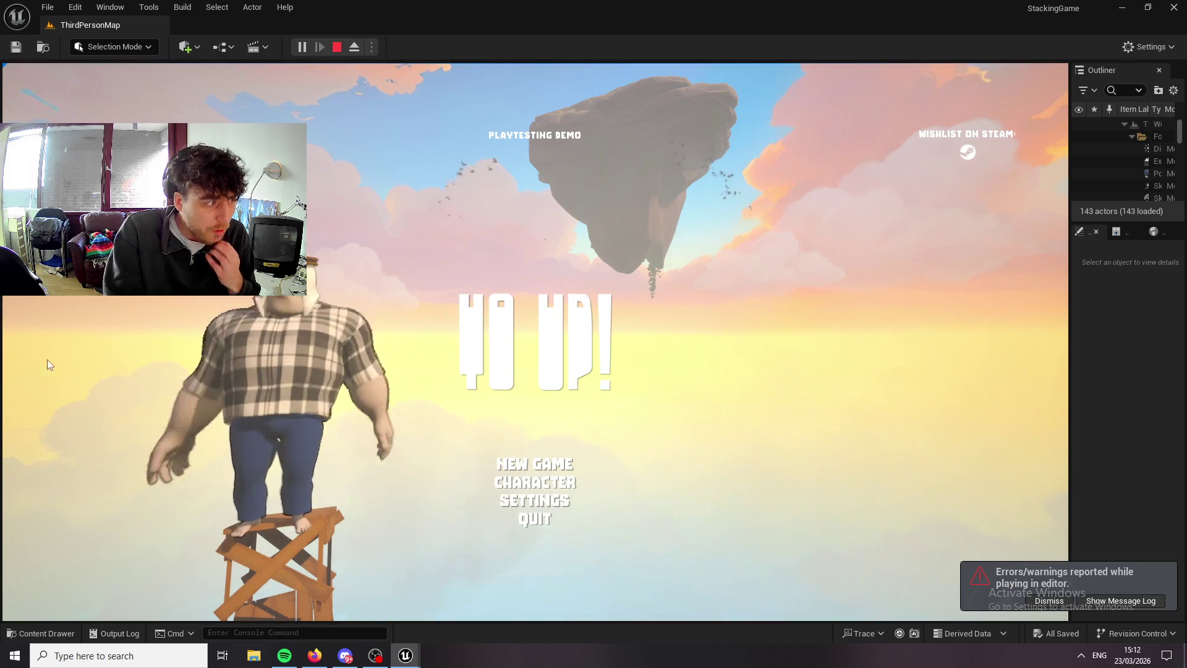
In CHARACTER, cycle the shirt twice from plaid to the long white tunic, then stop play.
click(561, 485)
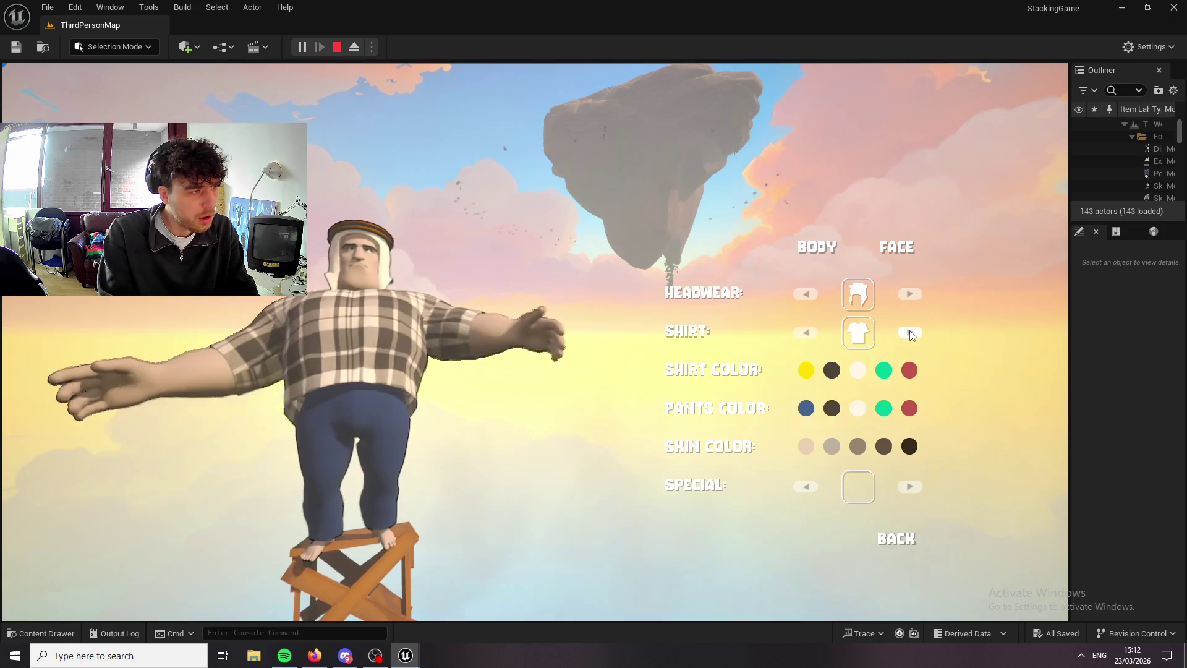
click(910, 332)
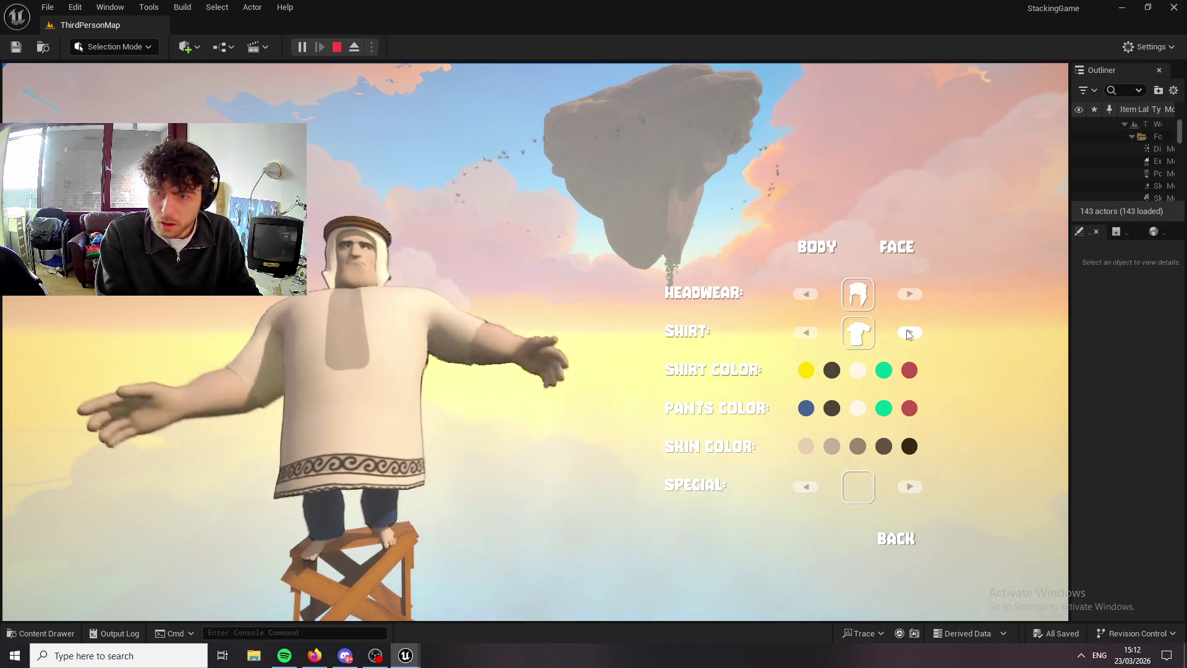
click(909, 333)
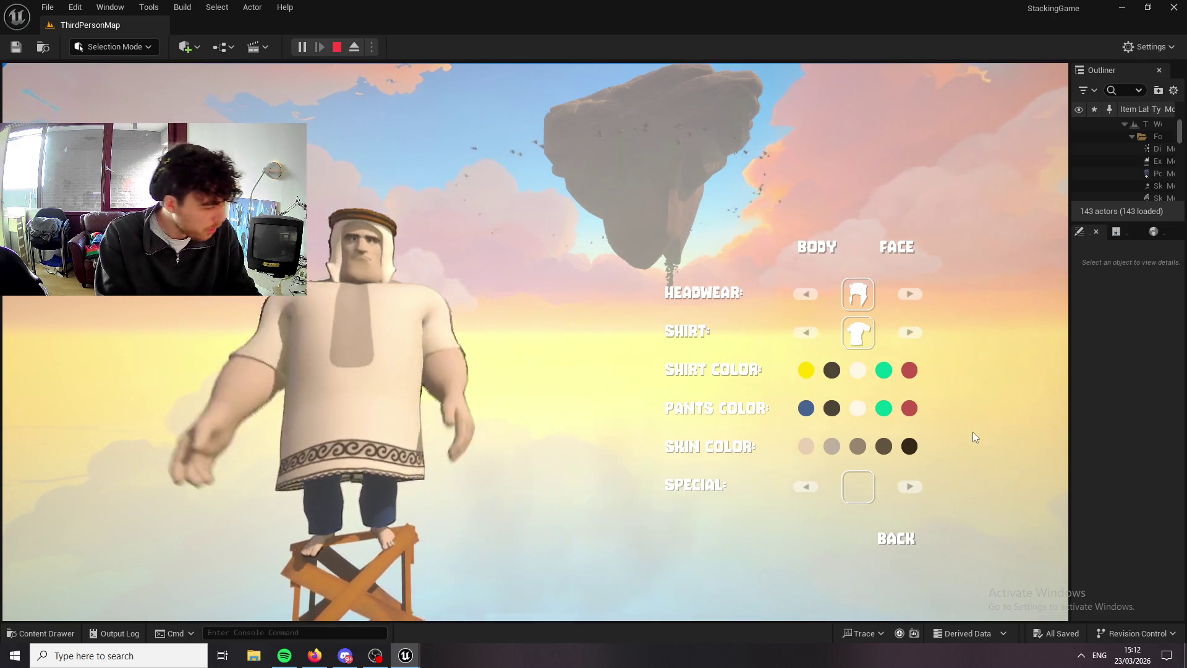
key(Escape)
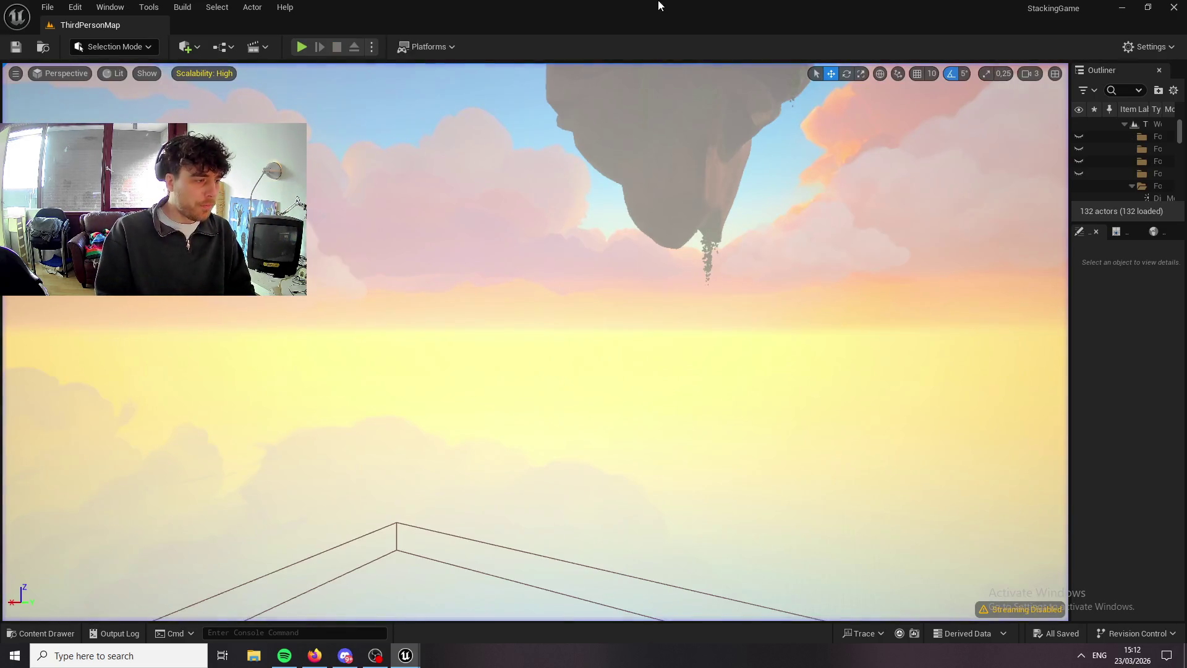
Open the Content Drawer, then relaunch Play to the plaid-shirt title screen.
click(37, 633)
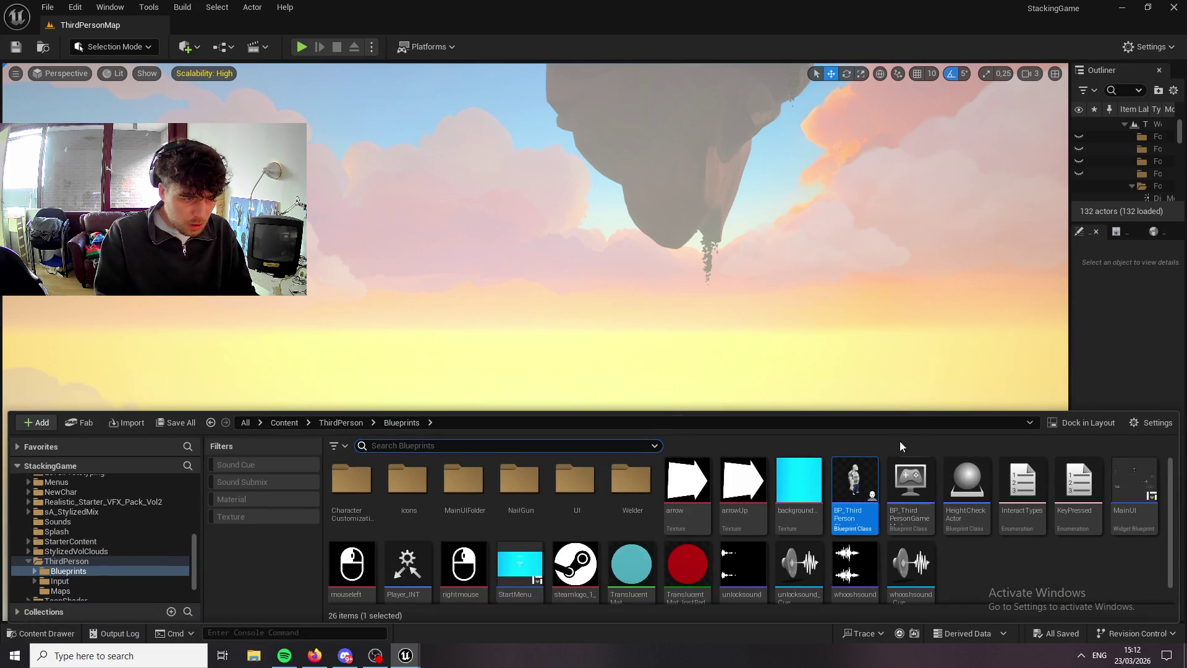
click(301, 46)
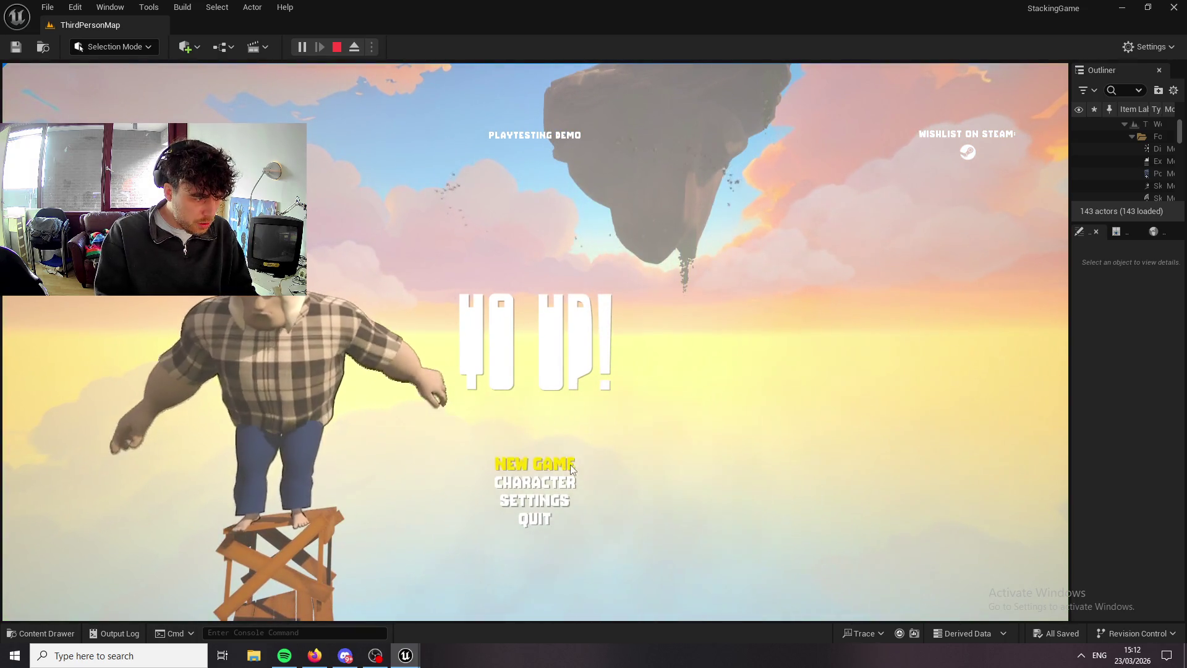
Start a new game, place two crates and climb onto them.
click(535, 463)
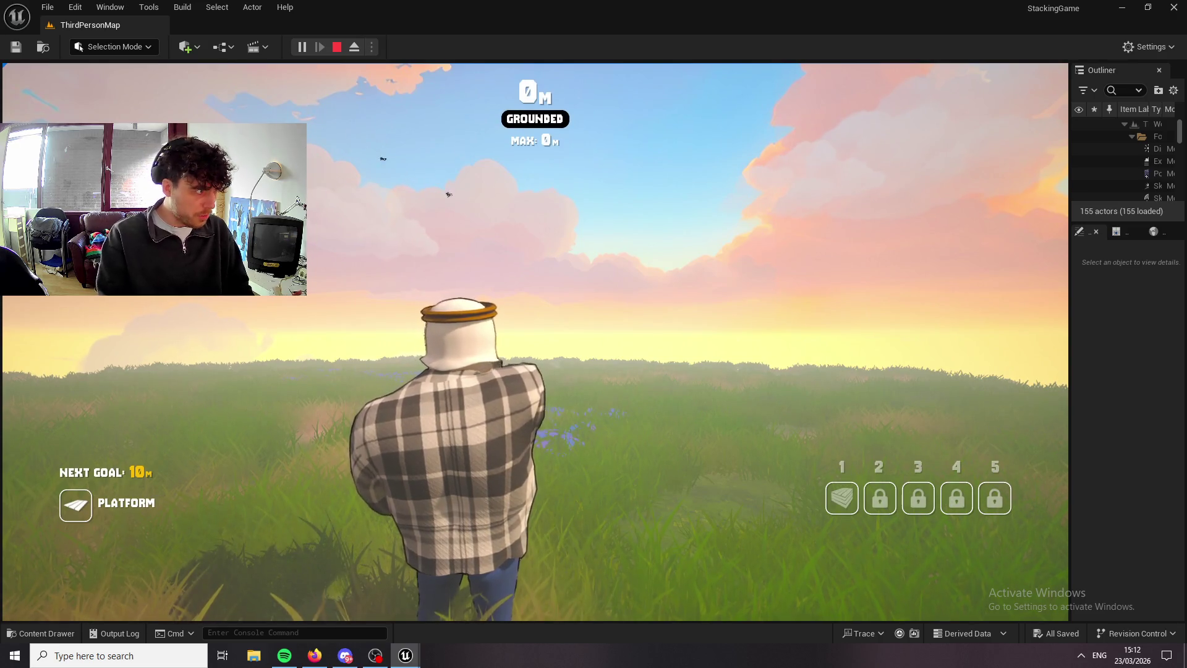
key(1)
click(535, 342)
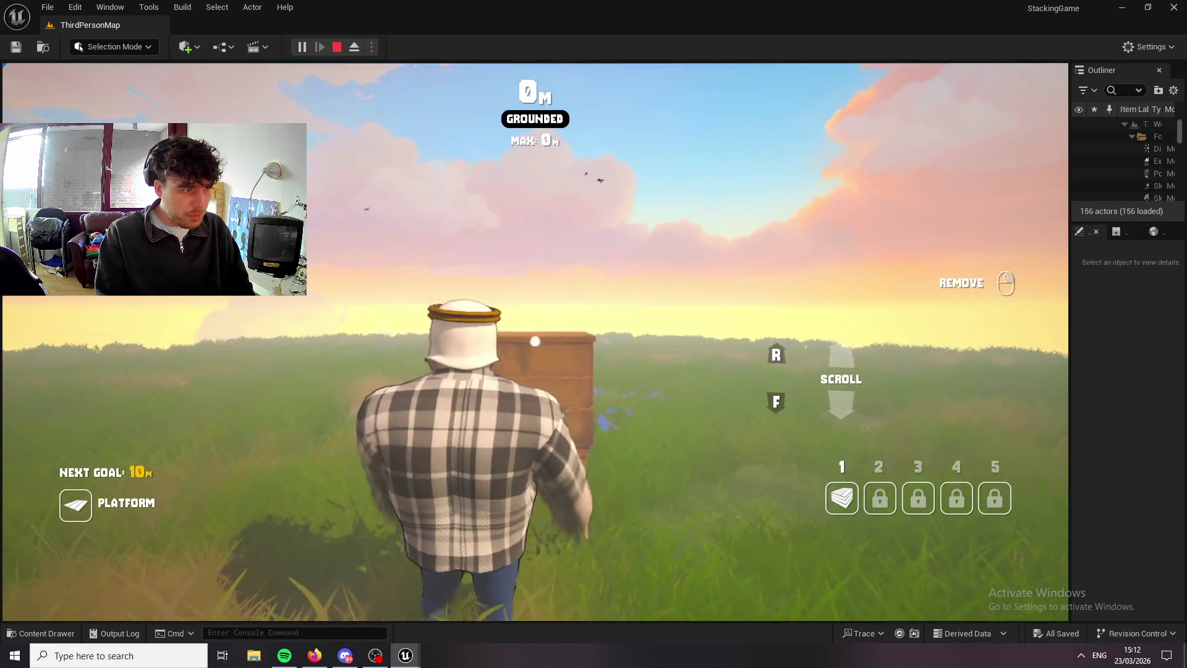
key(1)
key(space)
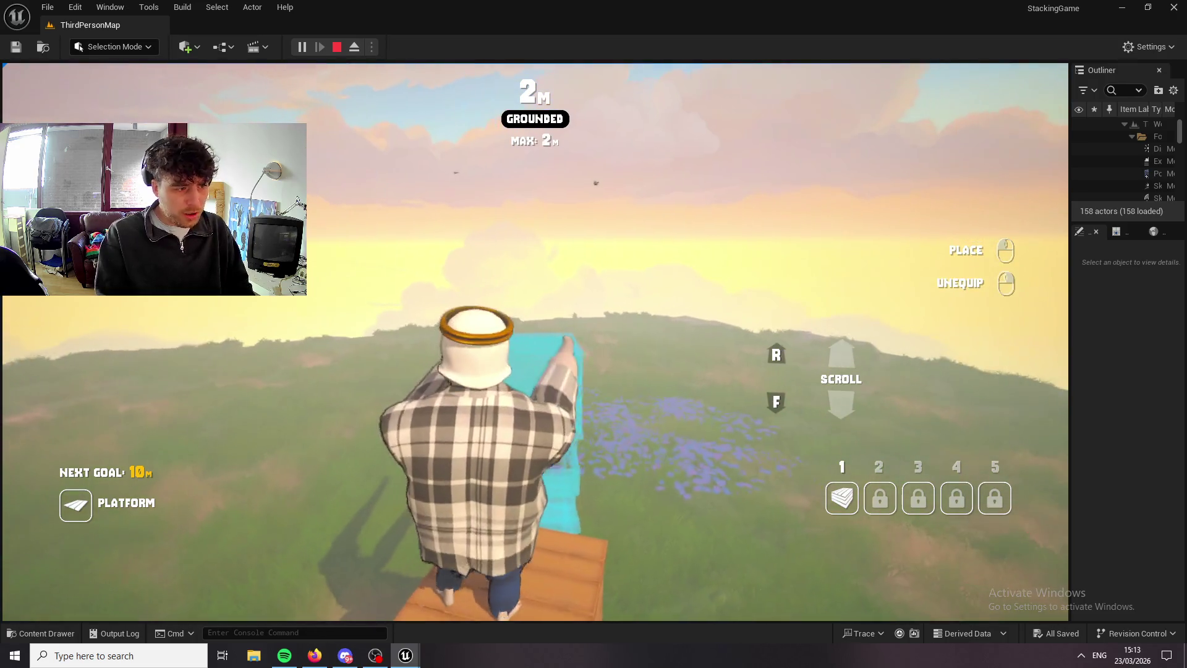
click(535, 342)
key(space)
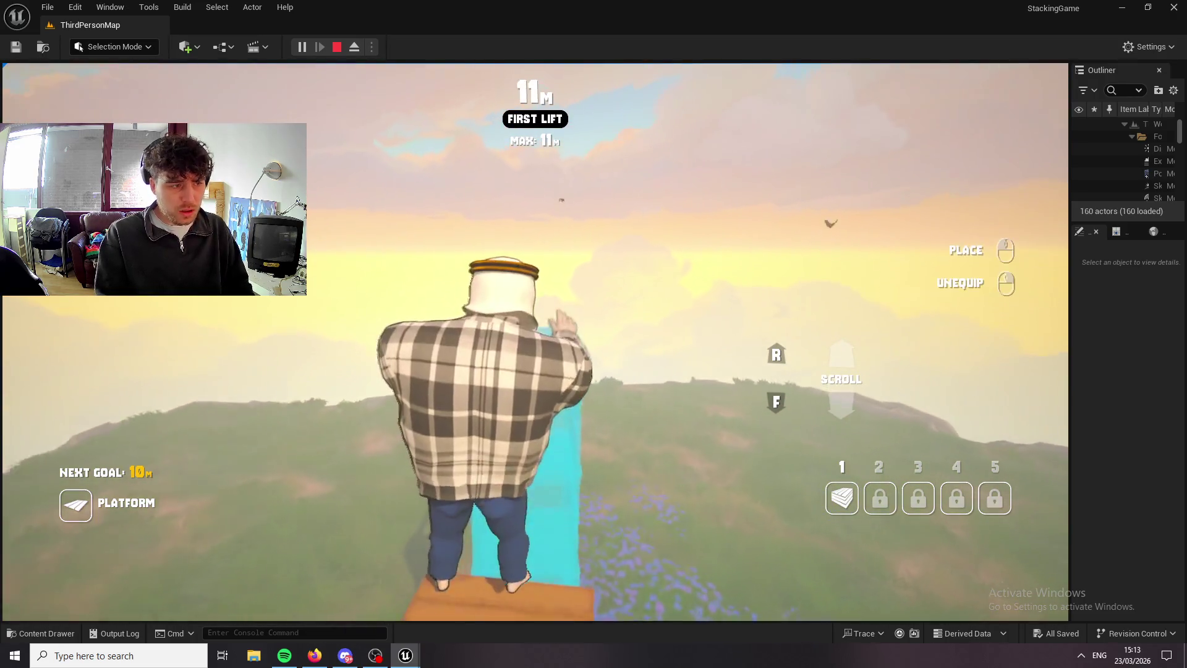
Place two platforms, put the platform away and open the pause menu.
key(2)
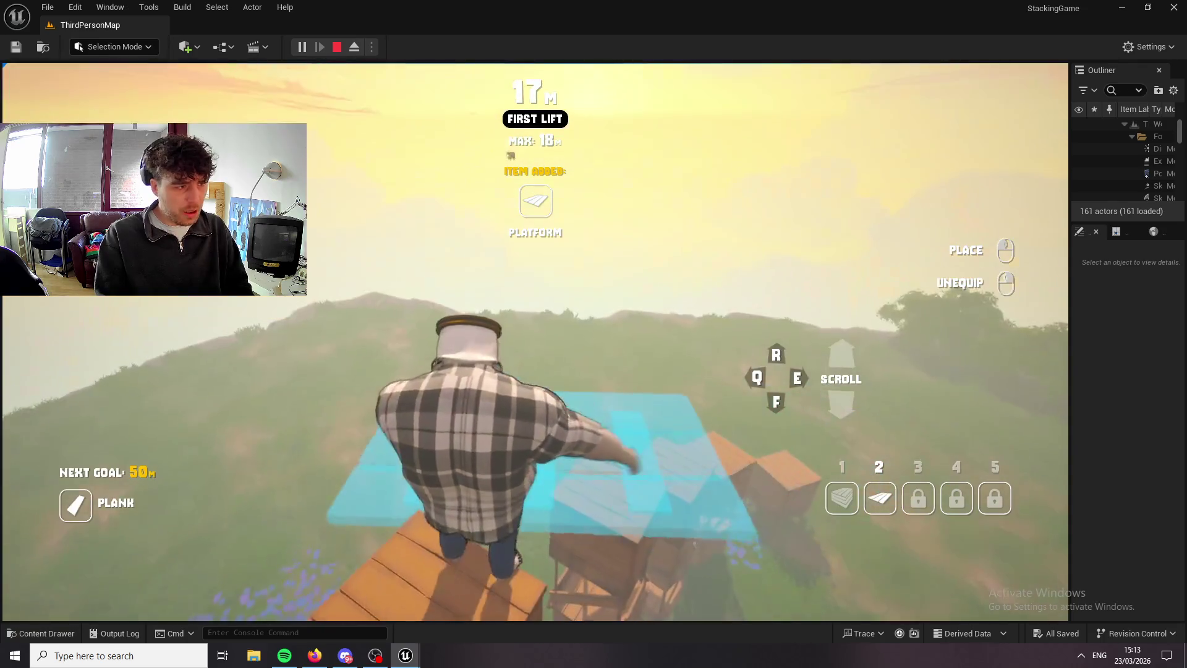
click(535, 342)
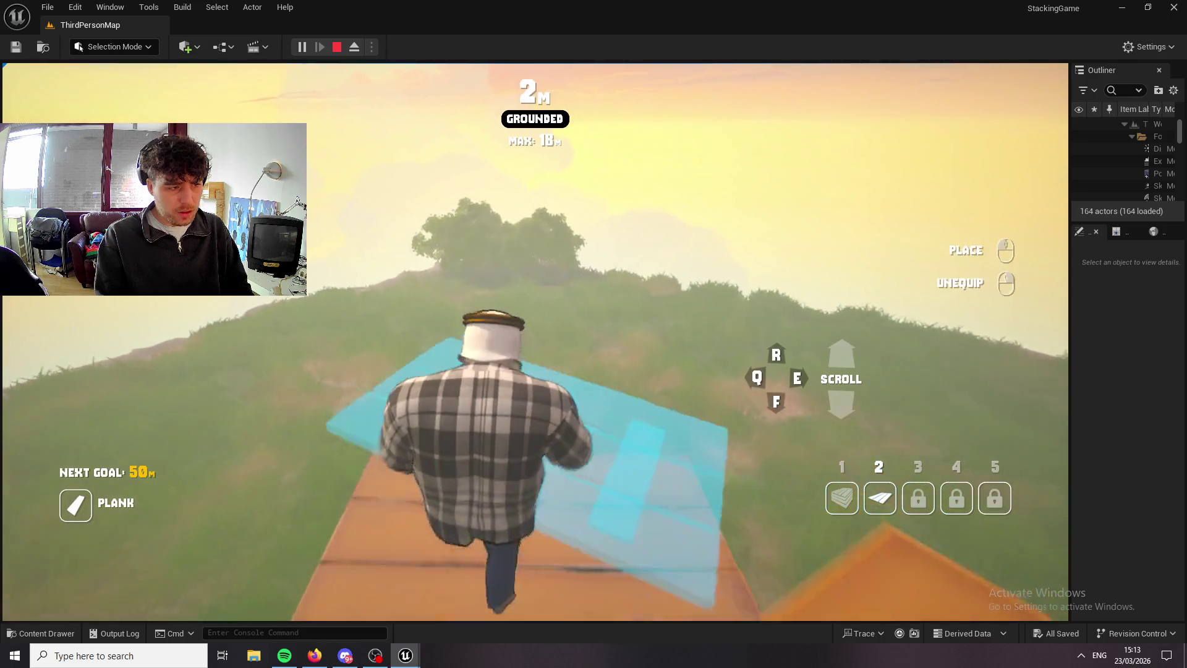
click(535, 342)
right_click(535, 342)
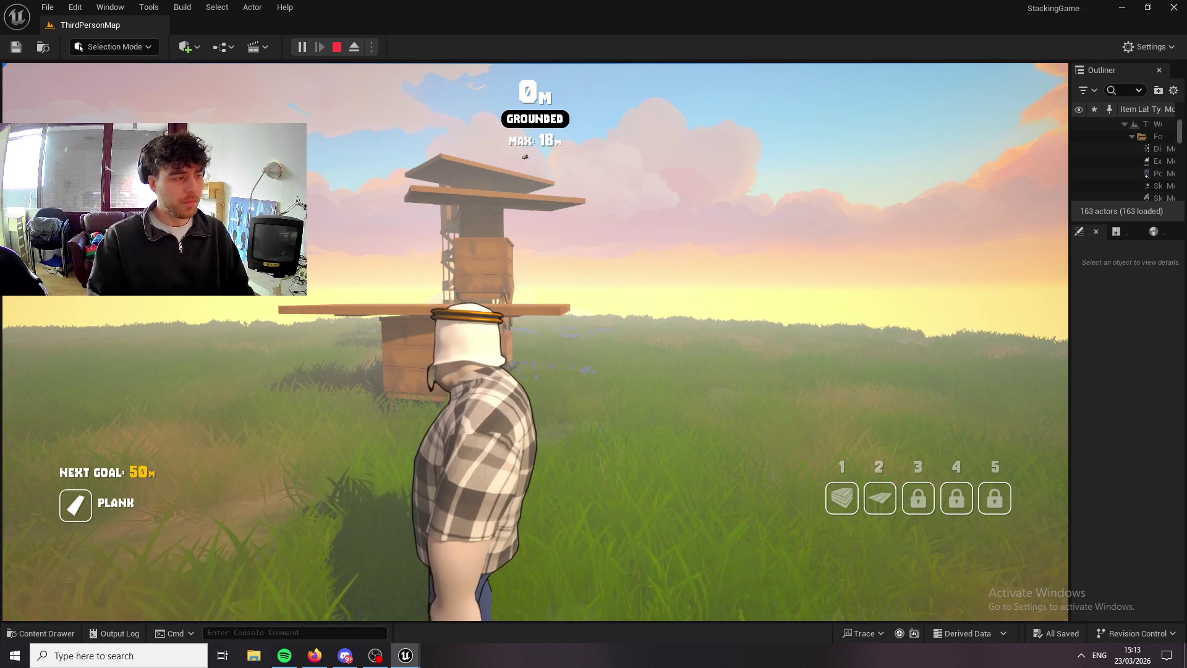
key(Escape)
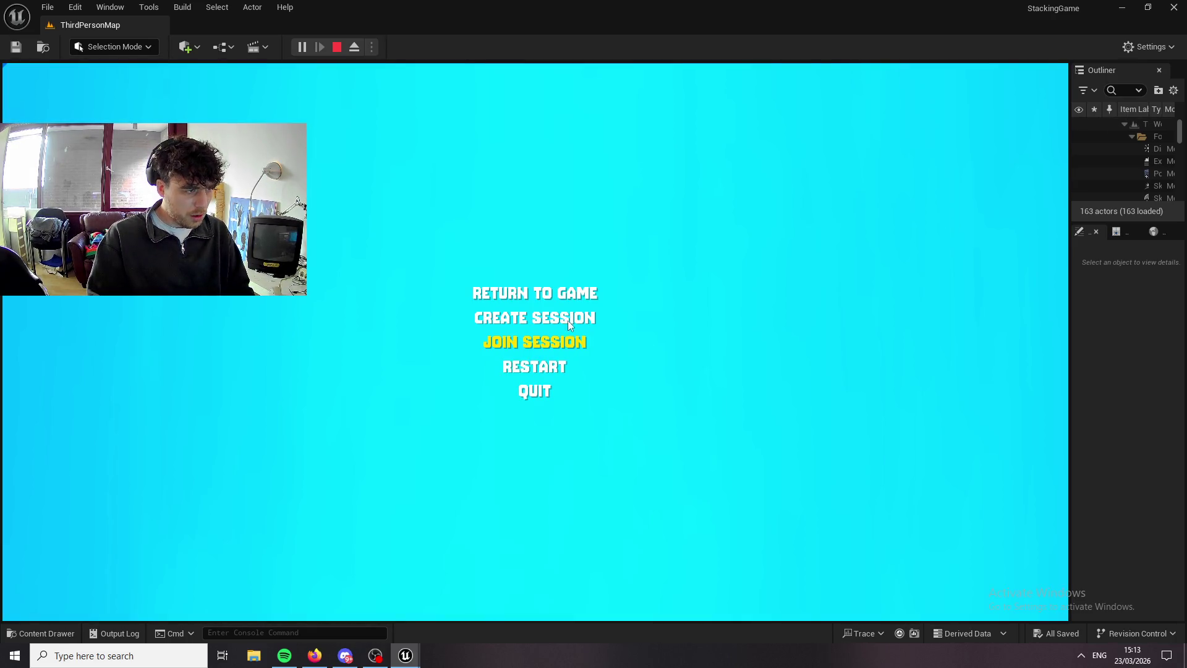
Enter UNLOCKALL in the Join Session IP field, resume, and open customisation with C.
click(561, 342)
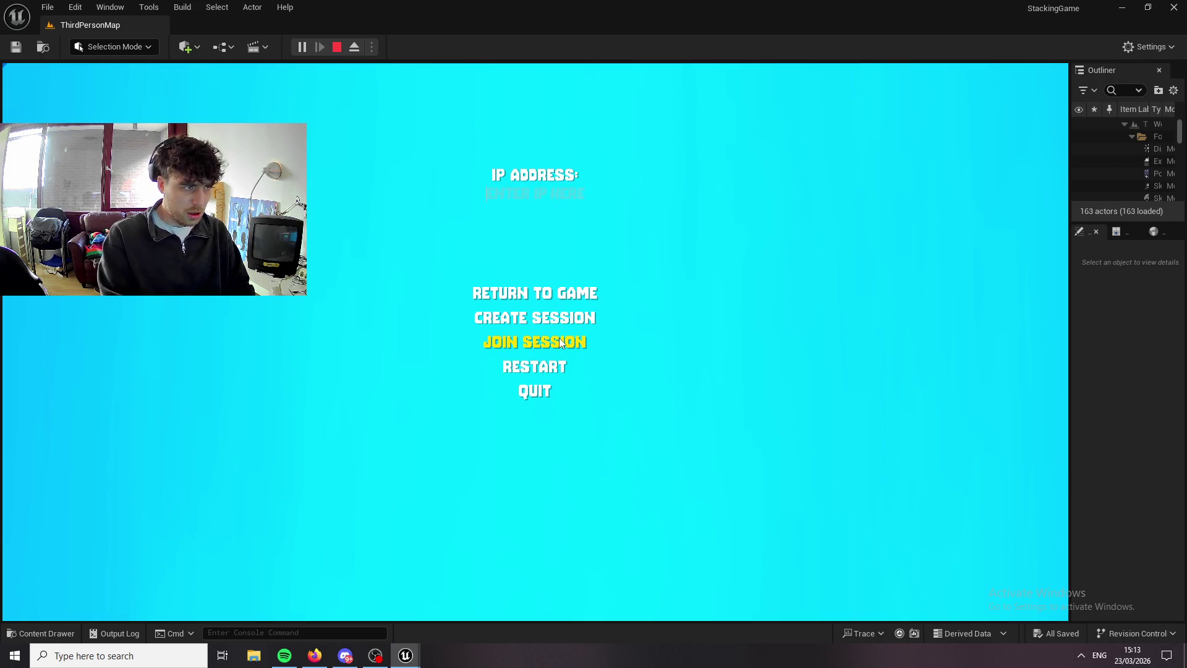
text(nlockal)
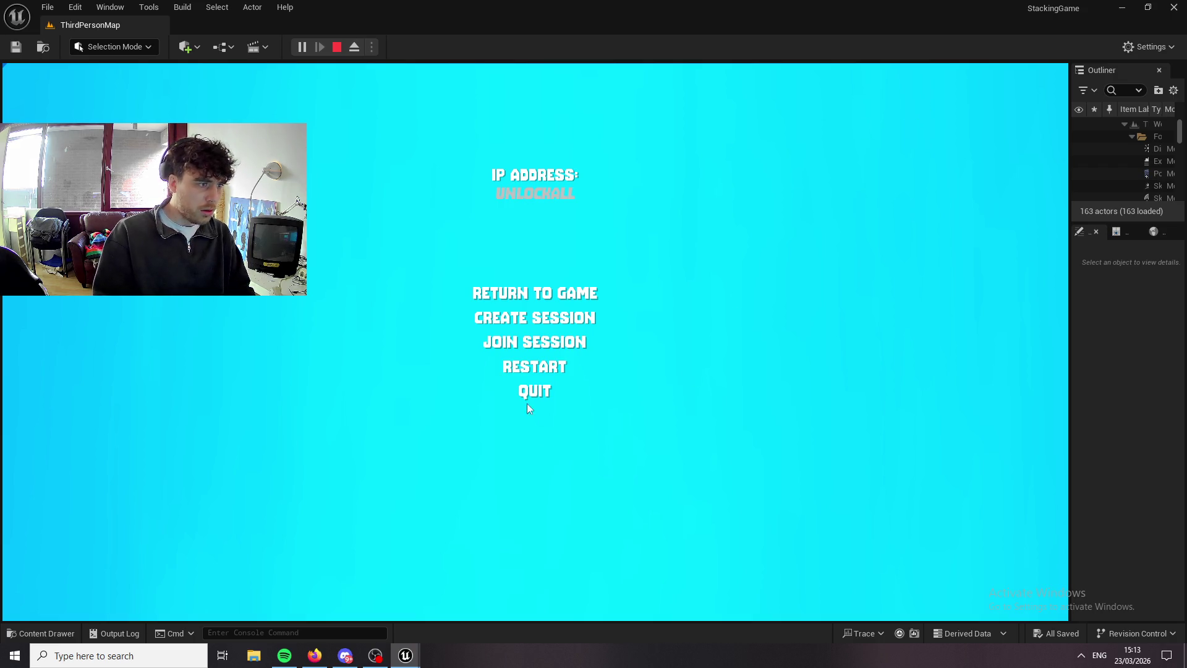
click(556, 293)
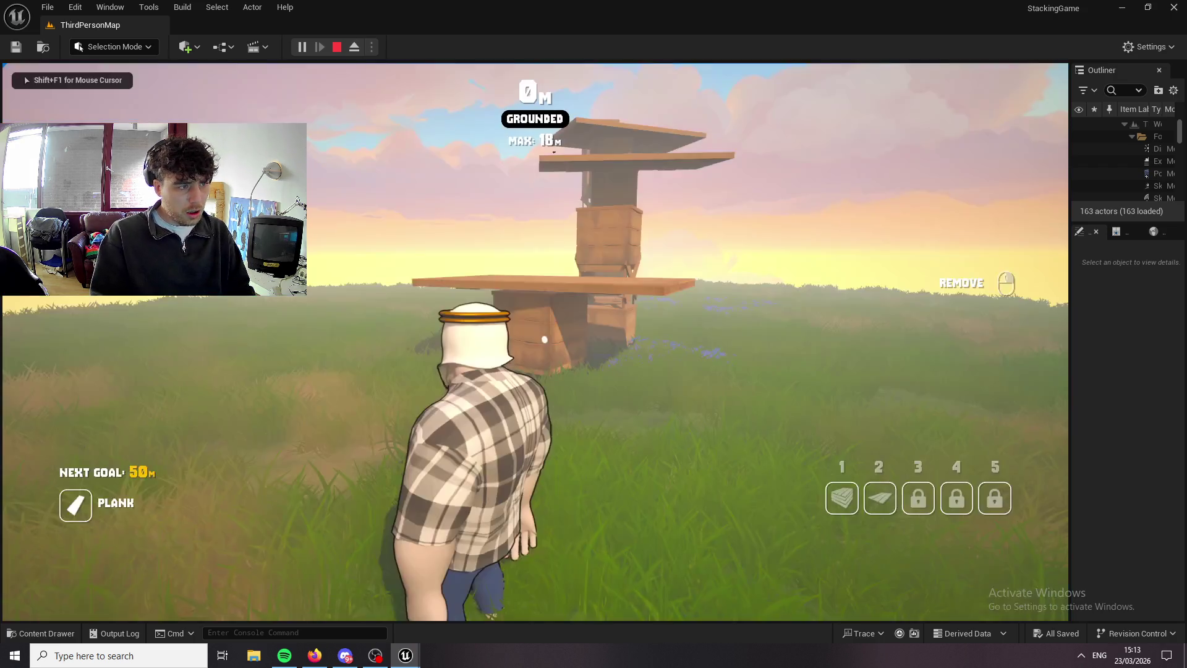
key(c)
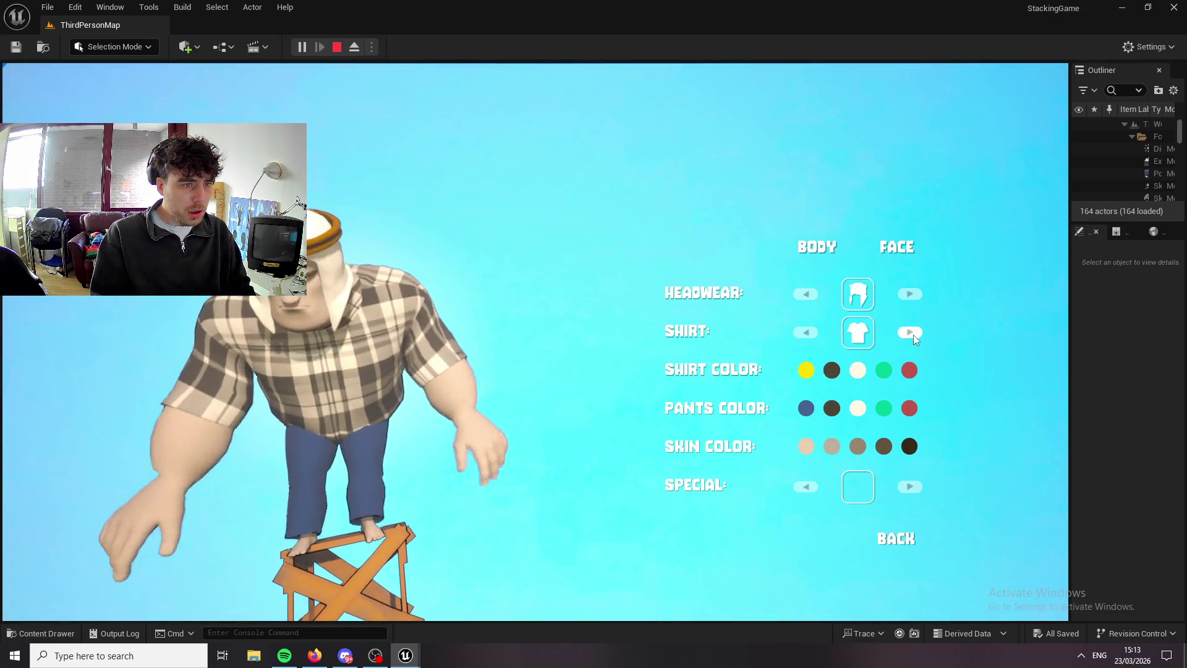
Cycle the shirt styles through to the long coat and make the shirt yellow.
click(913, 334)
click(912, 333)
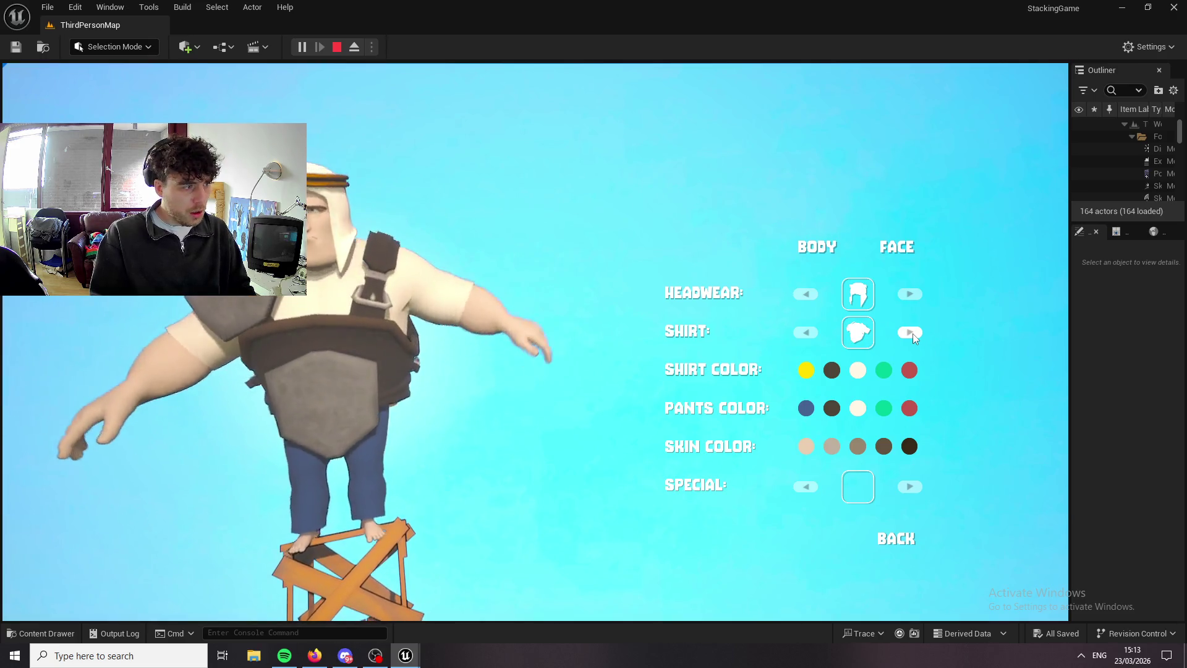
click(912, 332)
click(912, 332)
click(912, 333)
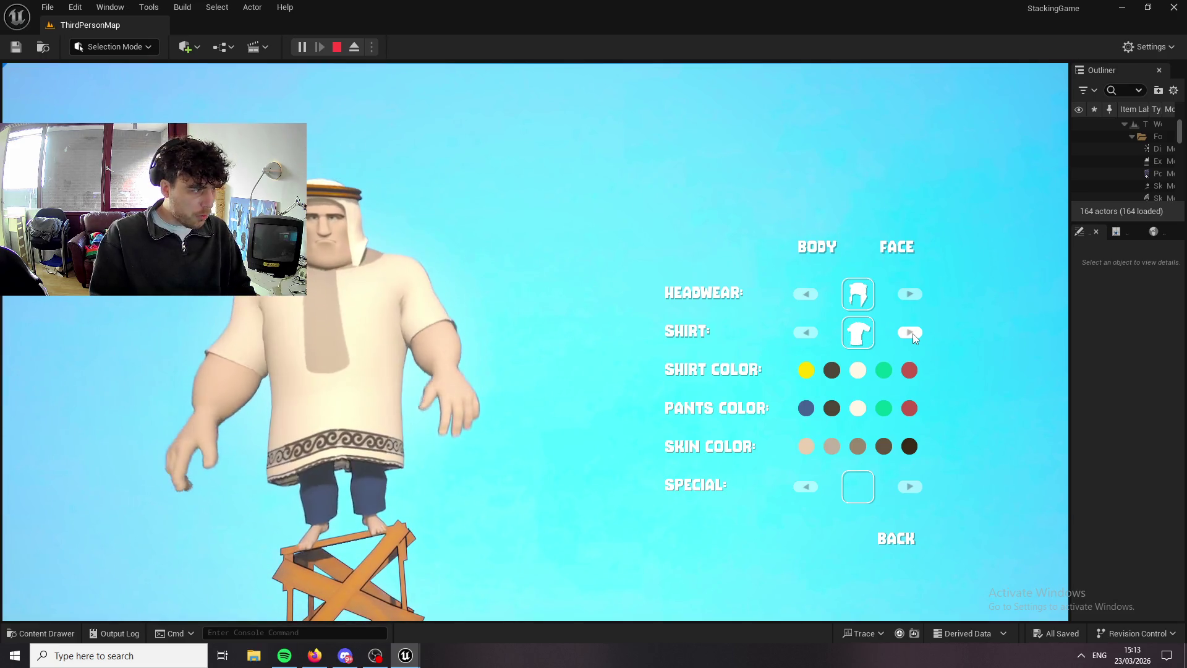
click(912, 332)
click(913, 333)
click(912, 332)
click(912, 333)
click(912, 332)
click(912, 333)
click(806, 371)
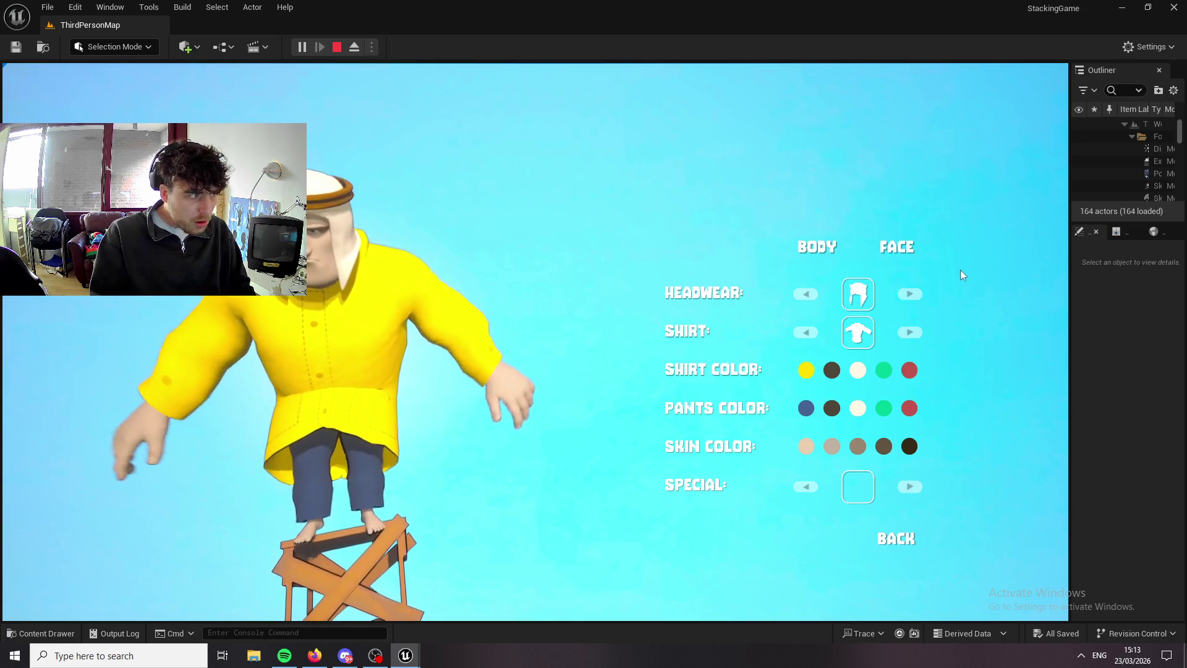
Put on the yellow rain hat, settle on the patterned tunic, and resume play.
click(905, 294)
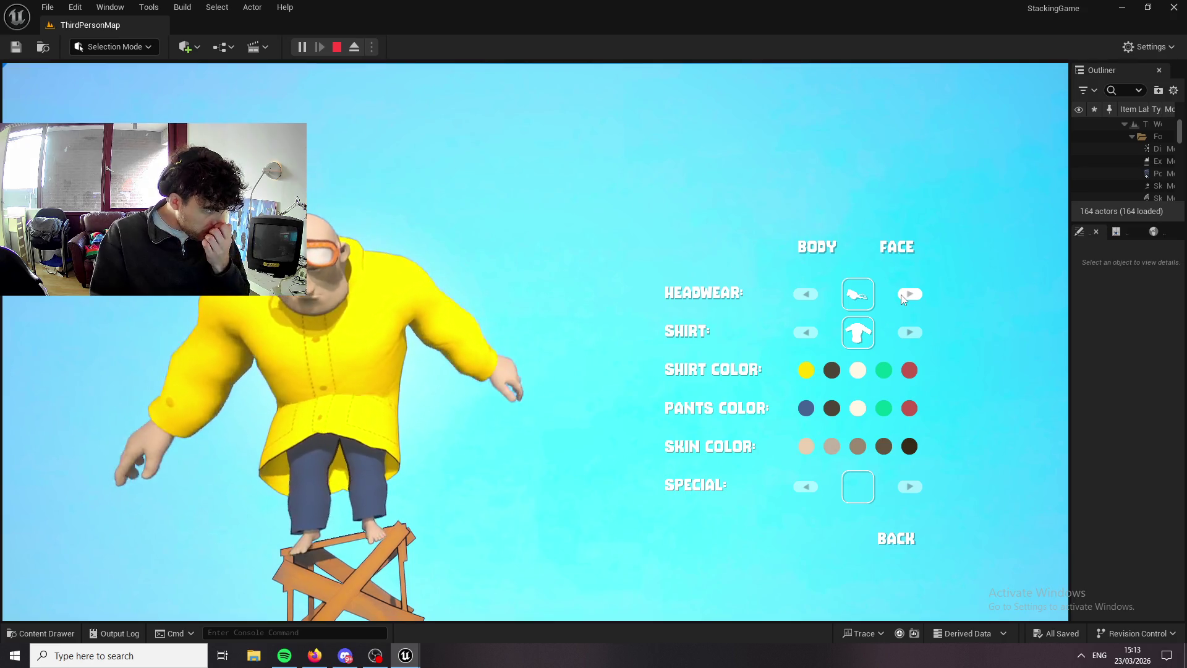
click(901, 295)
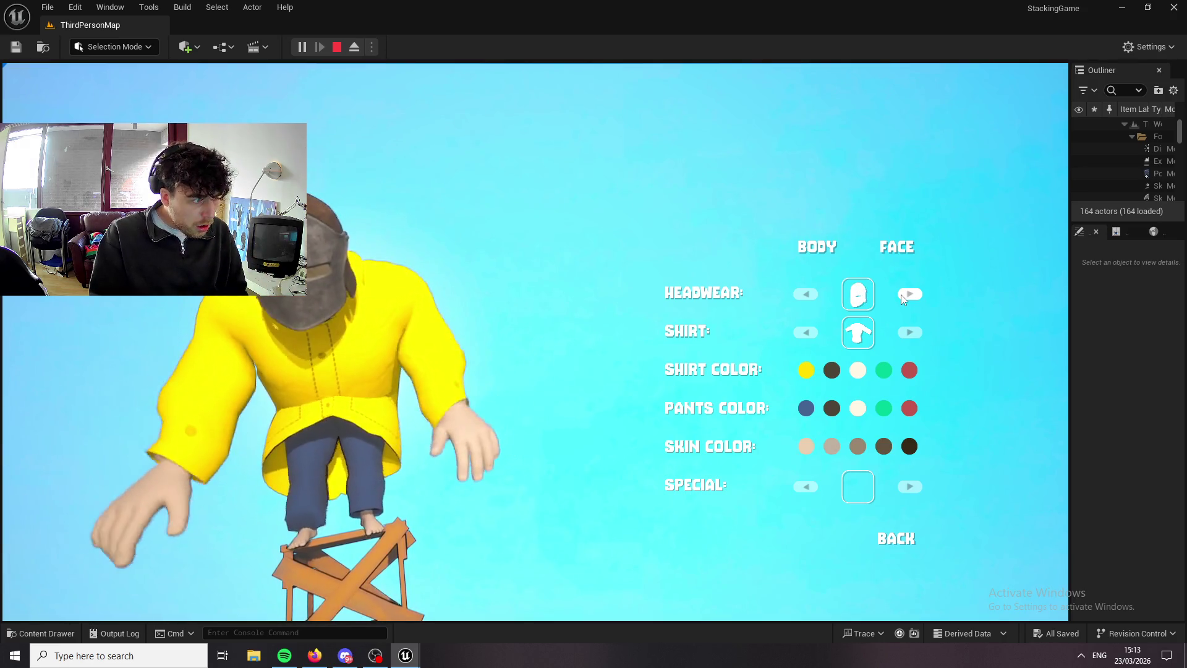
click(900, 294)
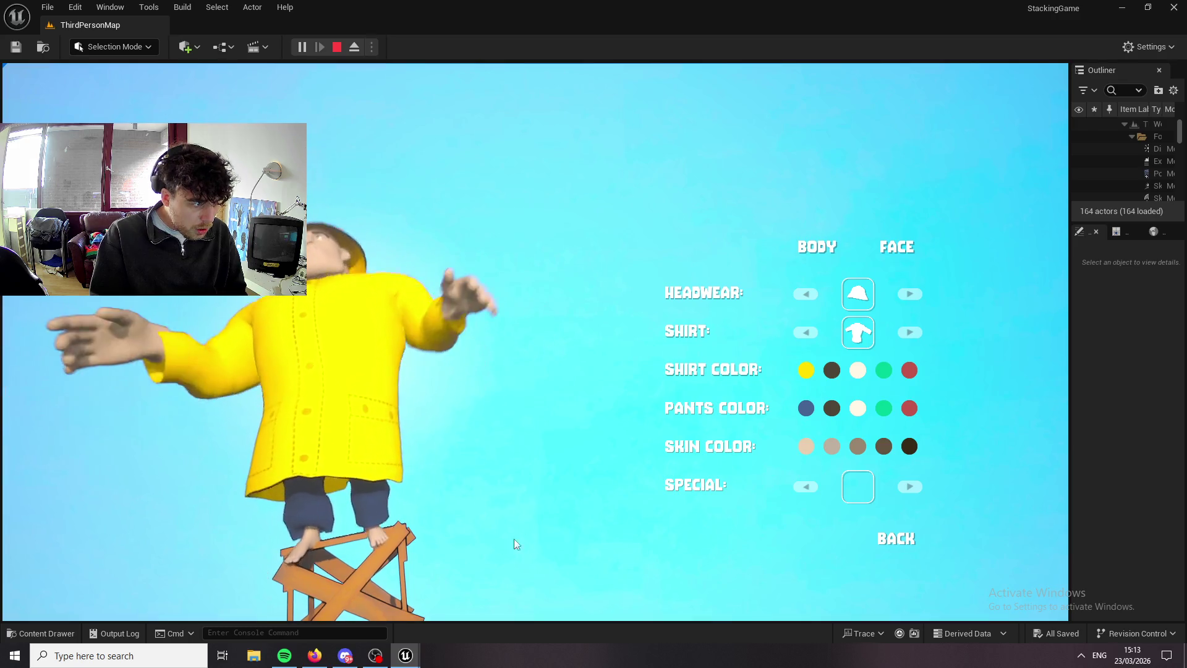
click(907, 331)
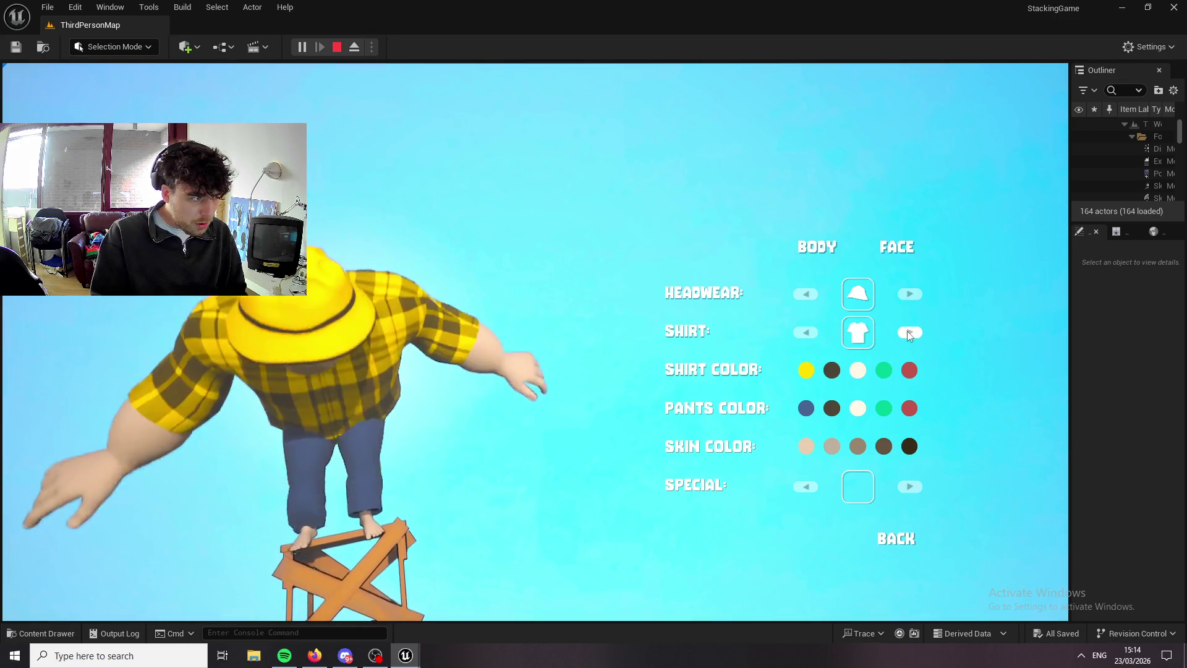
click(907, 331)
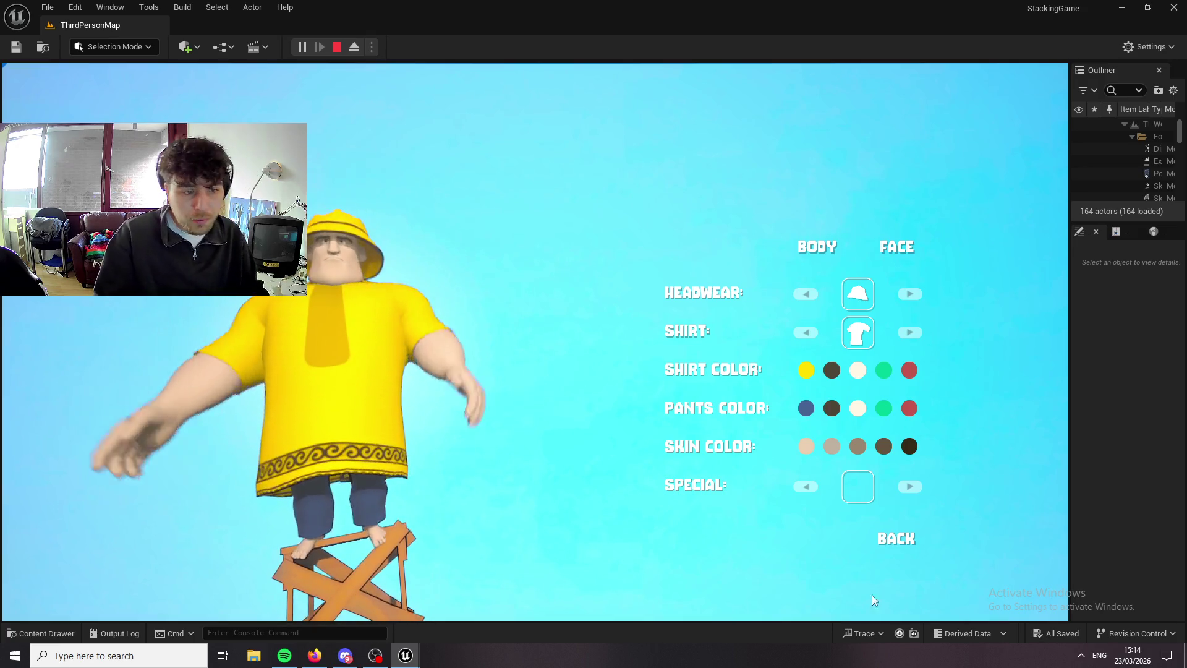
click(893, 543)
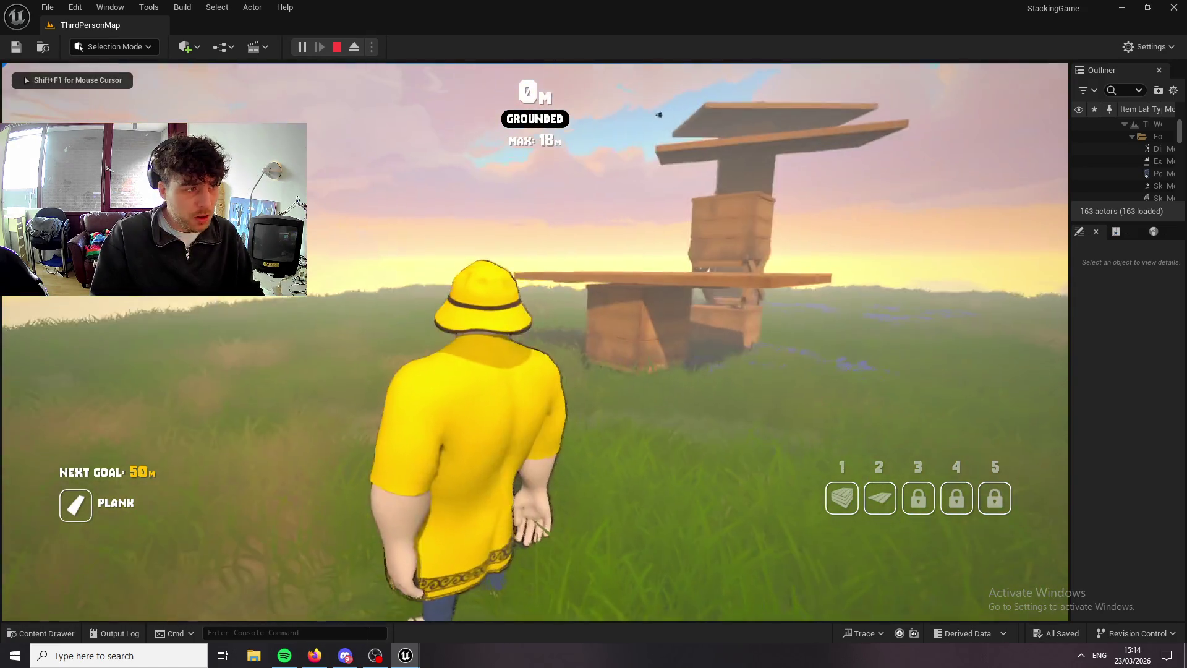
Walk to the plank tower, climb on, and place planks, removing one misplaced block.
key(s)
key(d)
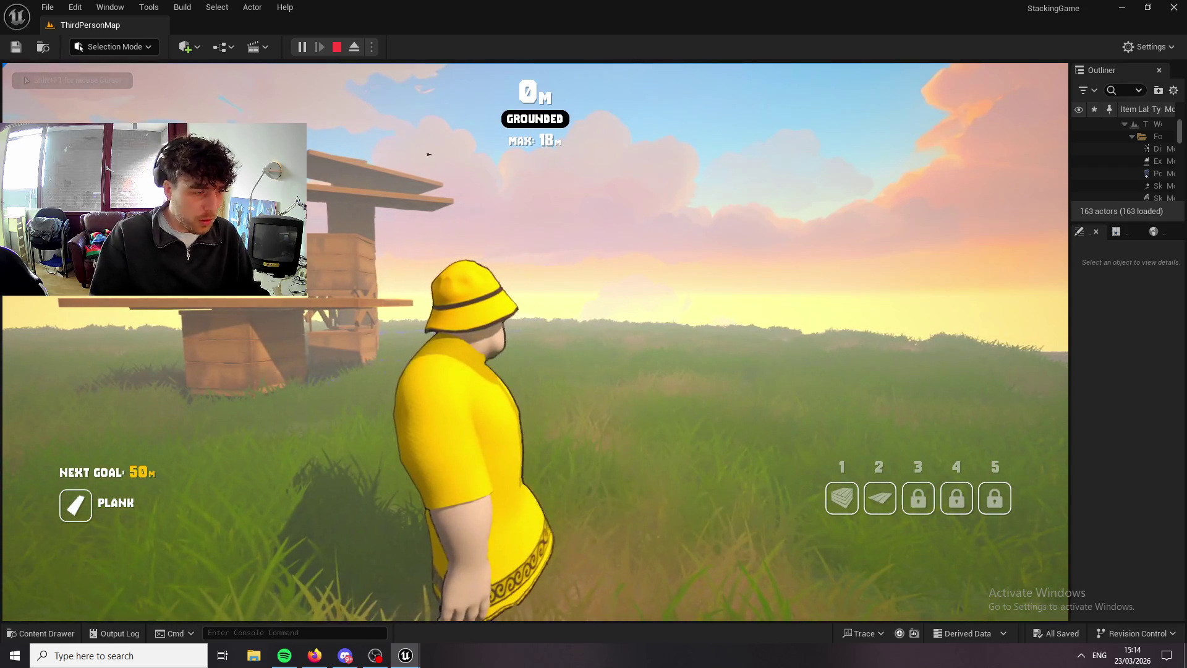
key(w)
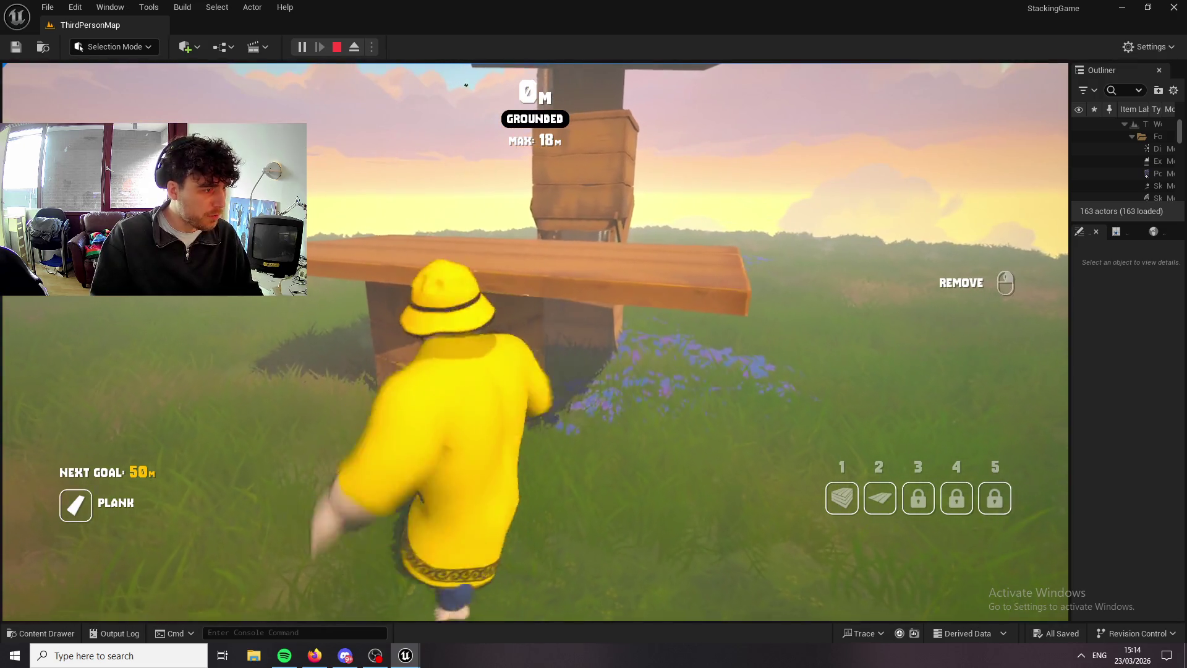
key(space)
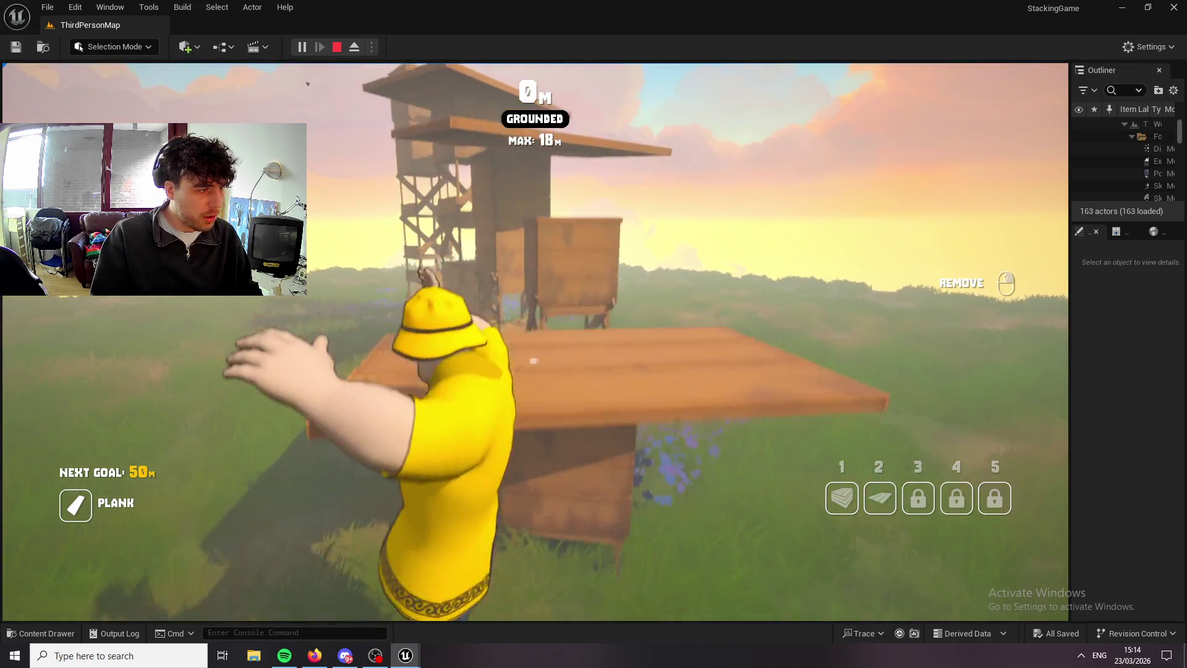
key(2)
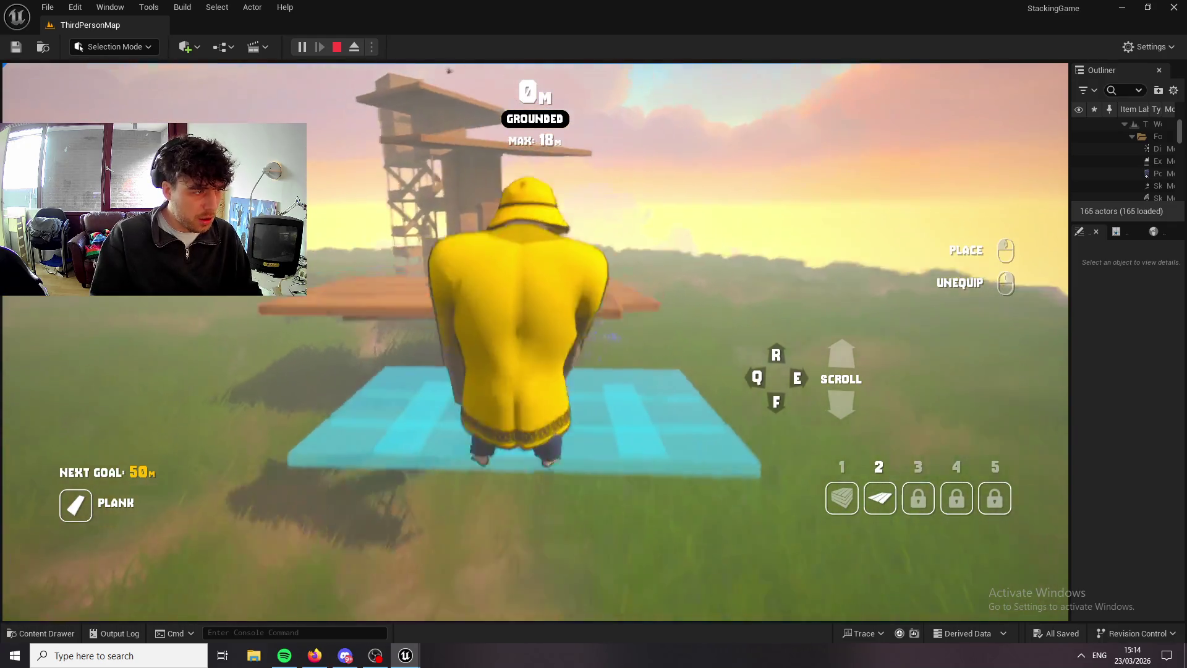
click(535, 342)
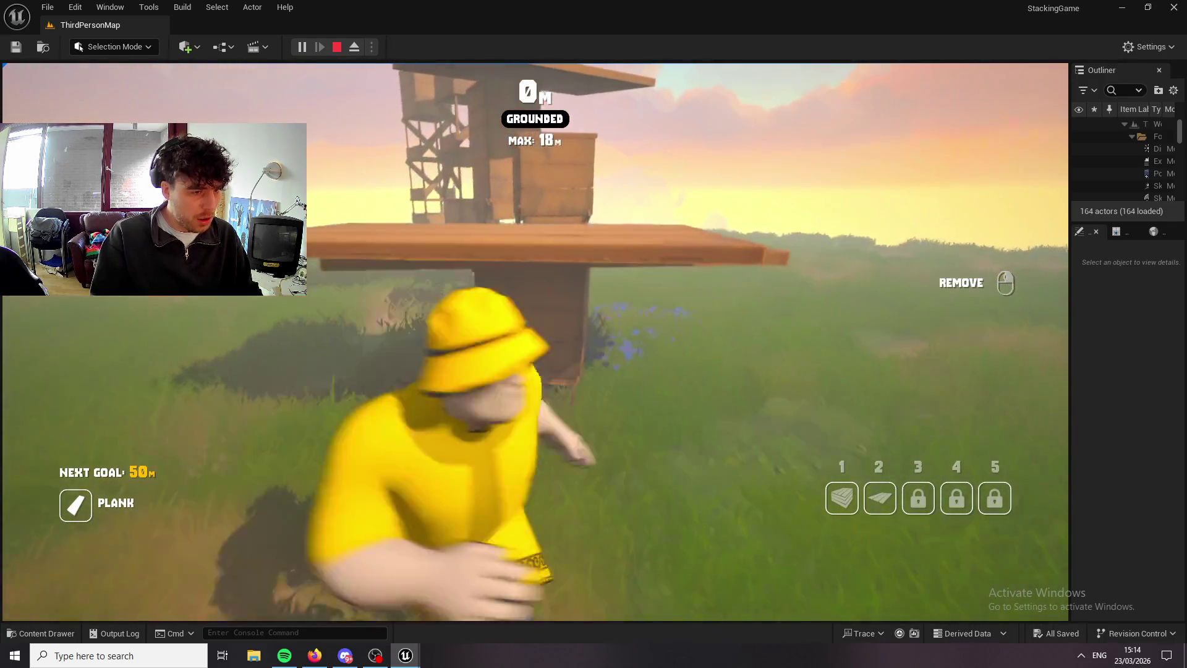
key(1)
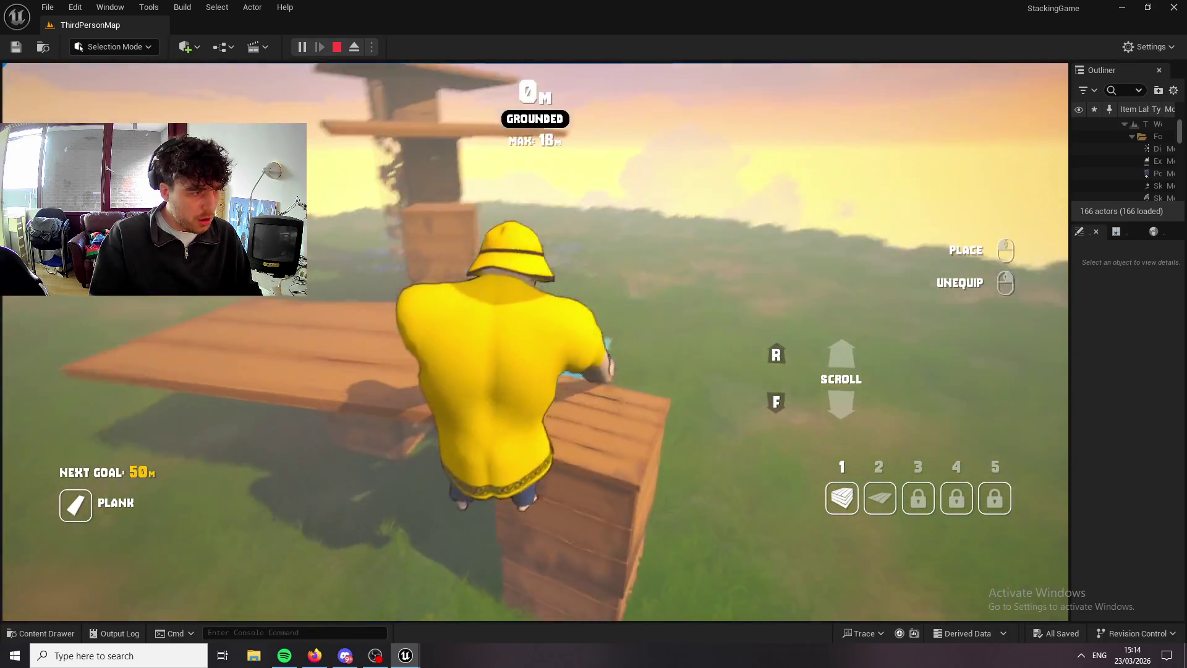
click(535, 342)
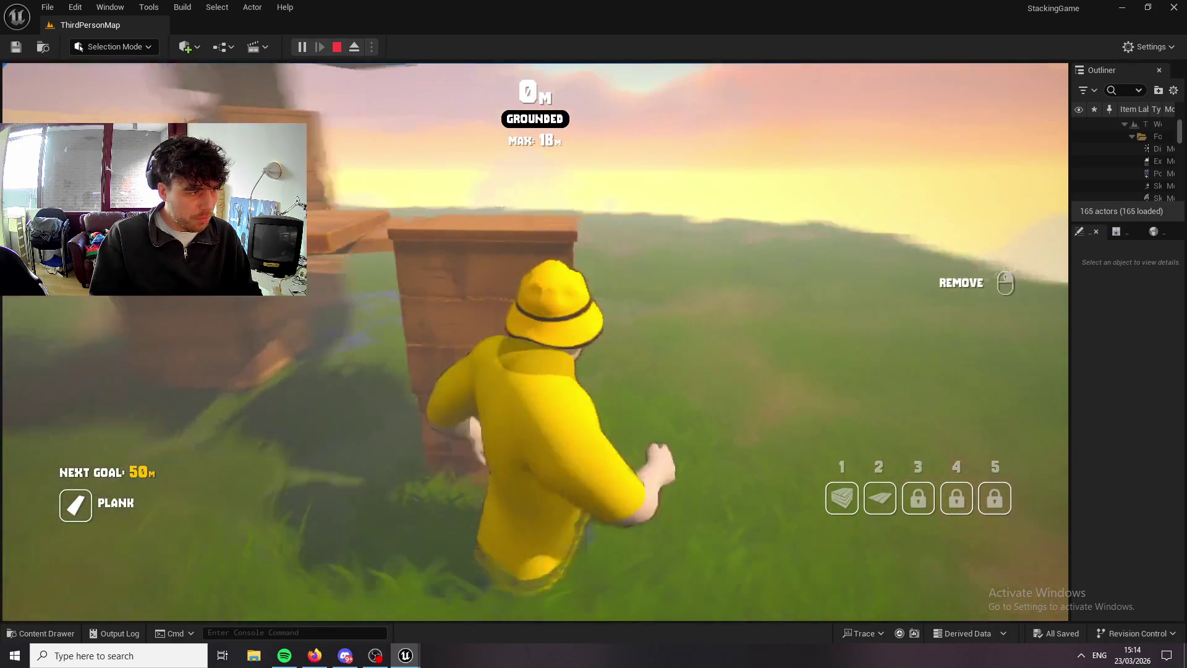
right_click(535, 342)
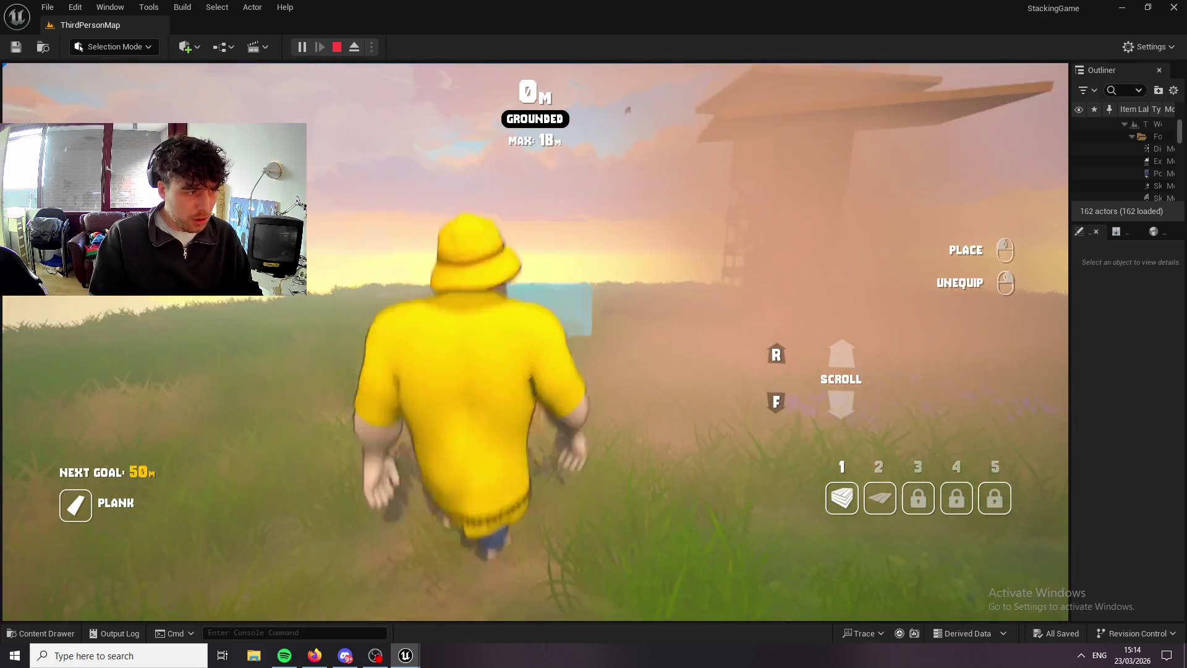
click(535, 342)
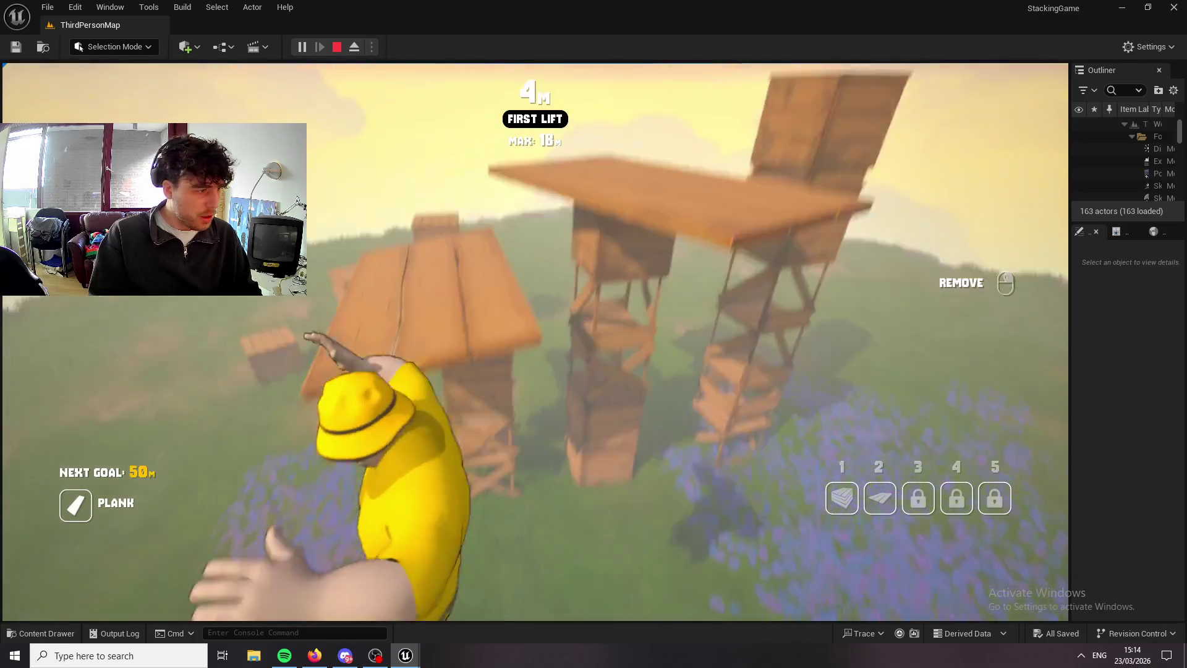
Drop to the ground, switch building items, and walk toward another wooden tower.
key(s)
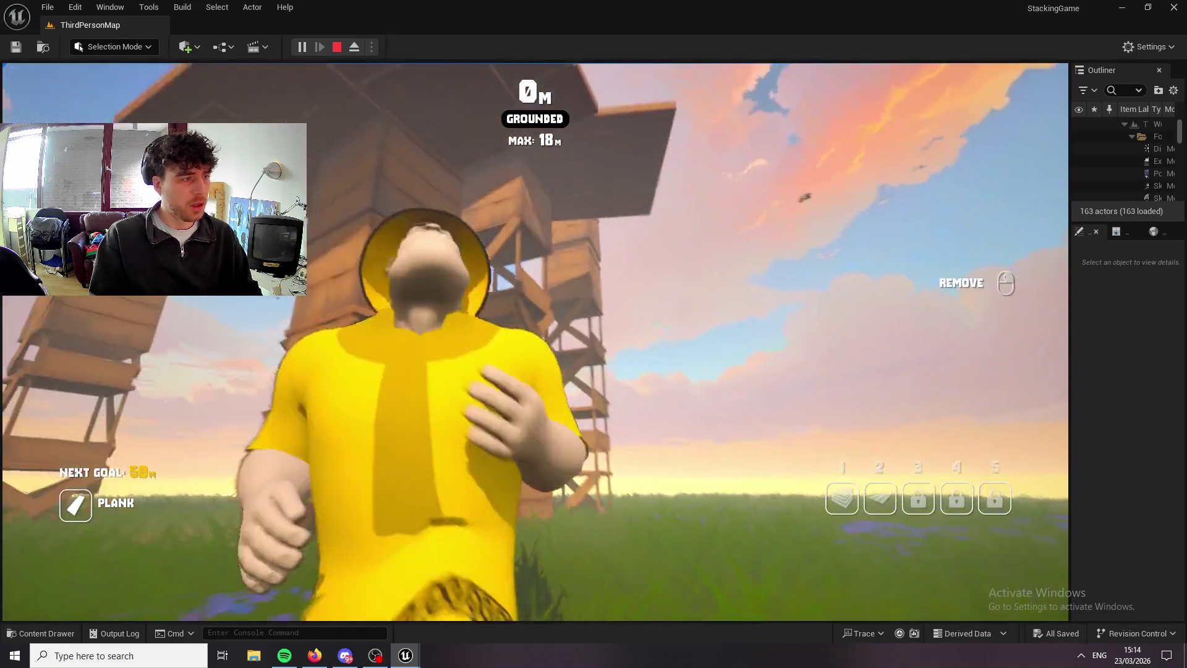
key(1)
key(2)
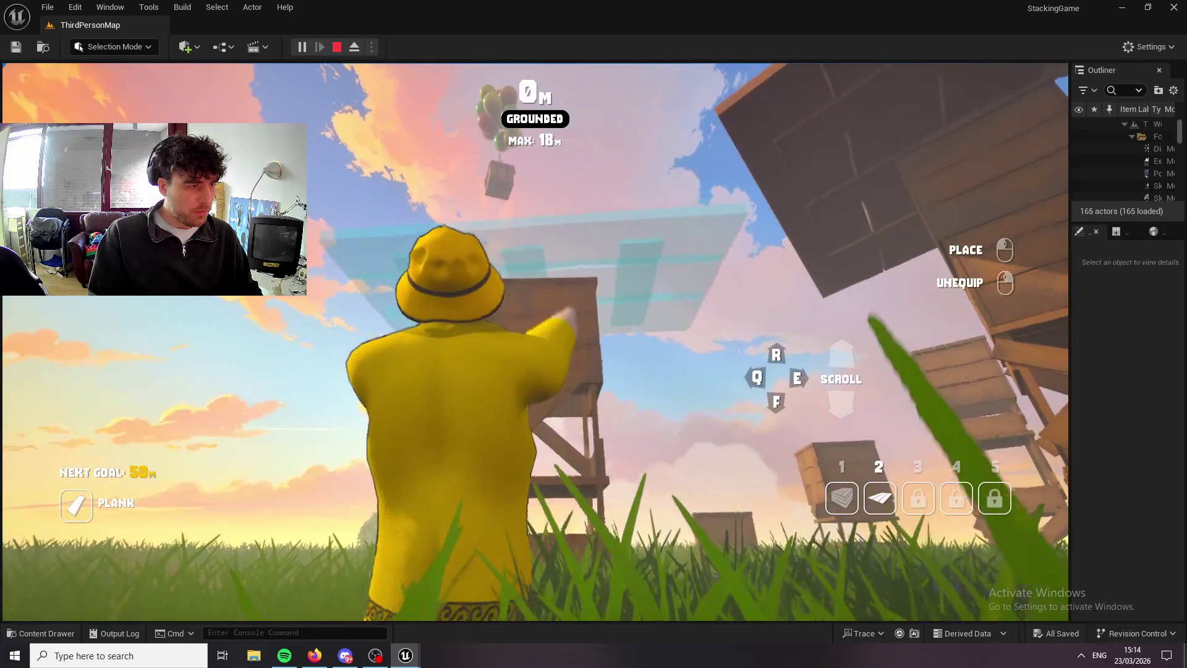
right_click(536, 342)
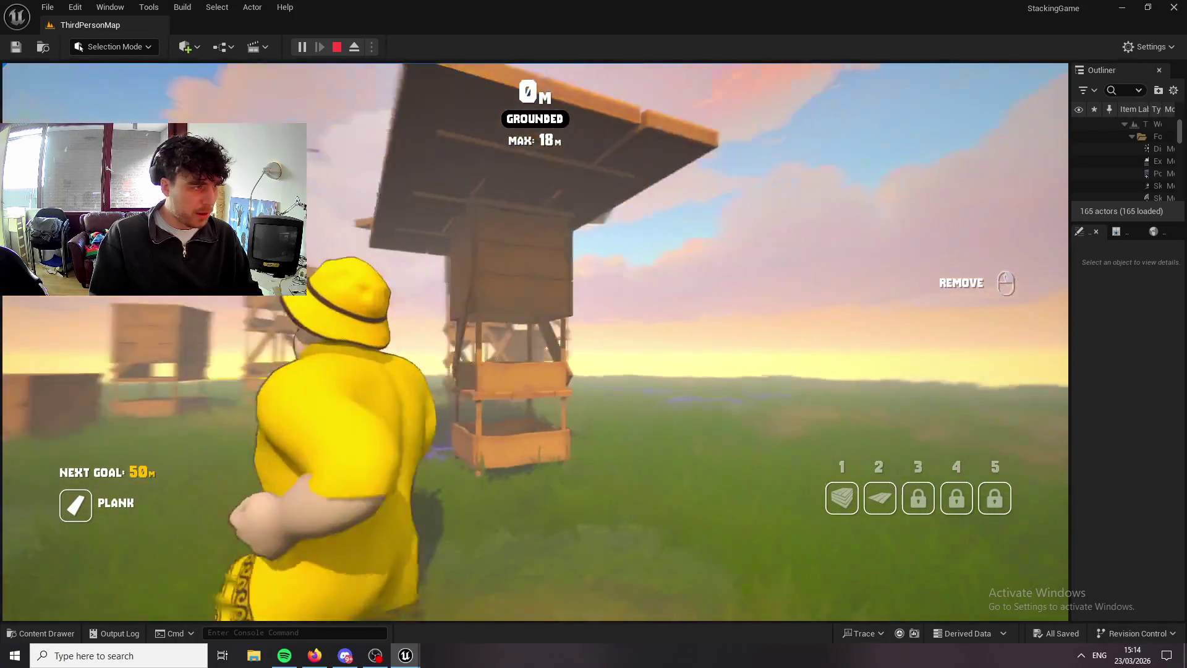
key(w)
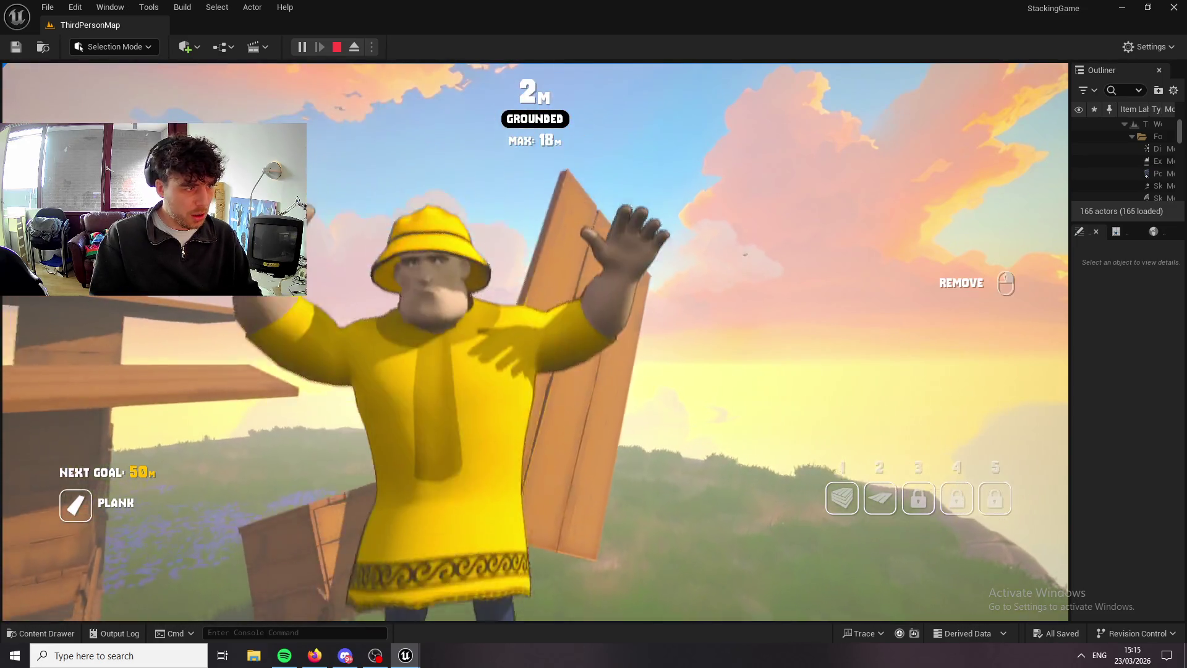
key(w)
key(w)
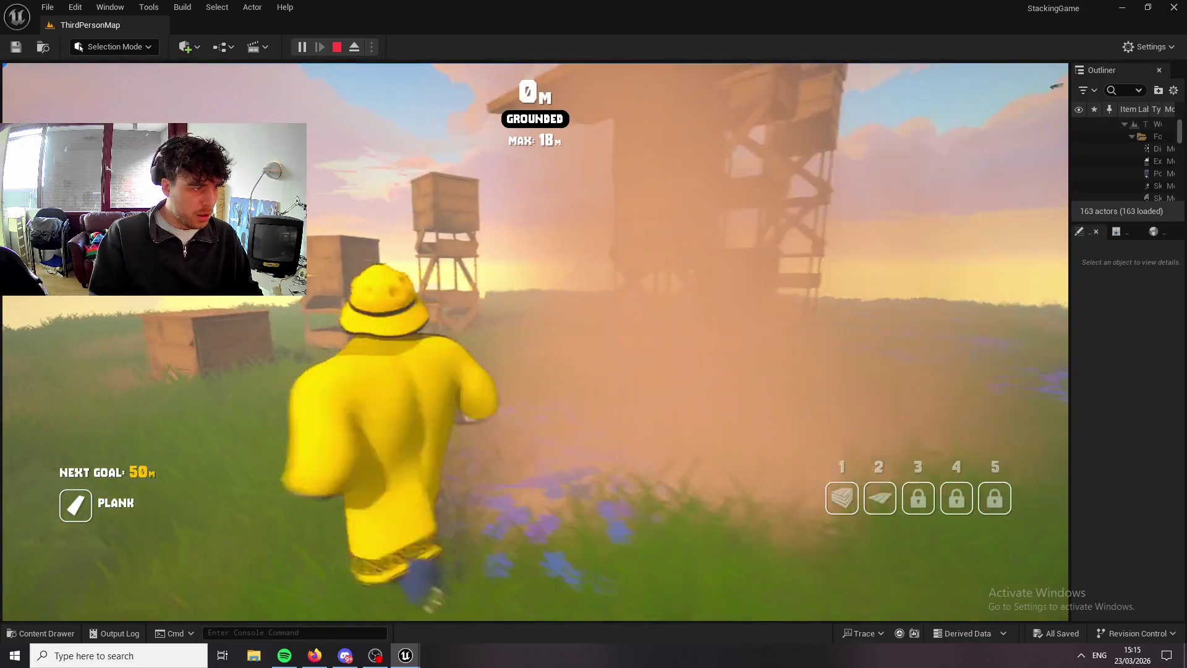
key(w)
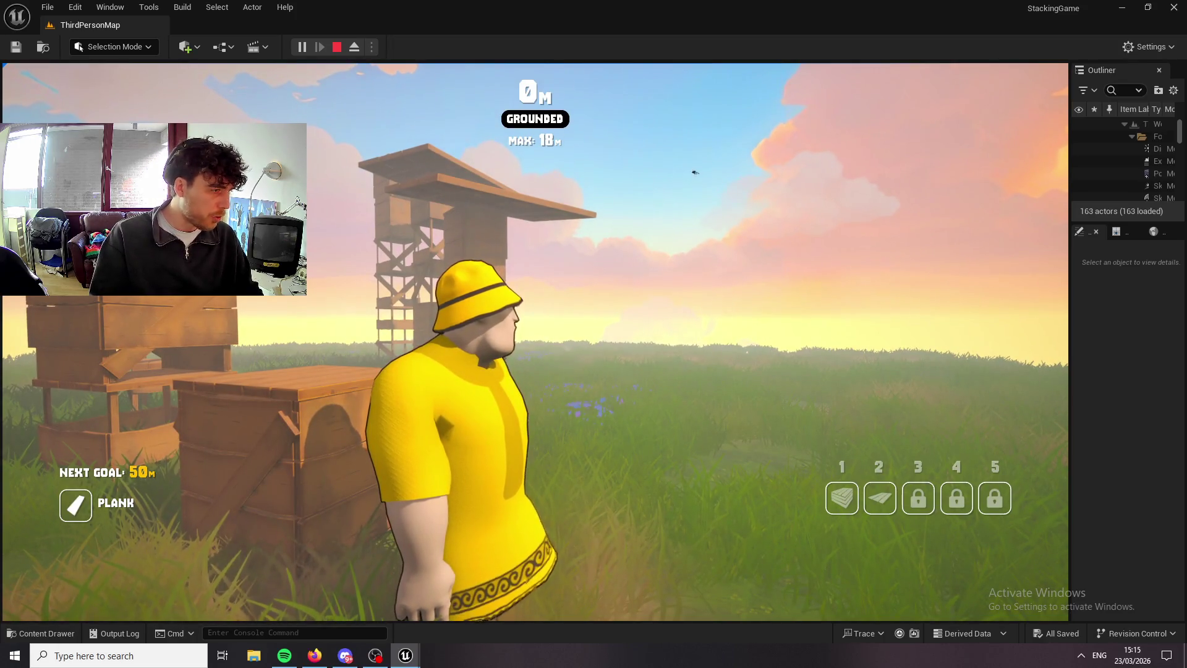
key(w)
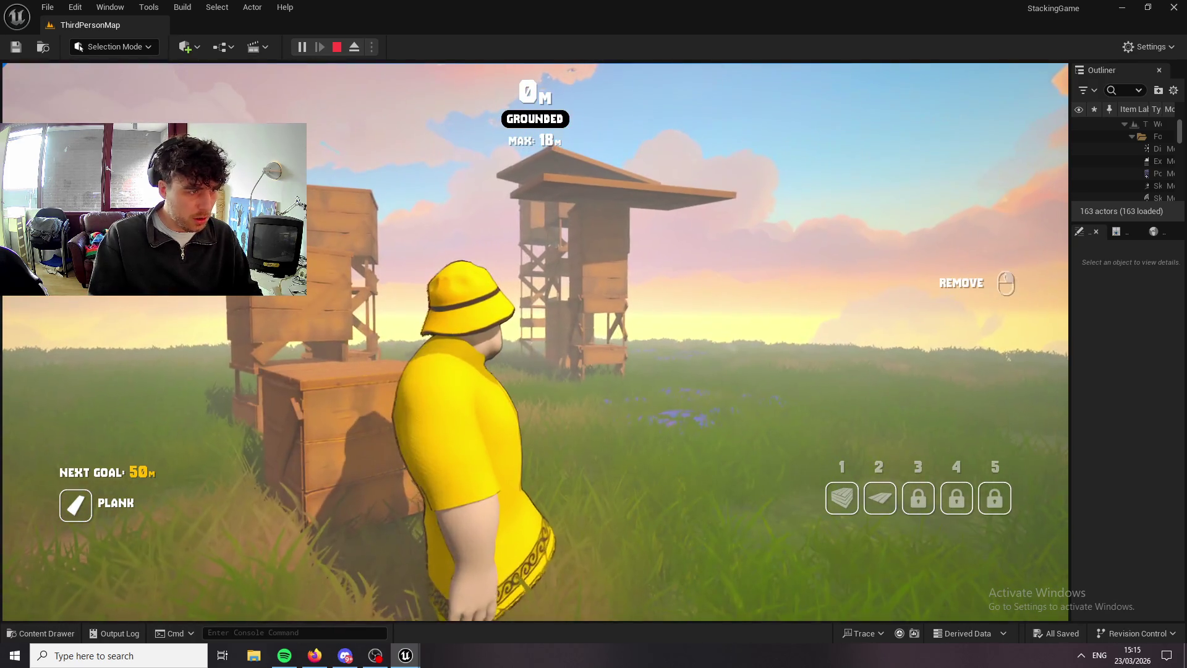
key(w)
Climb the wooden stack, placing planks beneath the character to rise to 51 m.
key(space)
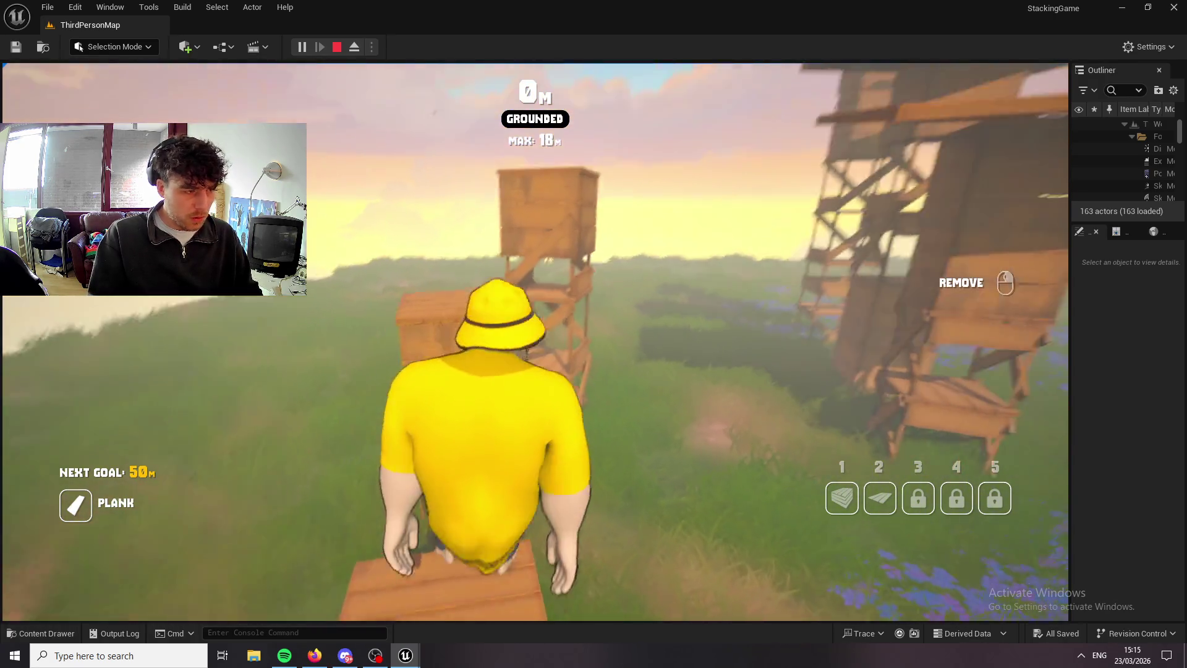
key(space)
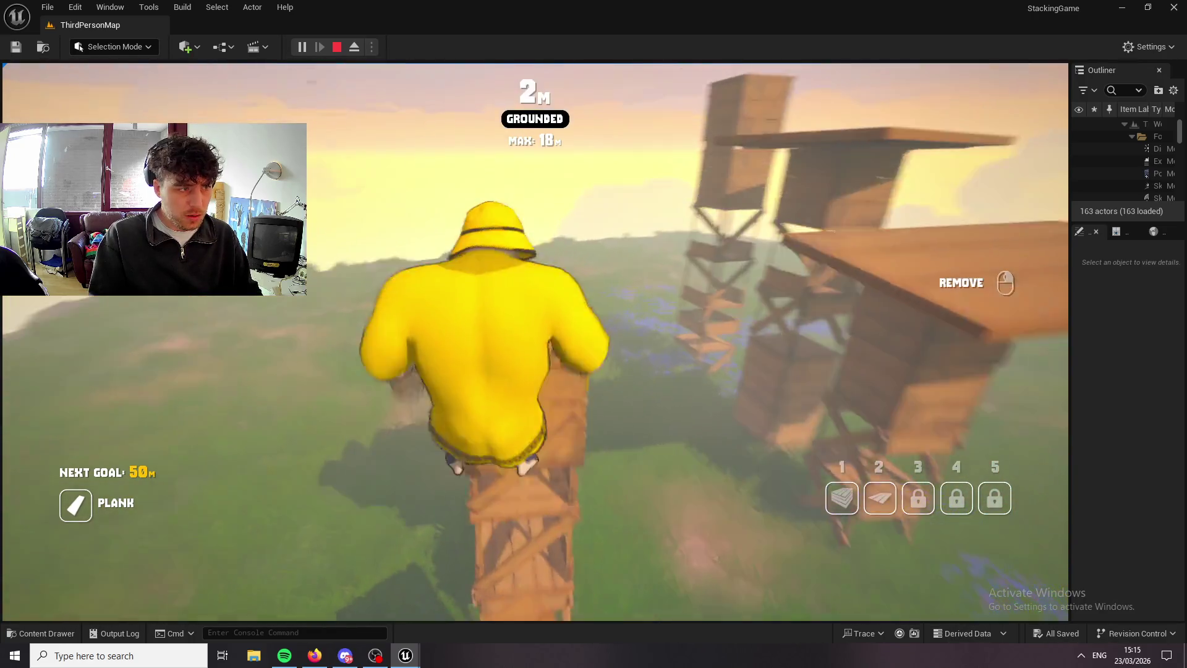
key(w)
key(space)
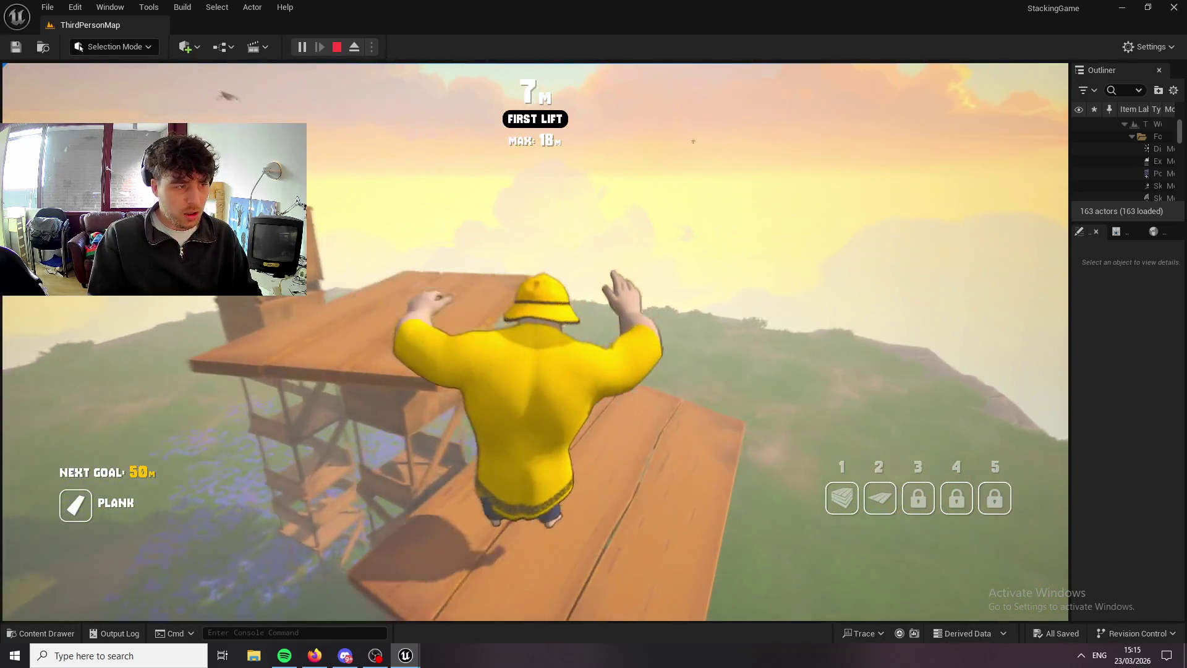
key(space)
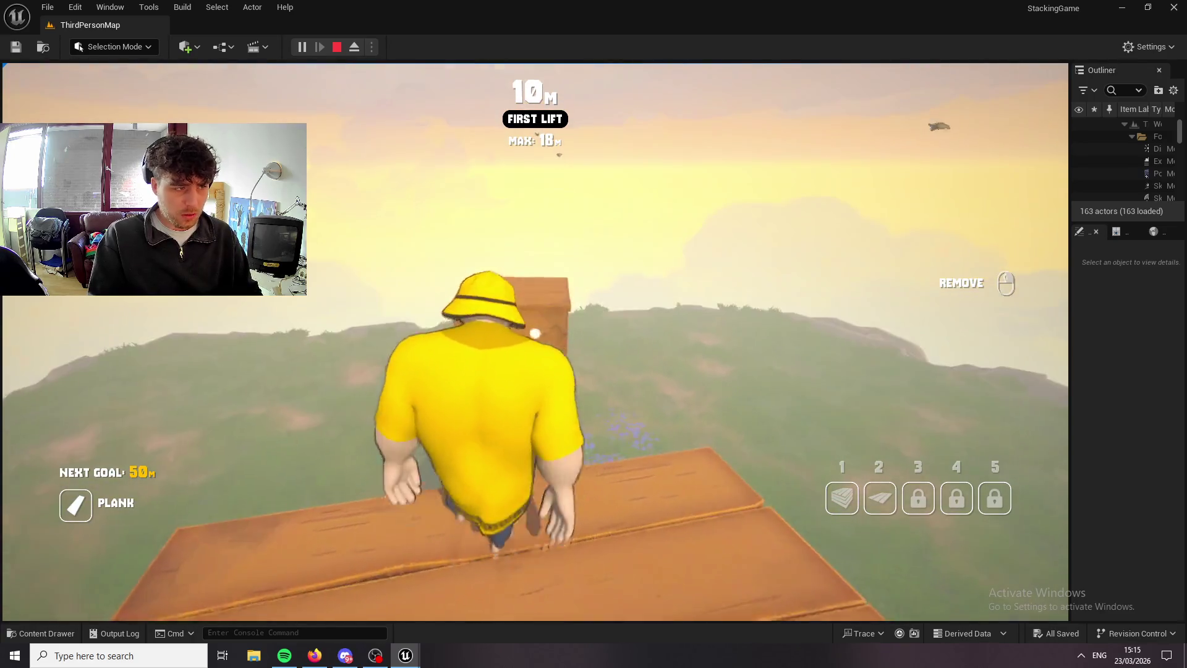
key(1)
click(535, 340)
key(space)
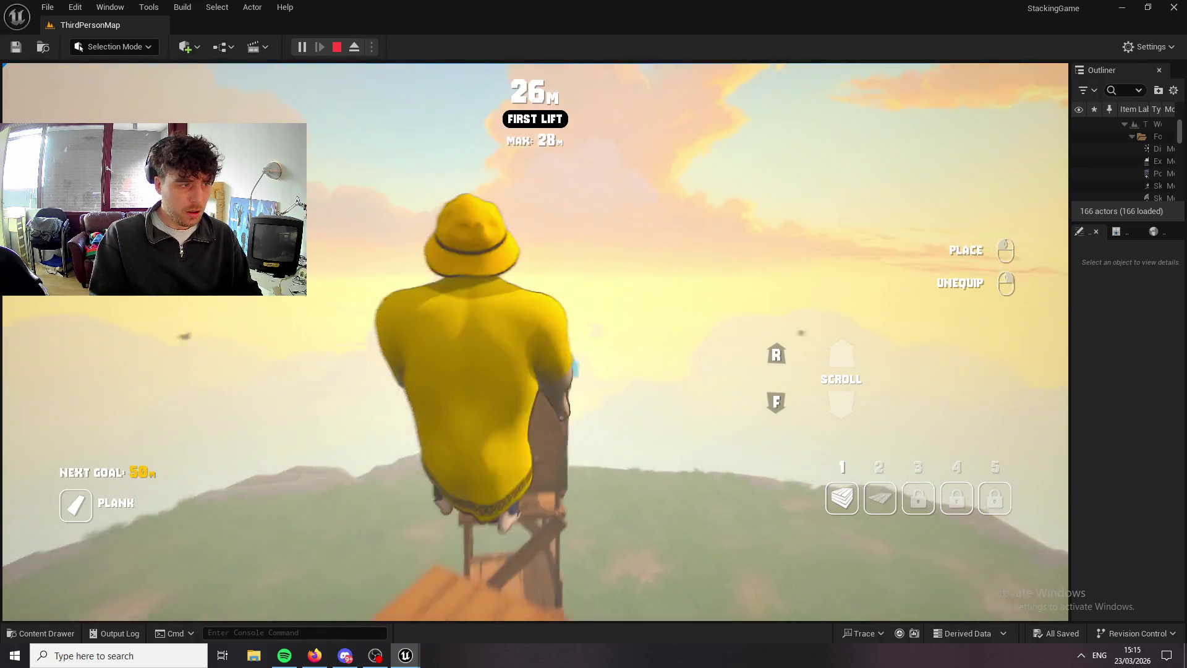
key(space)
click(535, 340)
key(space)
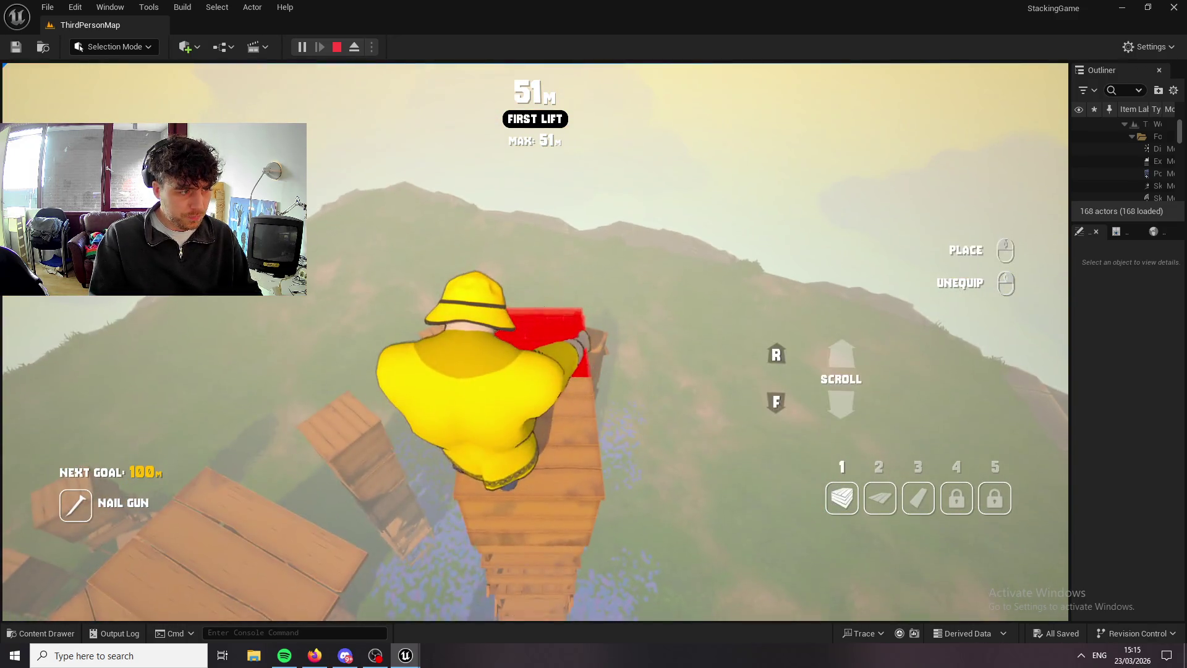
Place upright planks from slot 3 and climb the tower to a new best of 108 m.
right_click(535, 340)
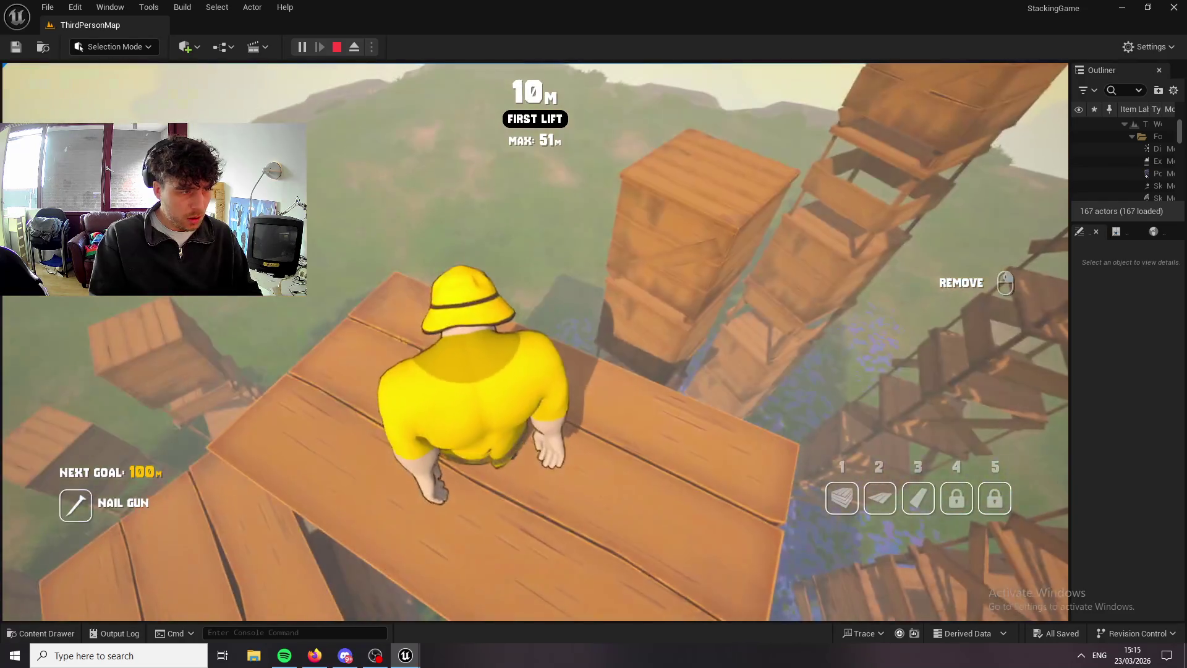
key(3)
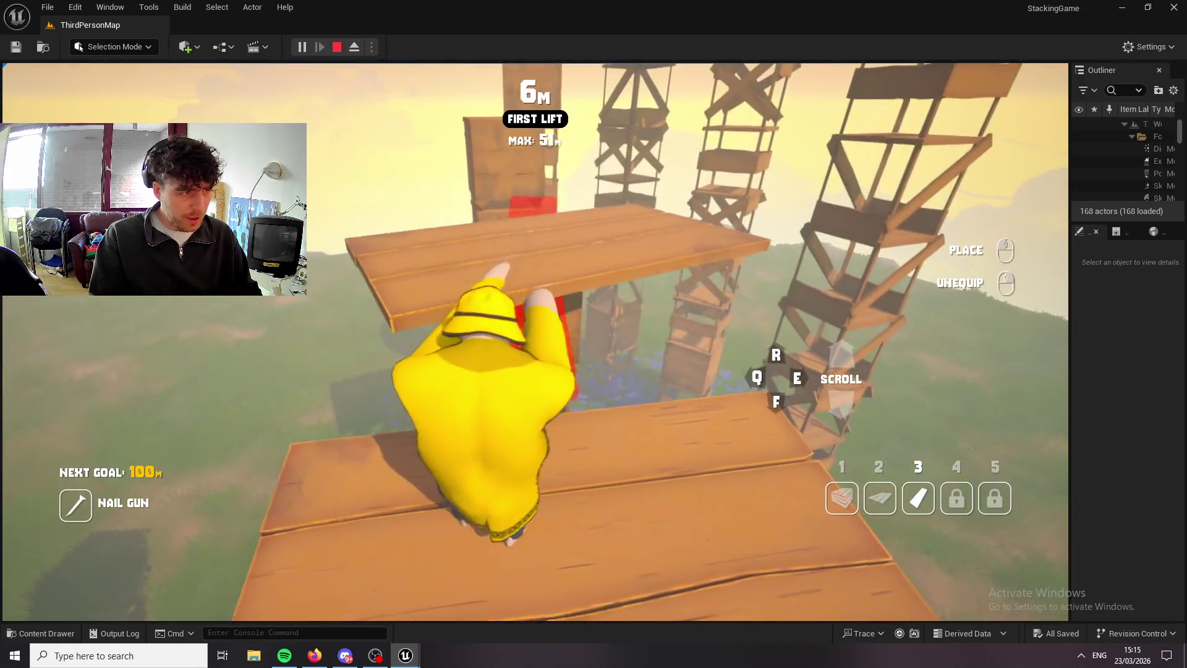
key(w)
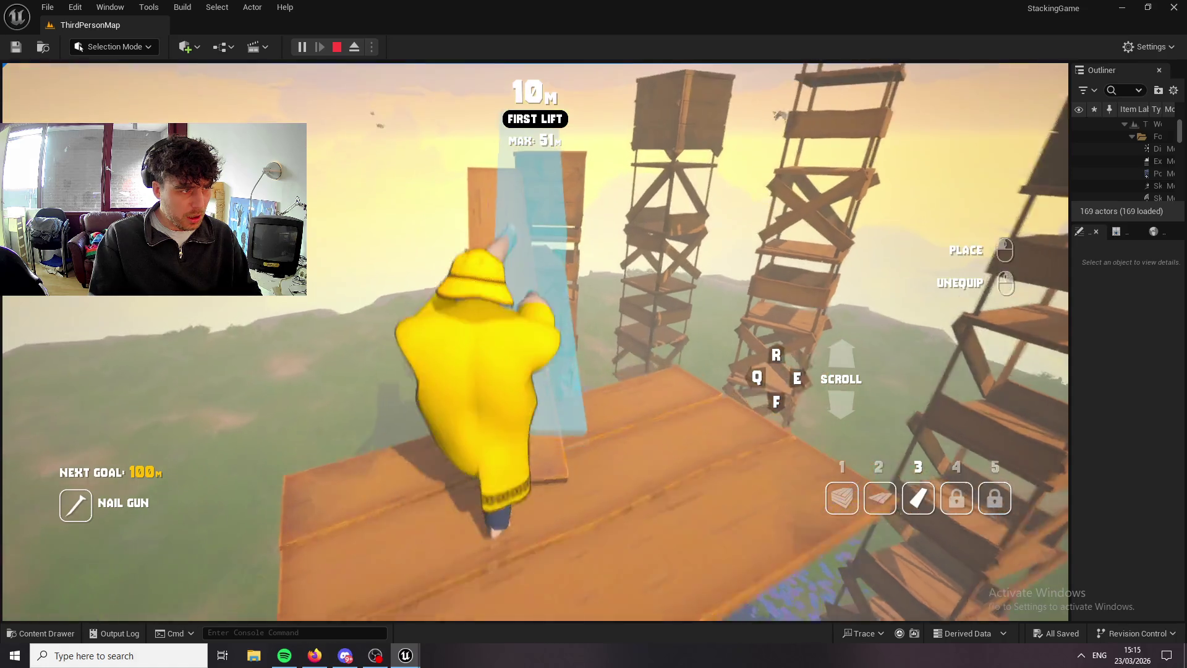
click(535, 340)
key(w)
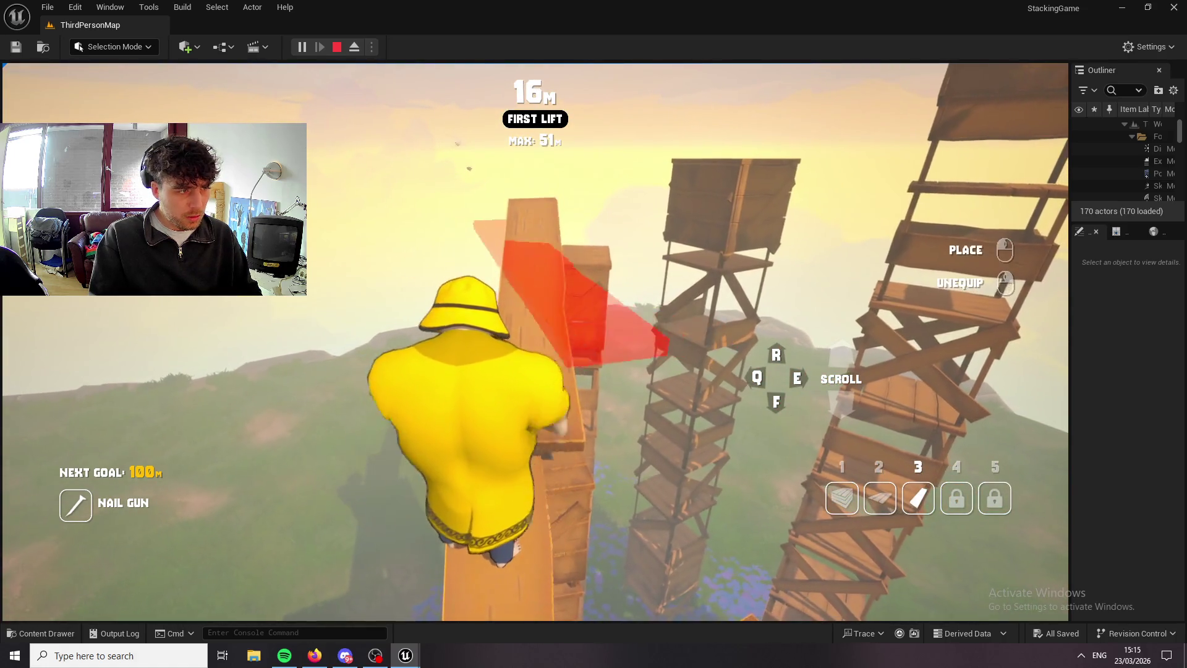
right_click(535, 342)
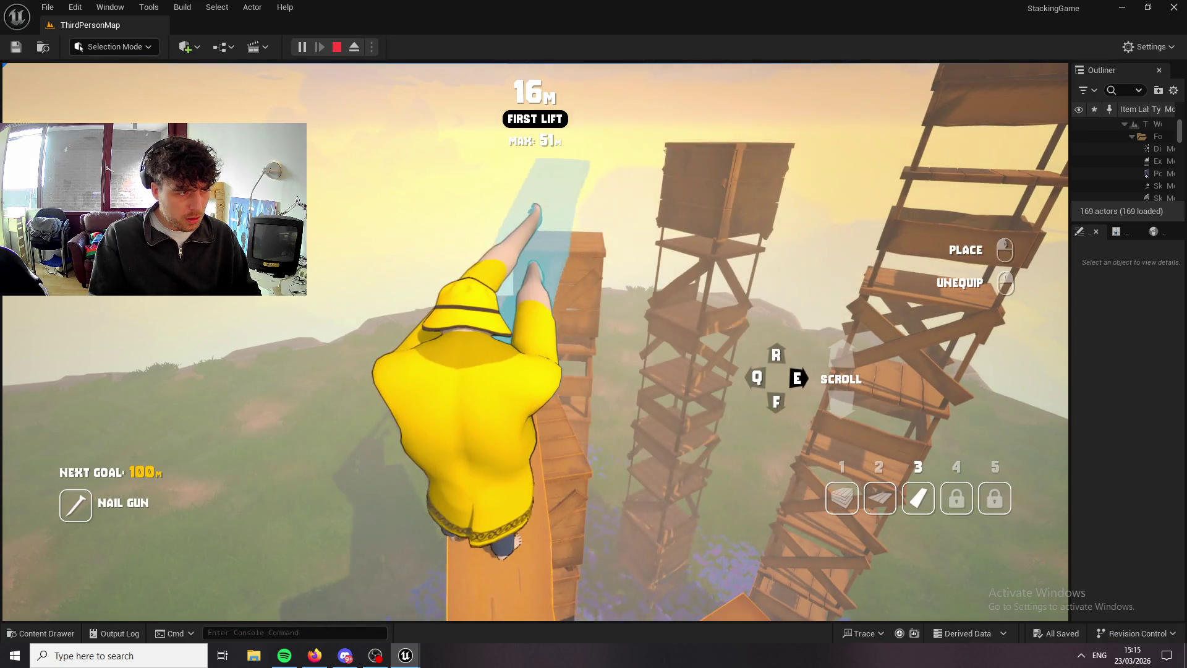
key(3)
key(w)
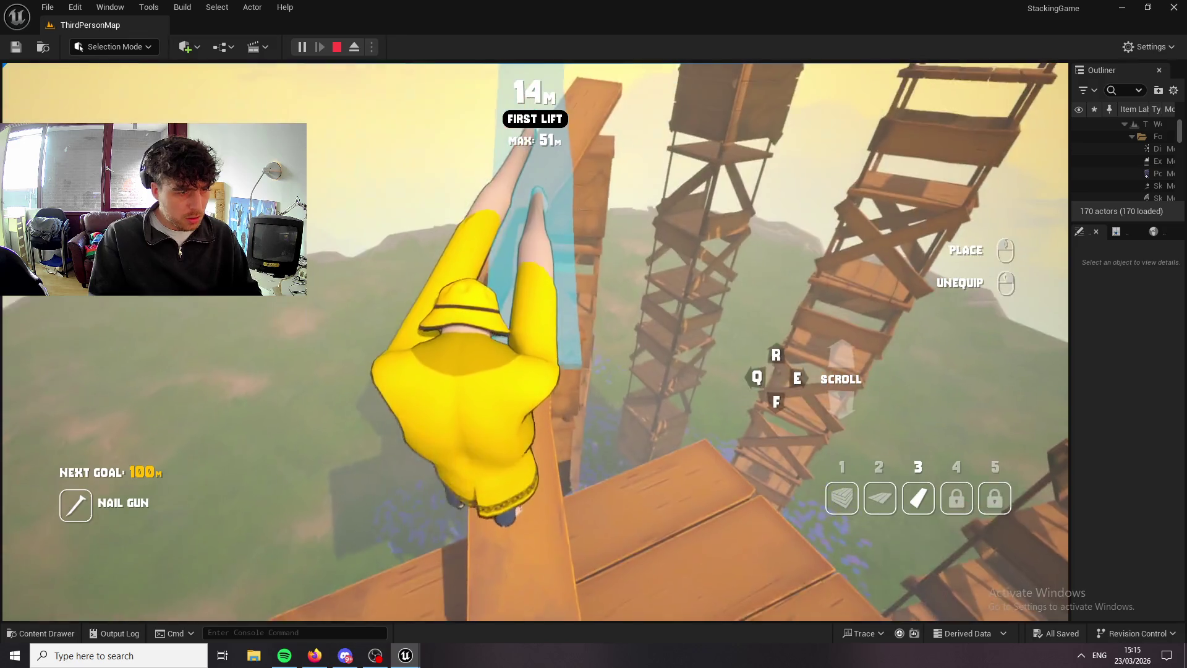
key(w)
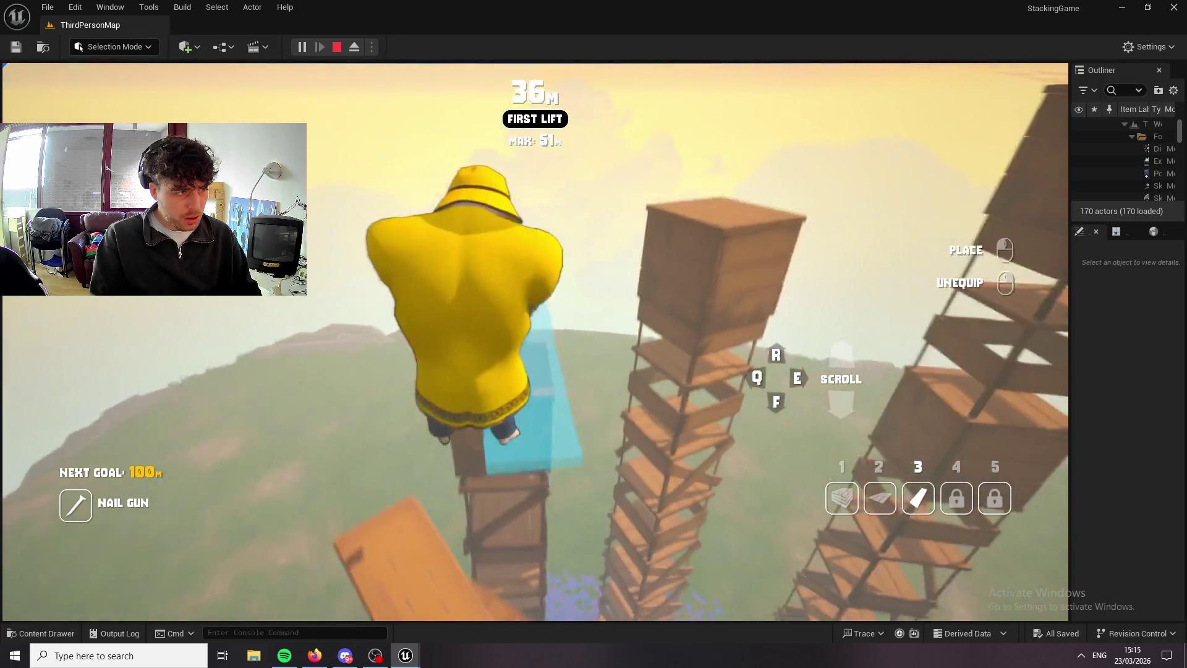
key(w)
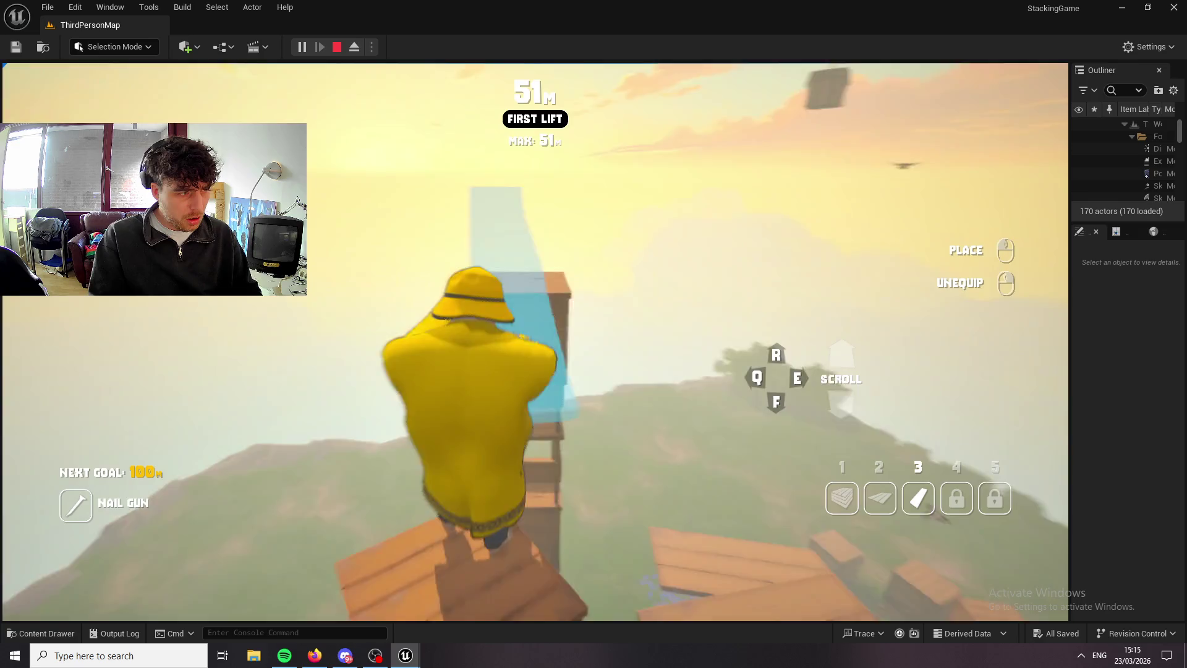
key(w)
key(1)
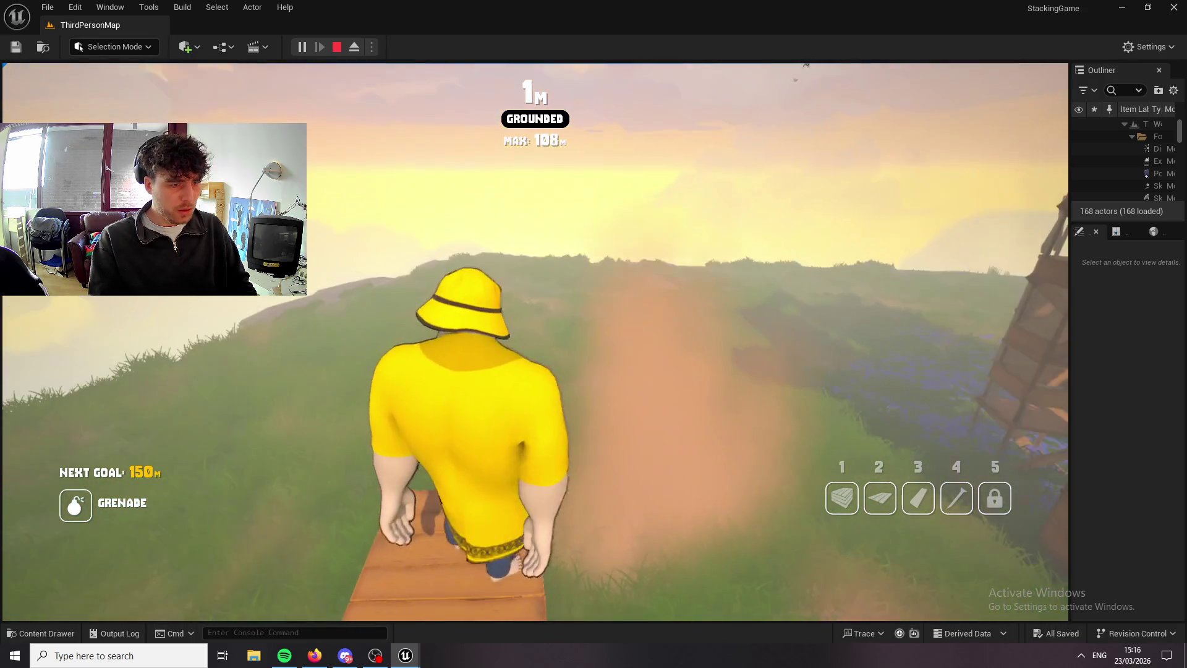
Switch between hotbar slots 1, 3 and 4, place an upright plank beside the towers, then unequip.
key(1)
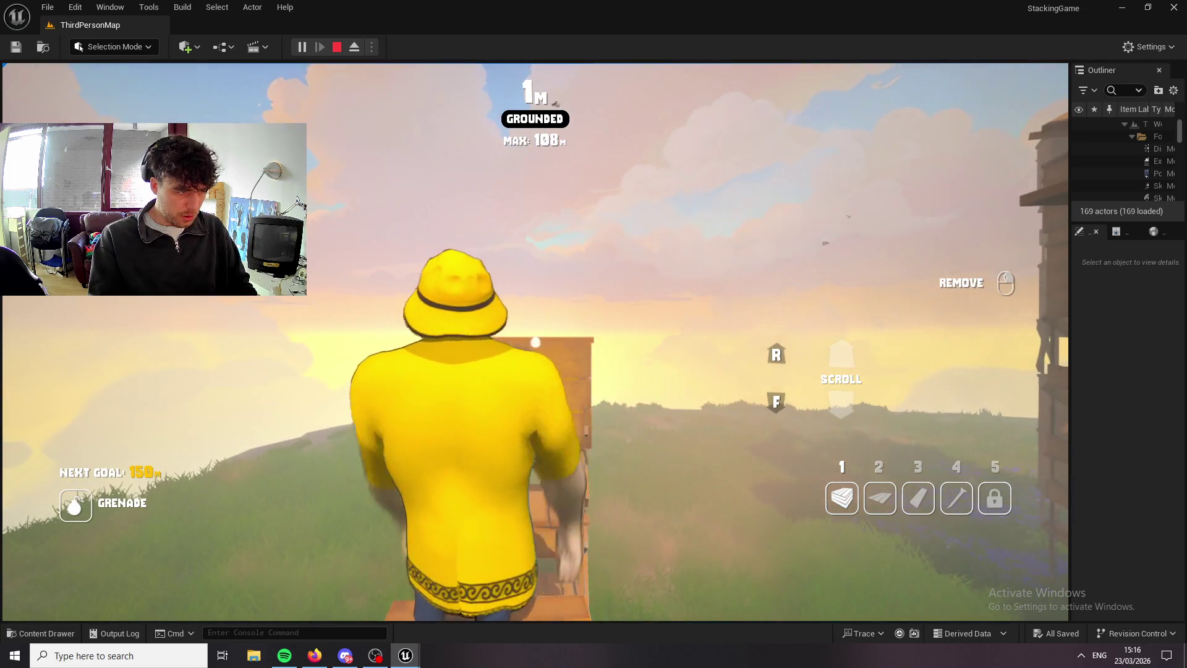
key(1)
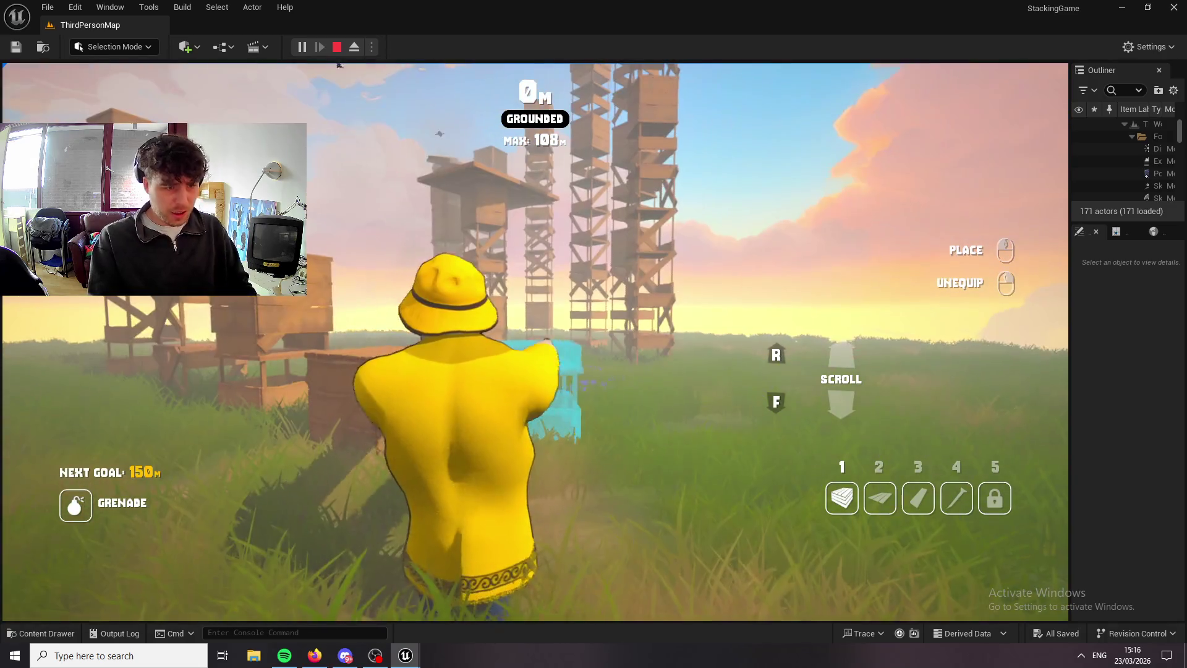
key(3)
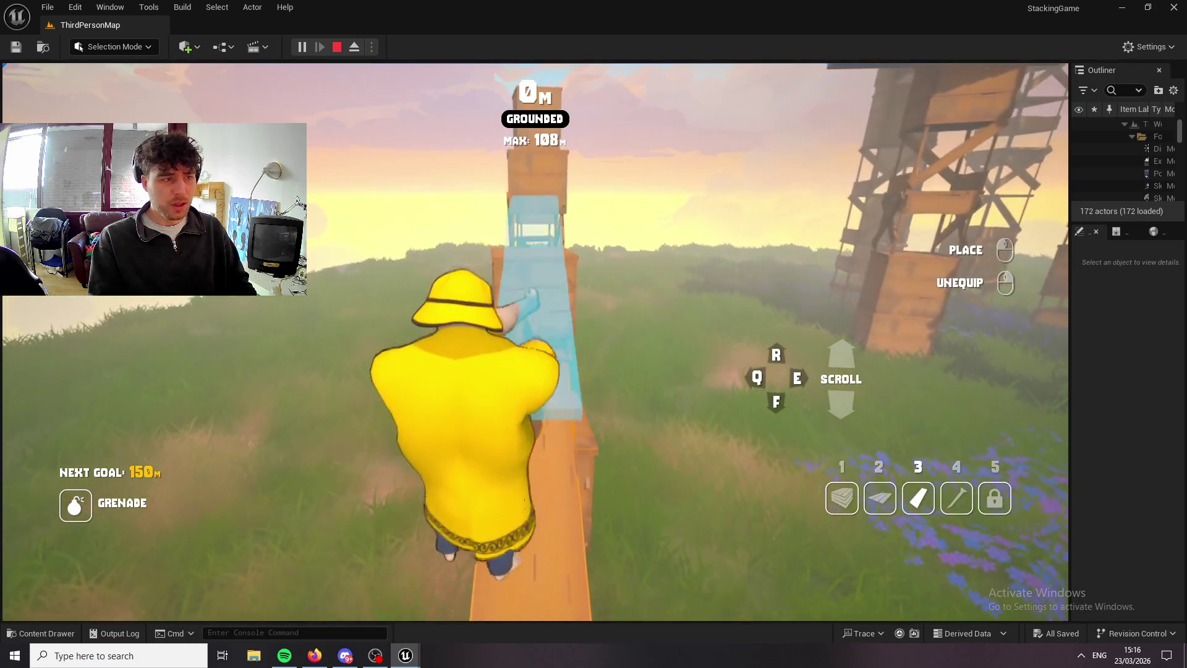
click(535, 342)
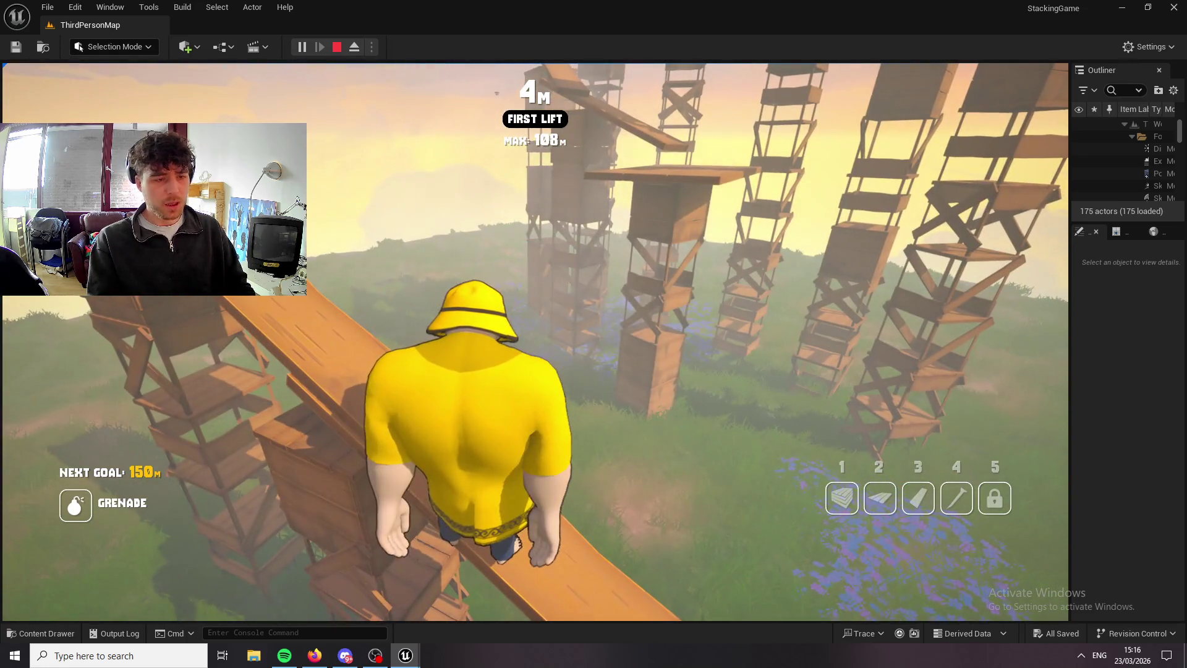
key(4)
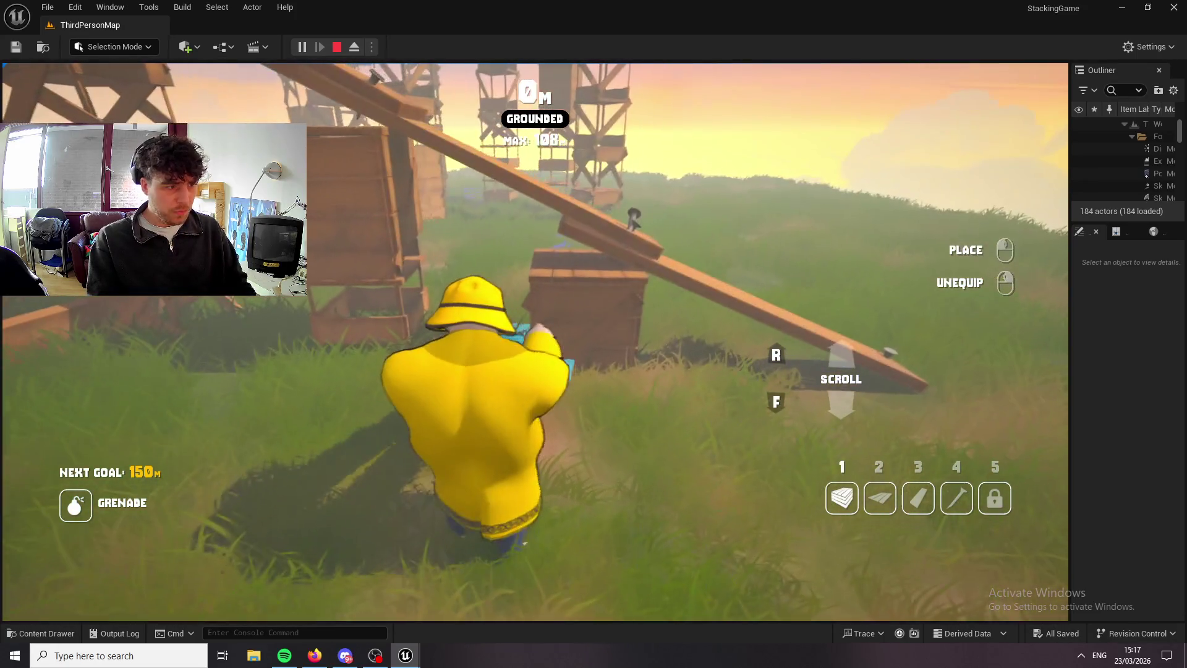
right_click(532, 332)
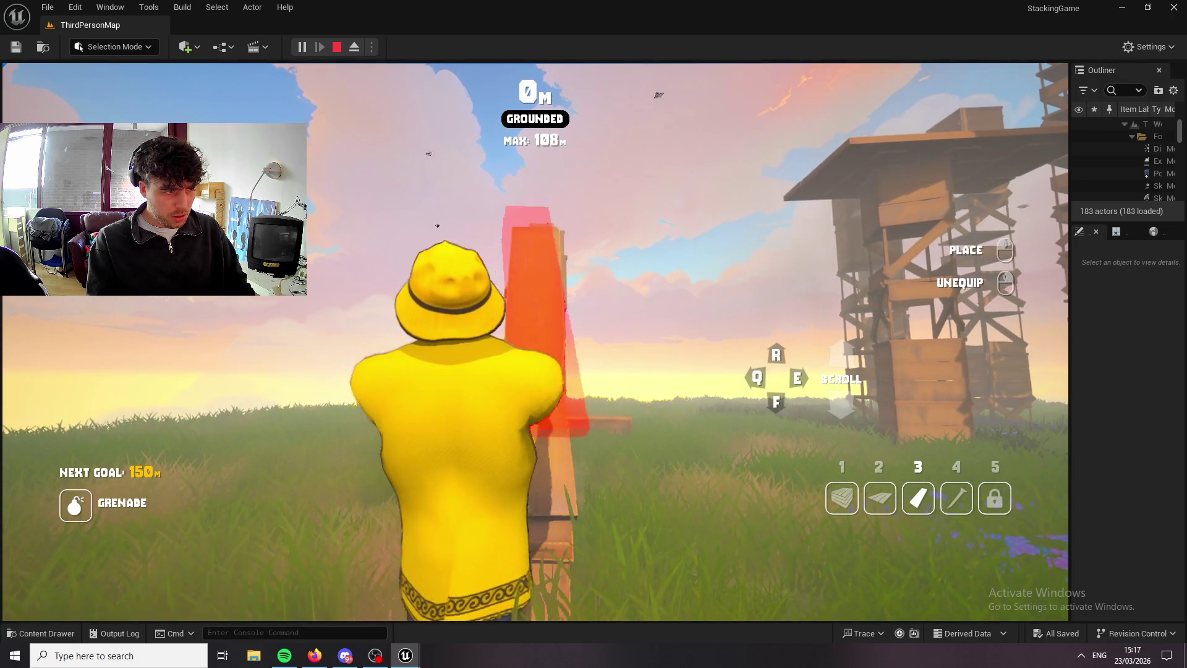
Walk along the post and beam, then jump up the pieces to about 30 m holding a block.
key(3)
key(w)
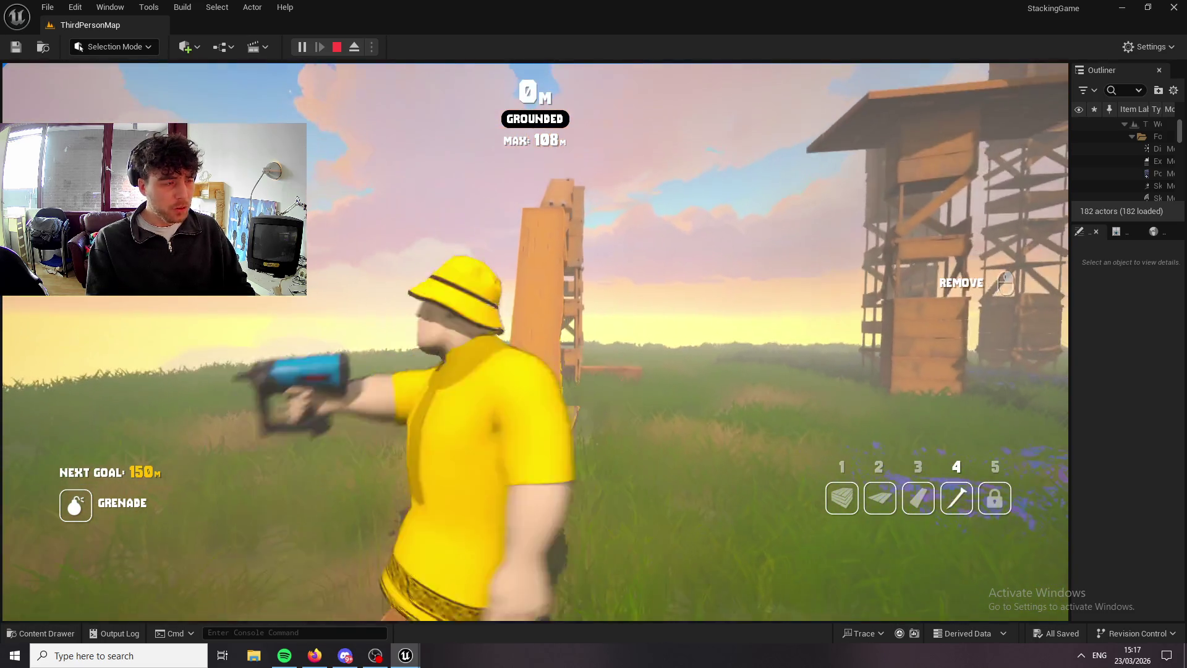
key(s)
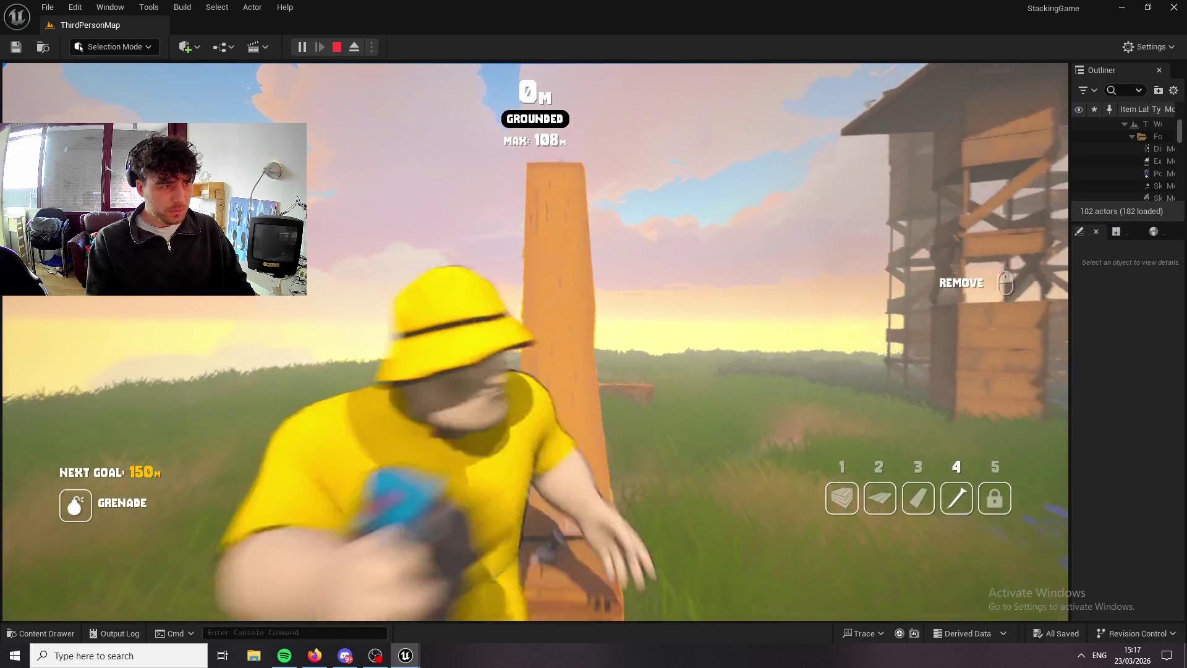
key(w)
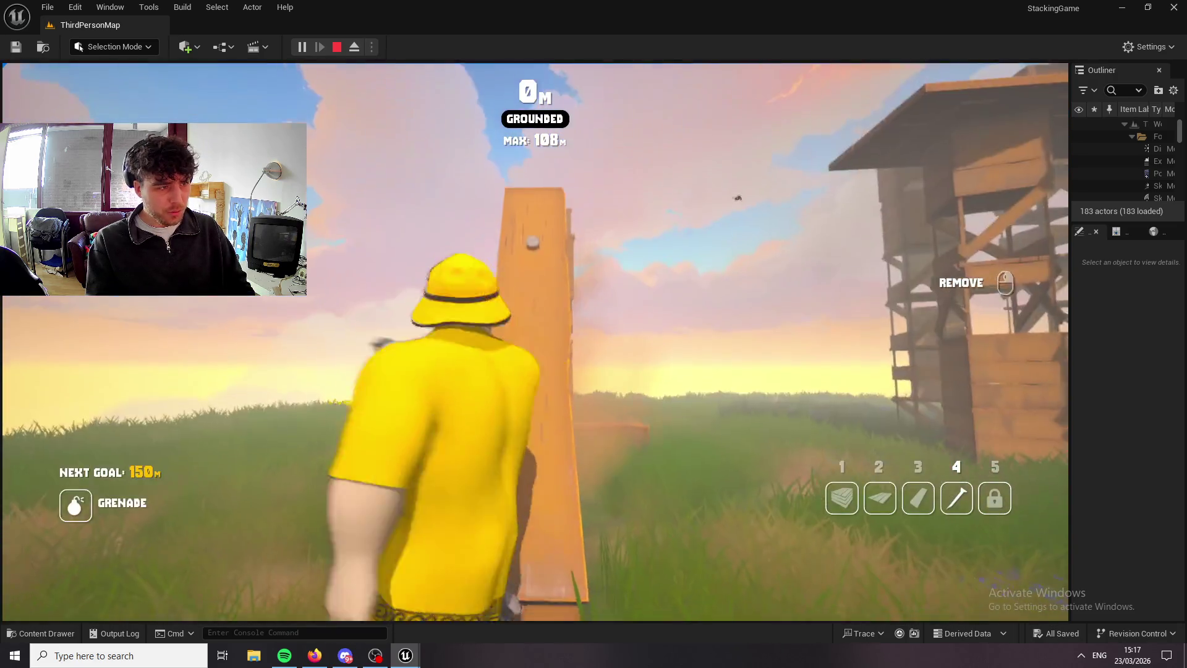
key(w)
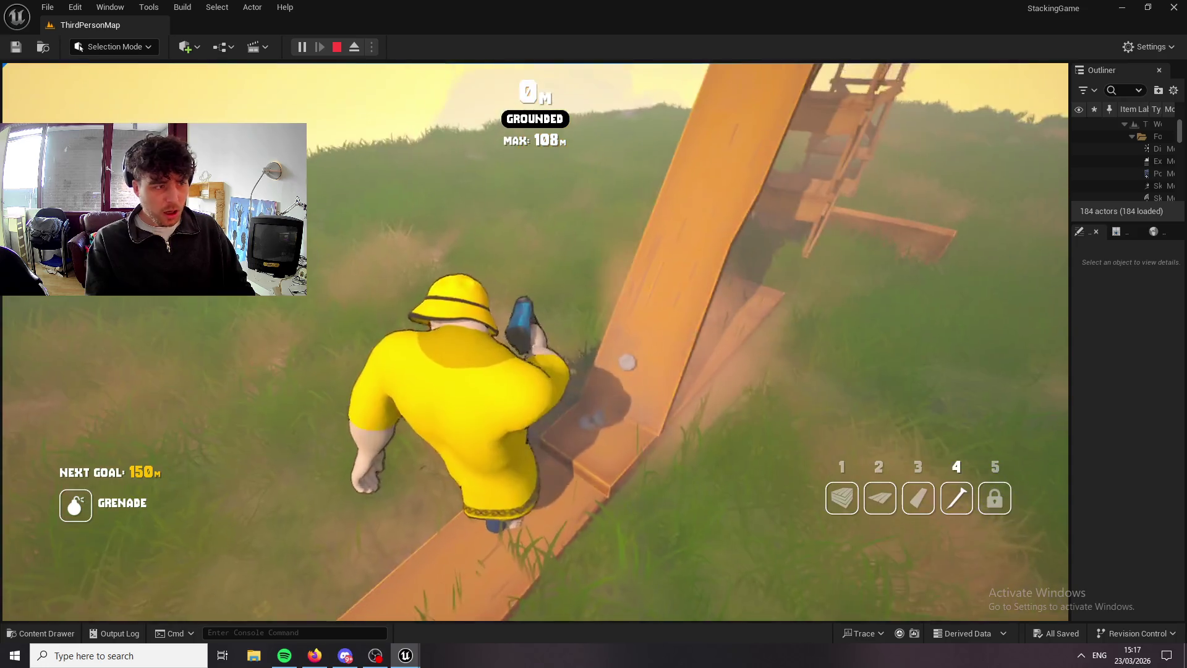
key(w)
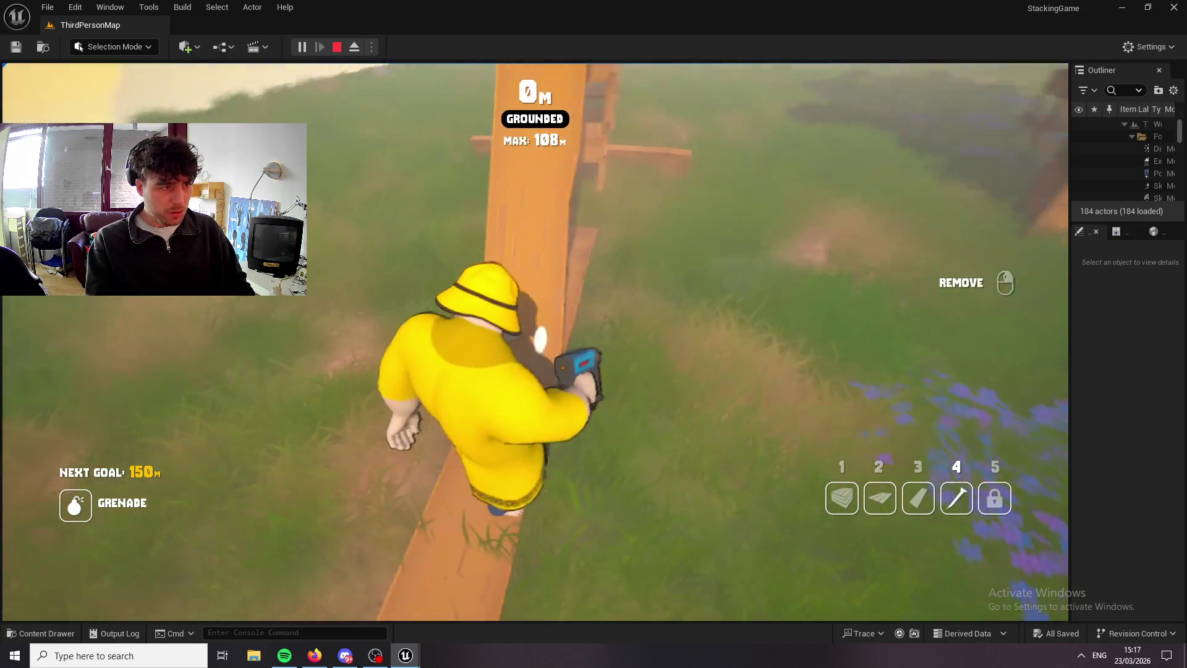
key(w)
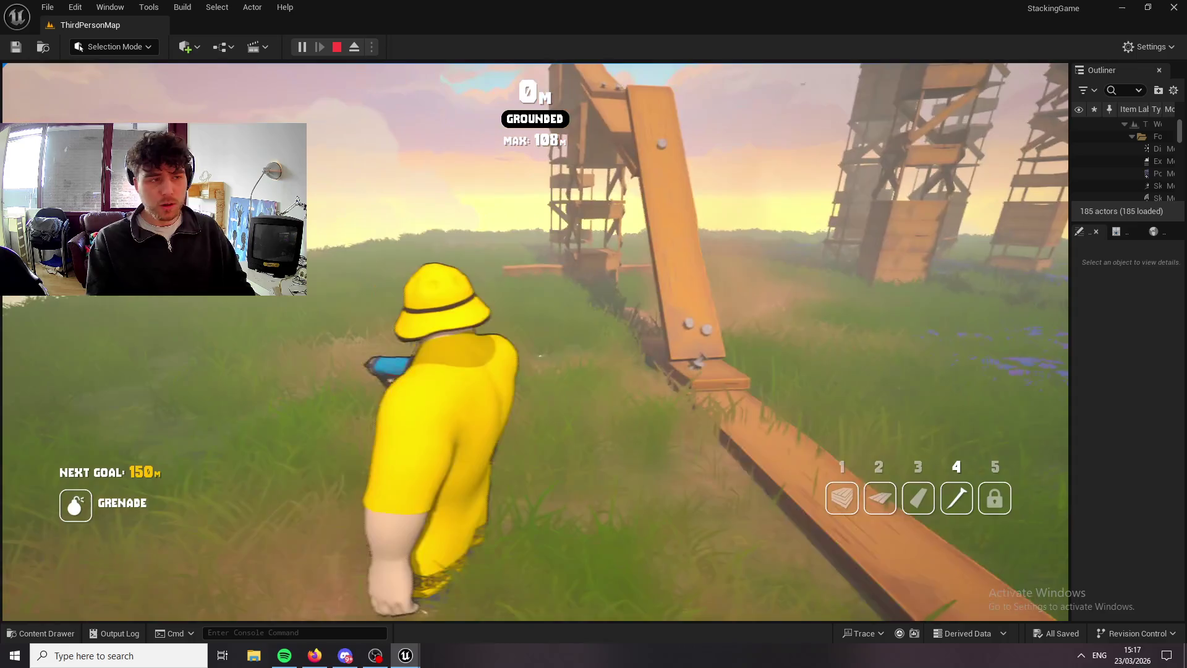
key(1)
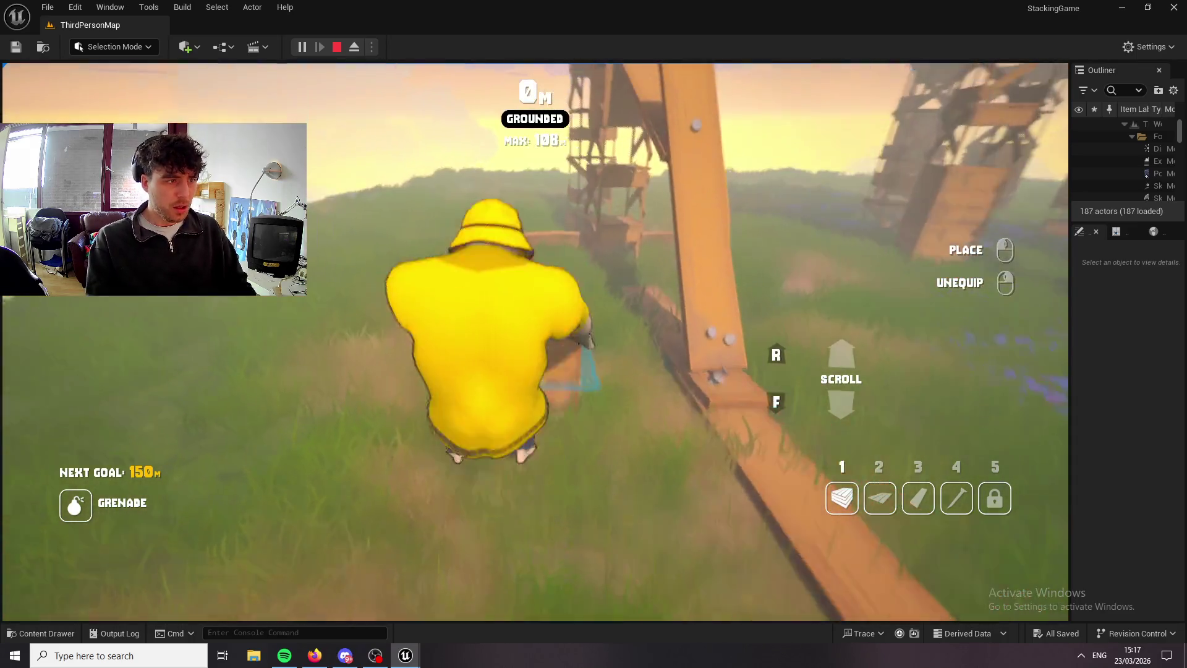
key(space)
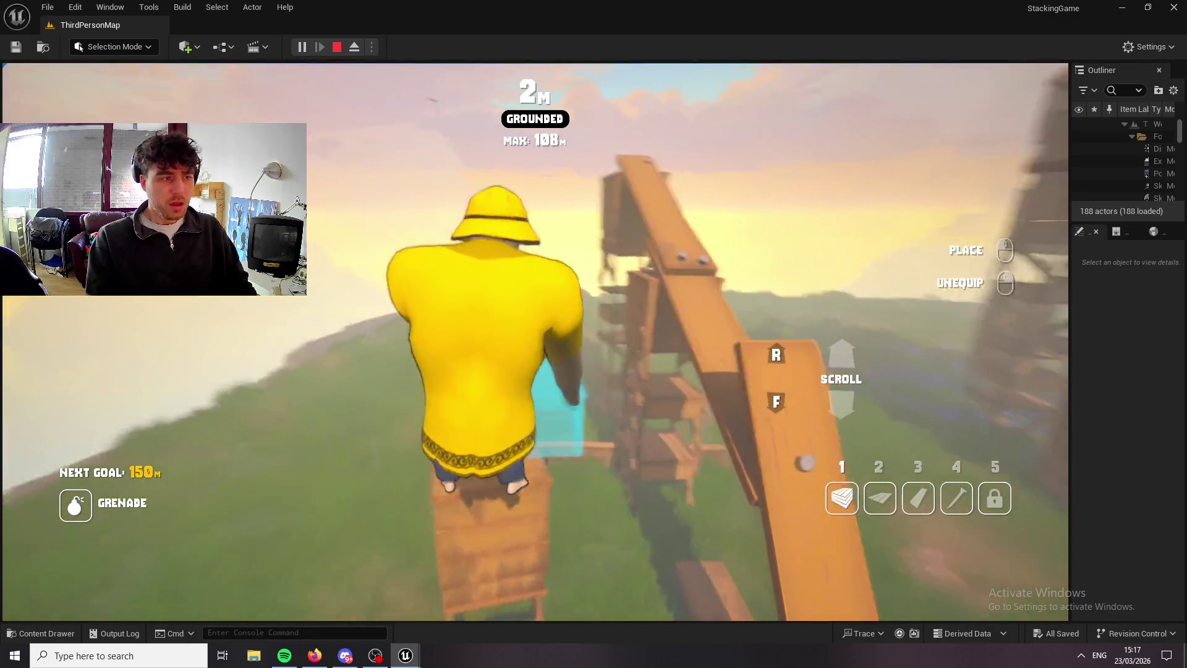
right_click(535, 341)
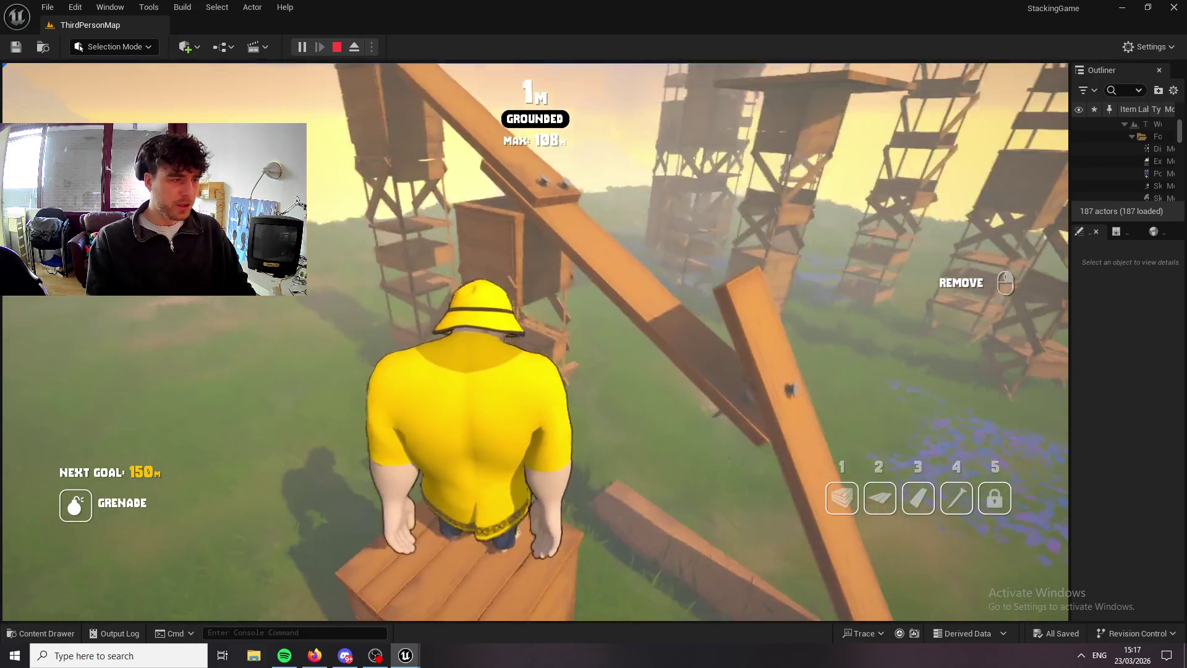
key(space)
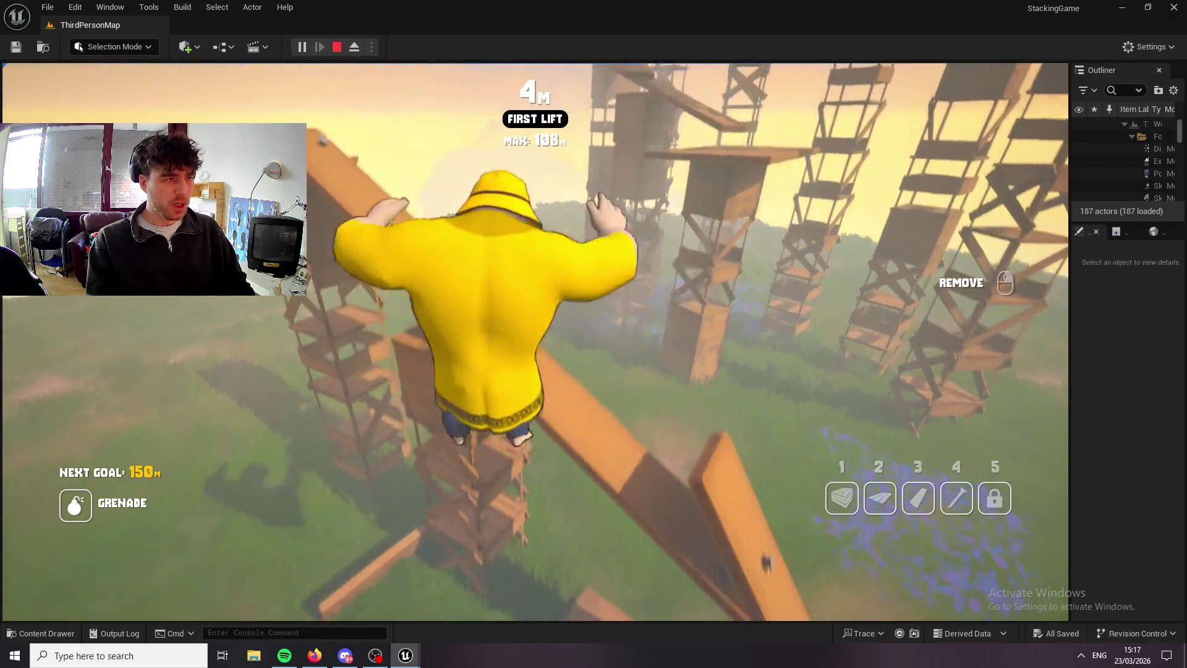
key(1)
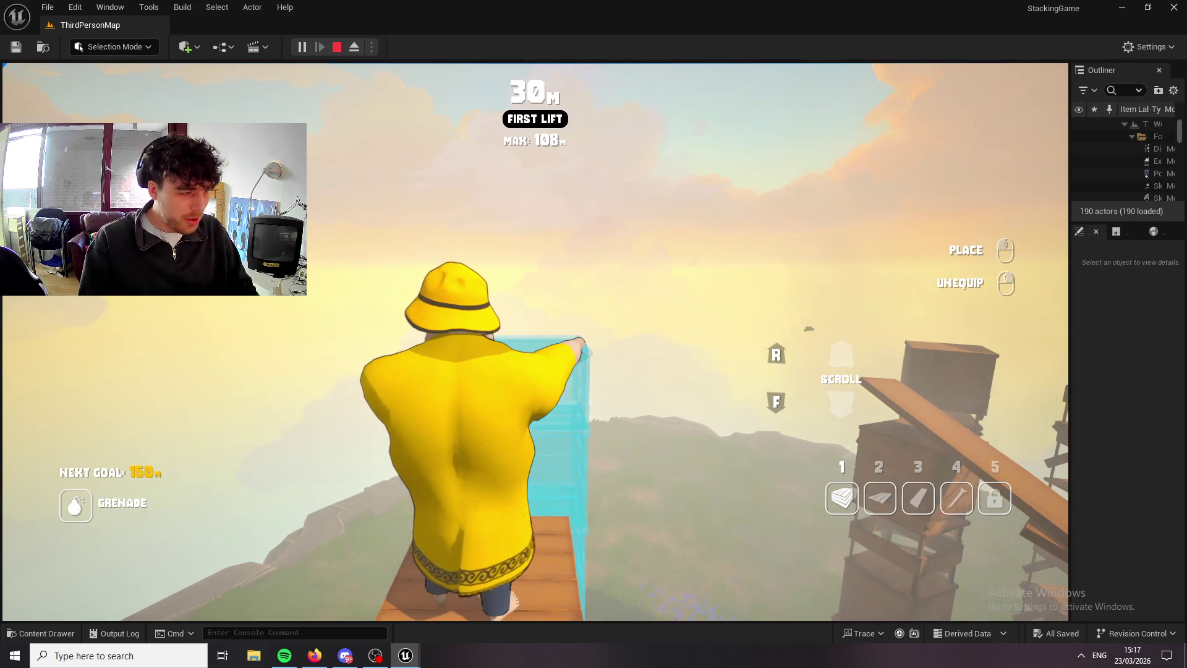
Stack eleven blocks beneath the character to climb past the 150 m and 300 m goals.
click(535, 342)
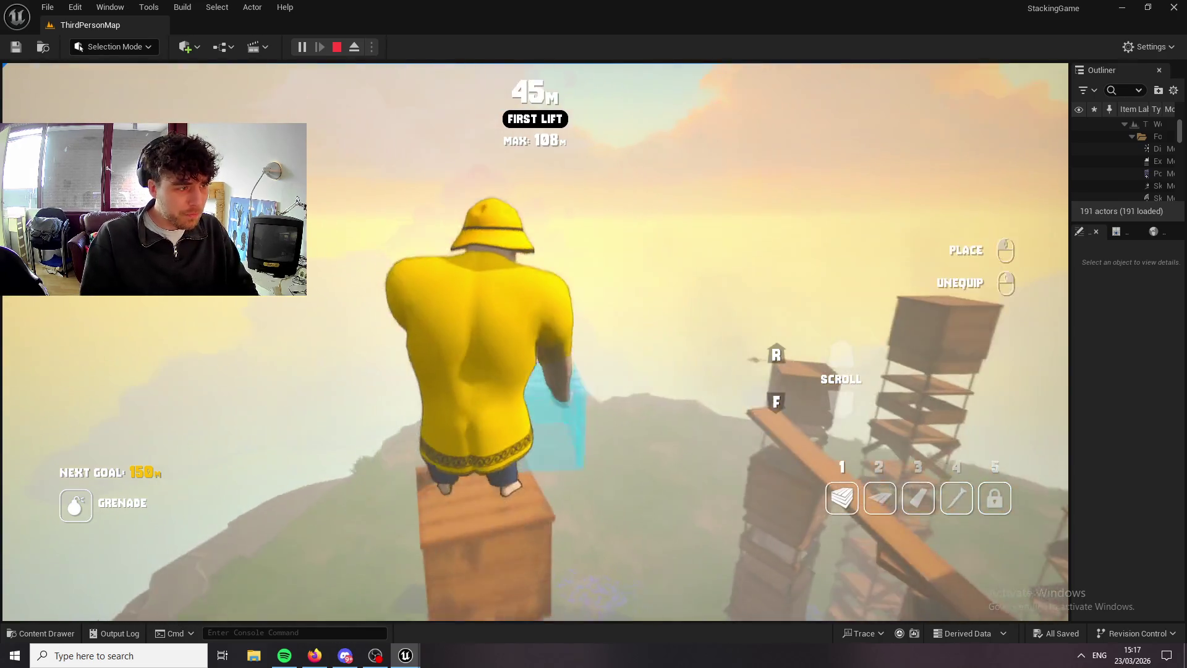
click(535, 341)
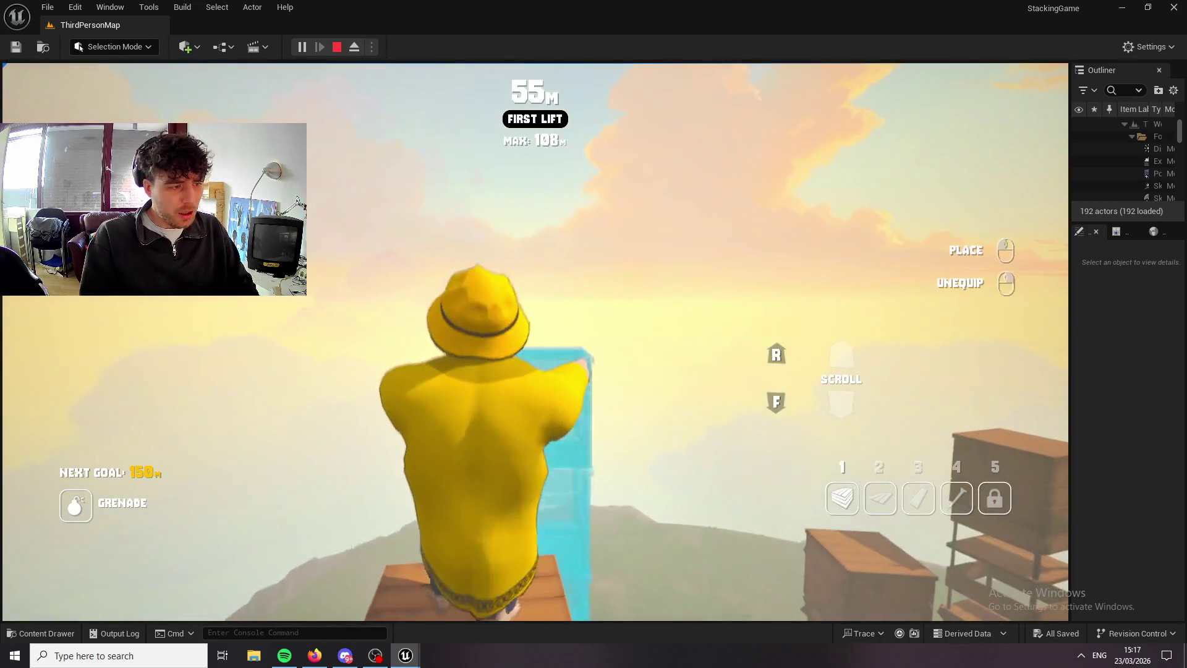
click(535, 342)
click(535, 341)
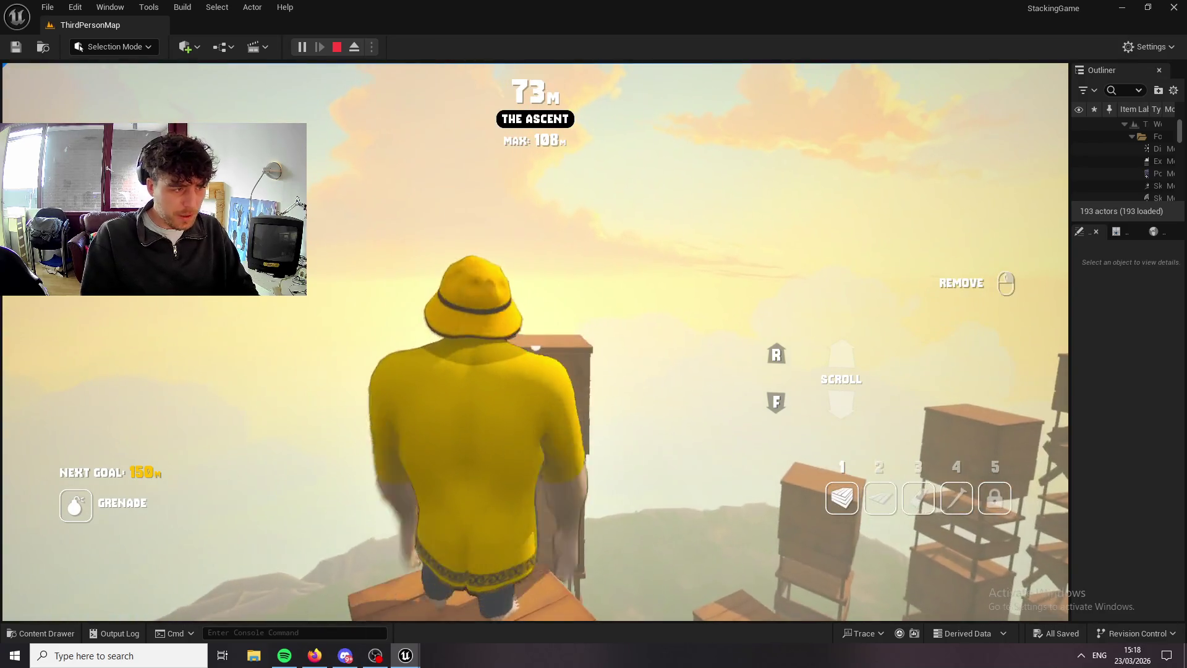
click(535, 342)
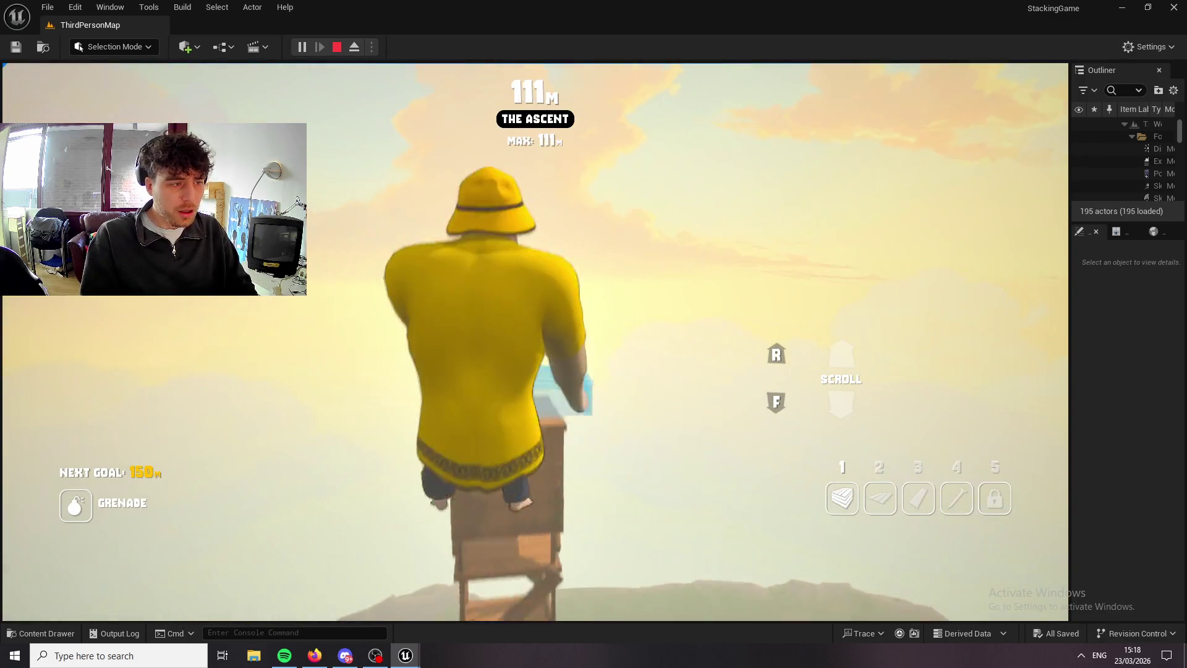
click(535, 342)
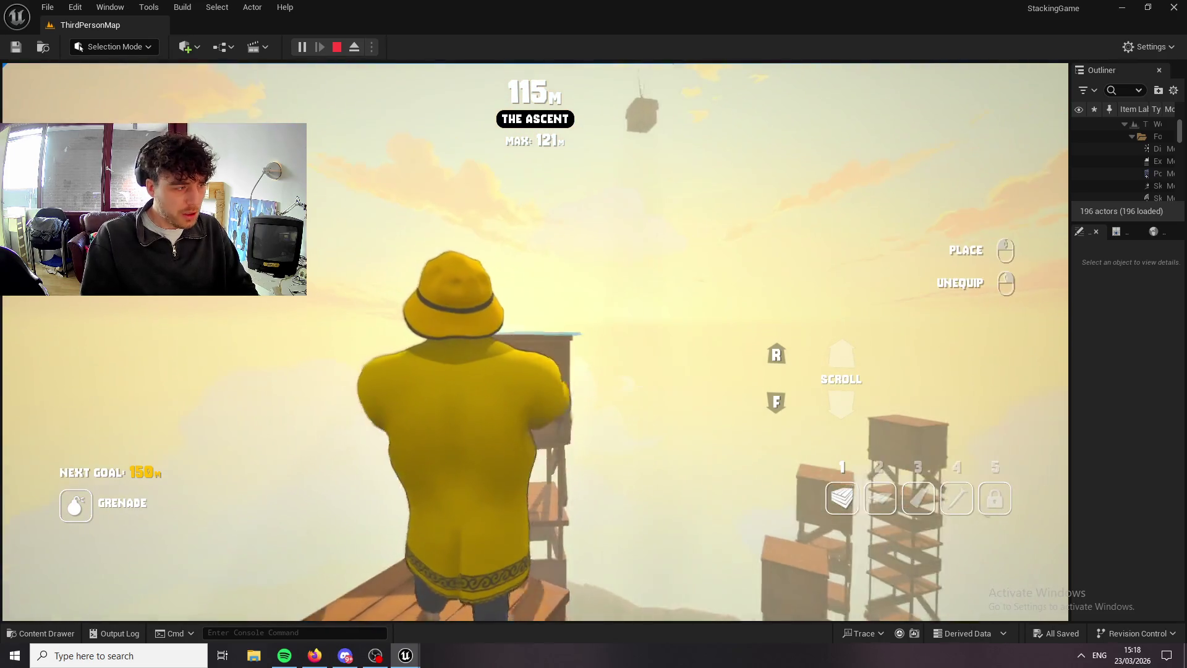
click(535, 342)
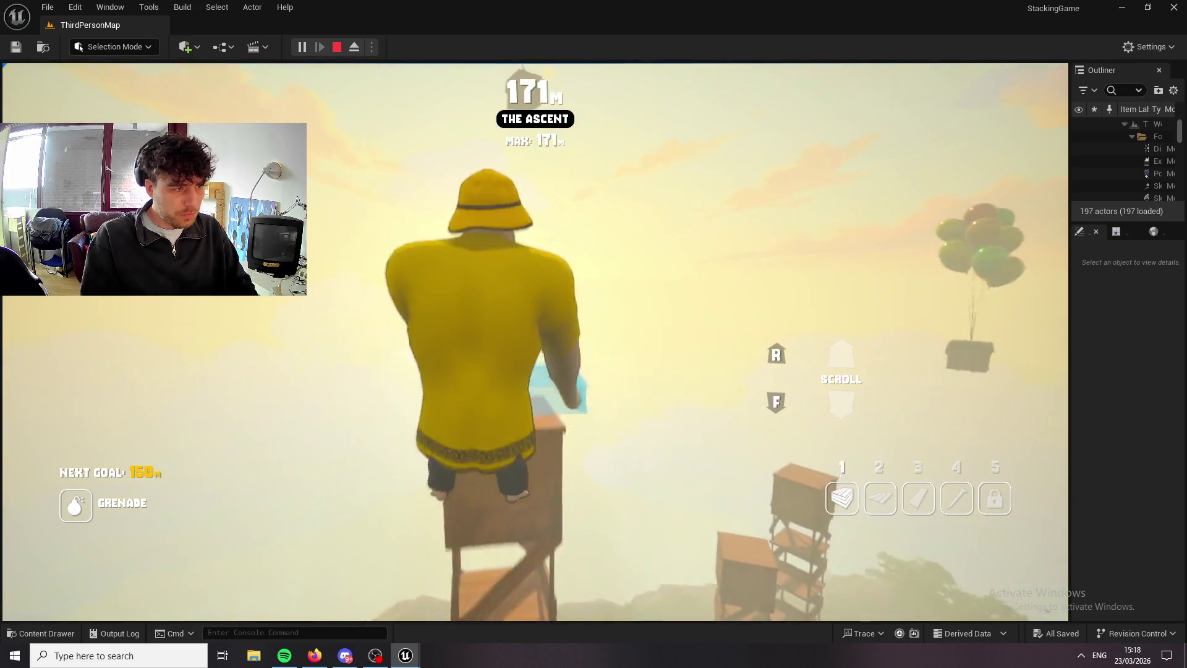
click(535, 341)
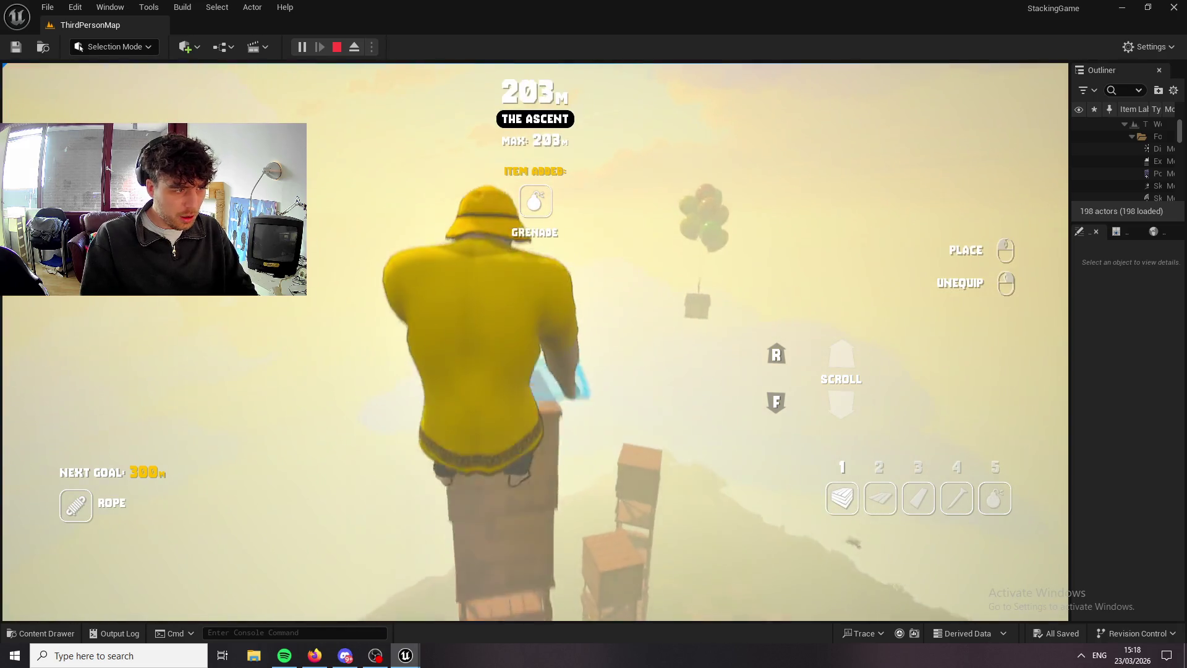
click(535, 342)
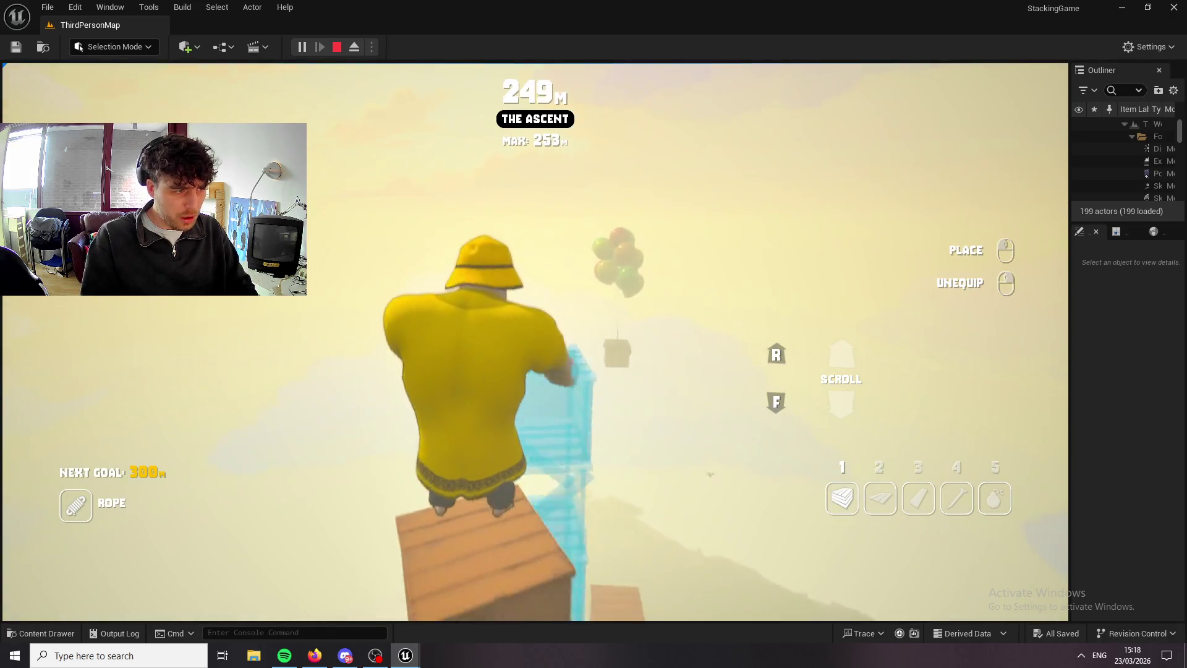
click(535, 341)
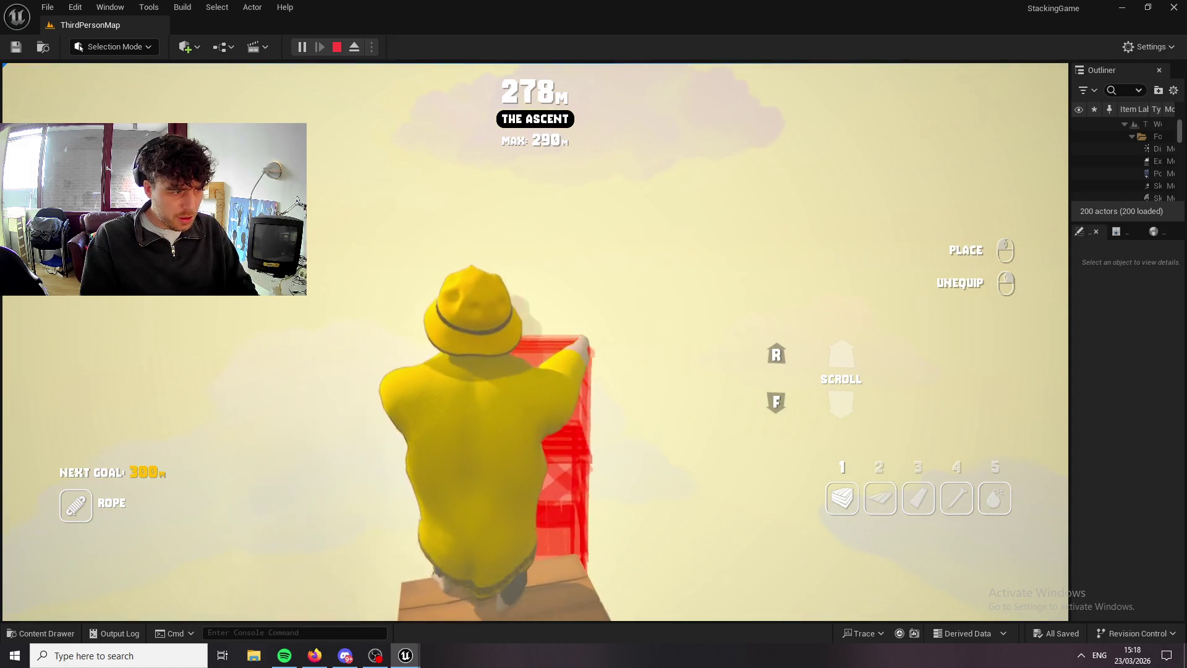
click(535, 342)
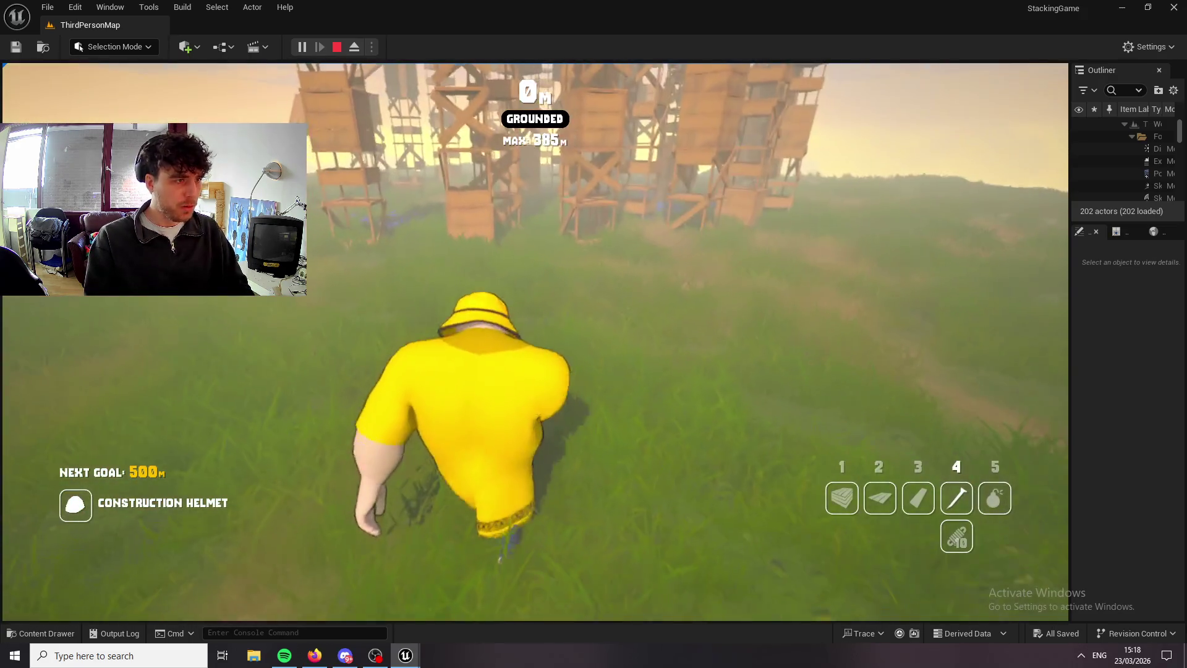
Walk around, try the nail gun and block slot, then stop the playtest with Escape.
key(w)
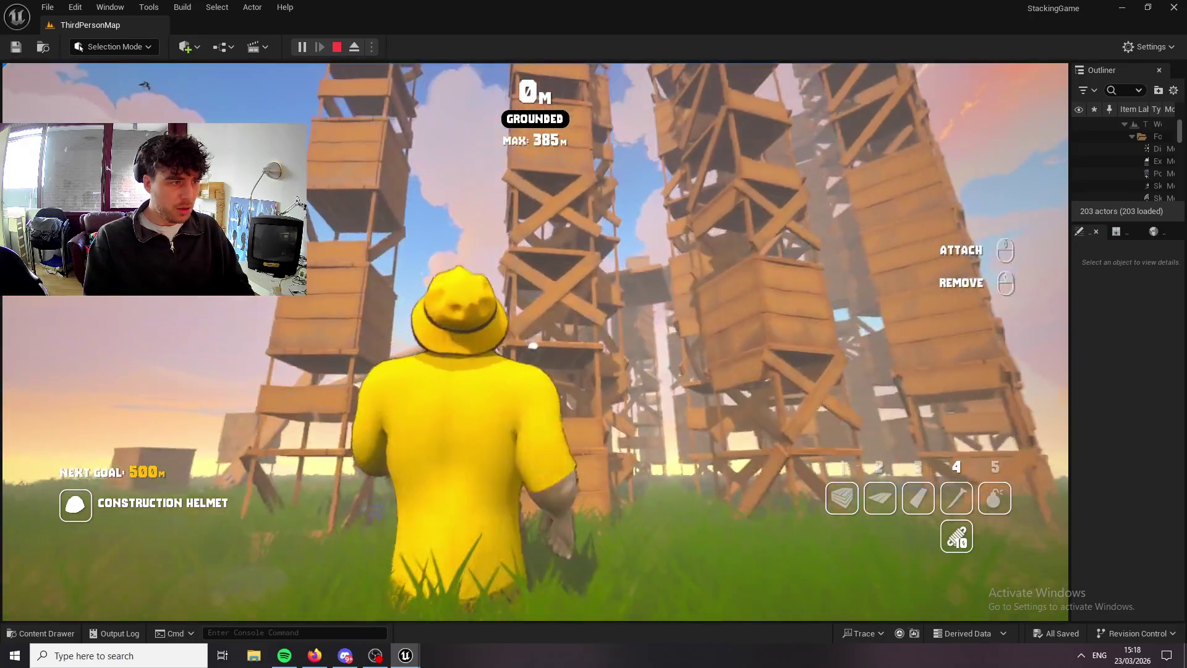
key(s)
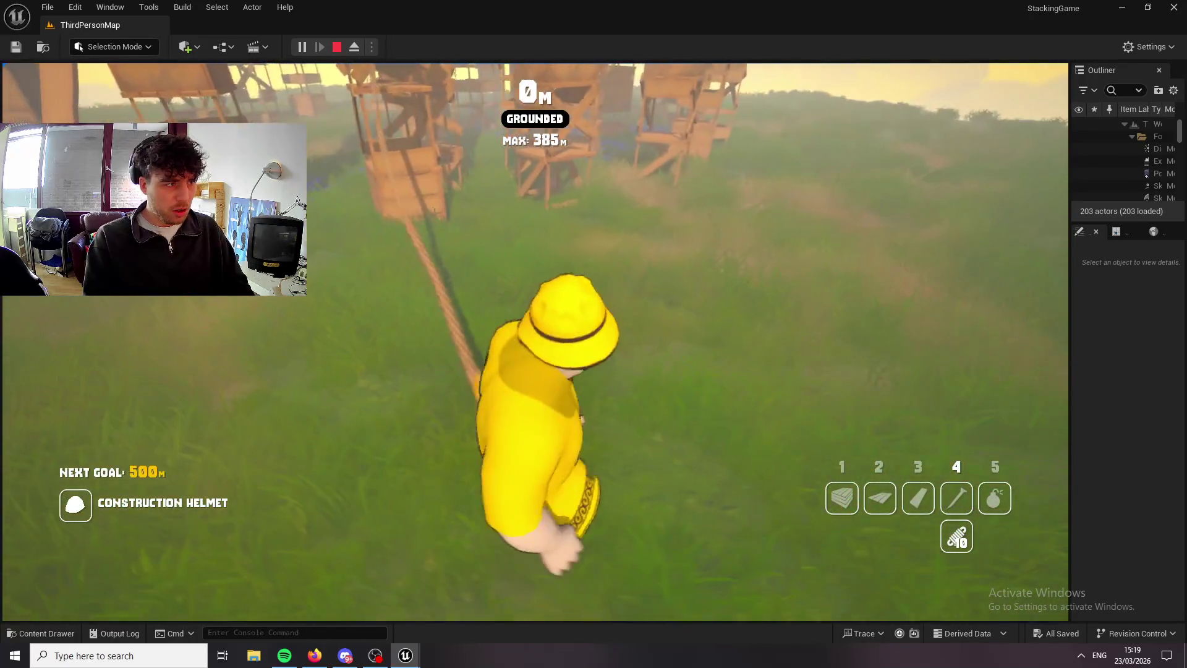
key(w)
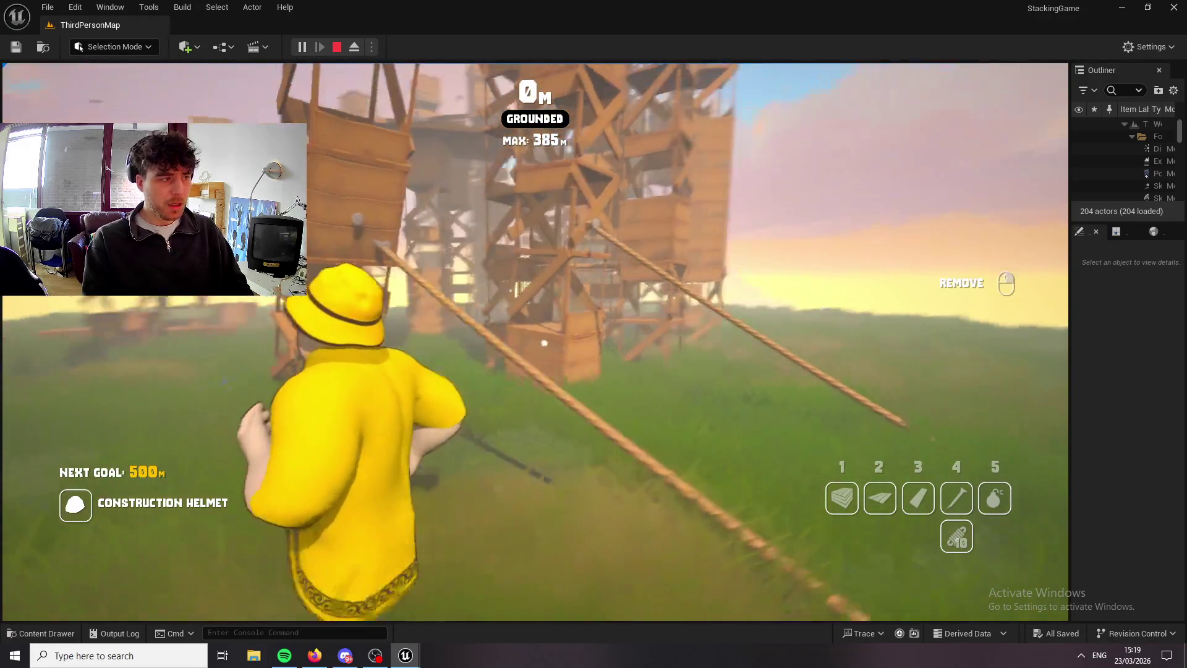
key(1)
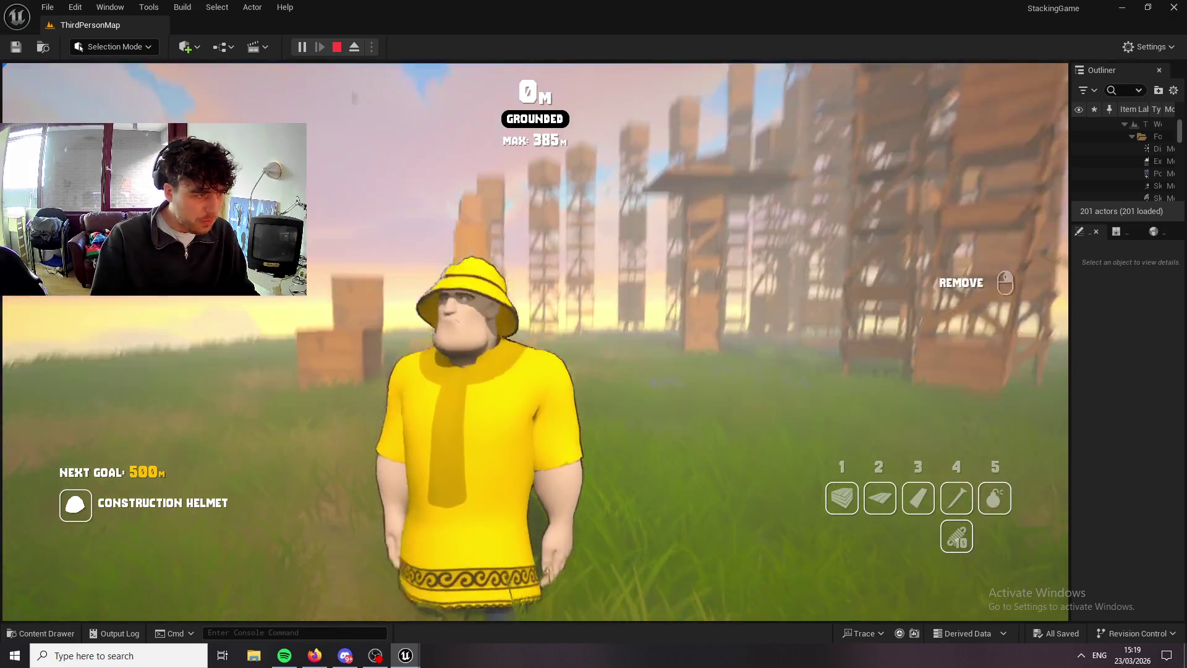
key(Escape)
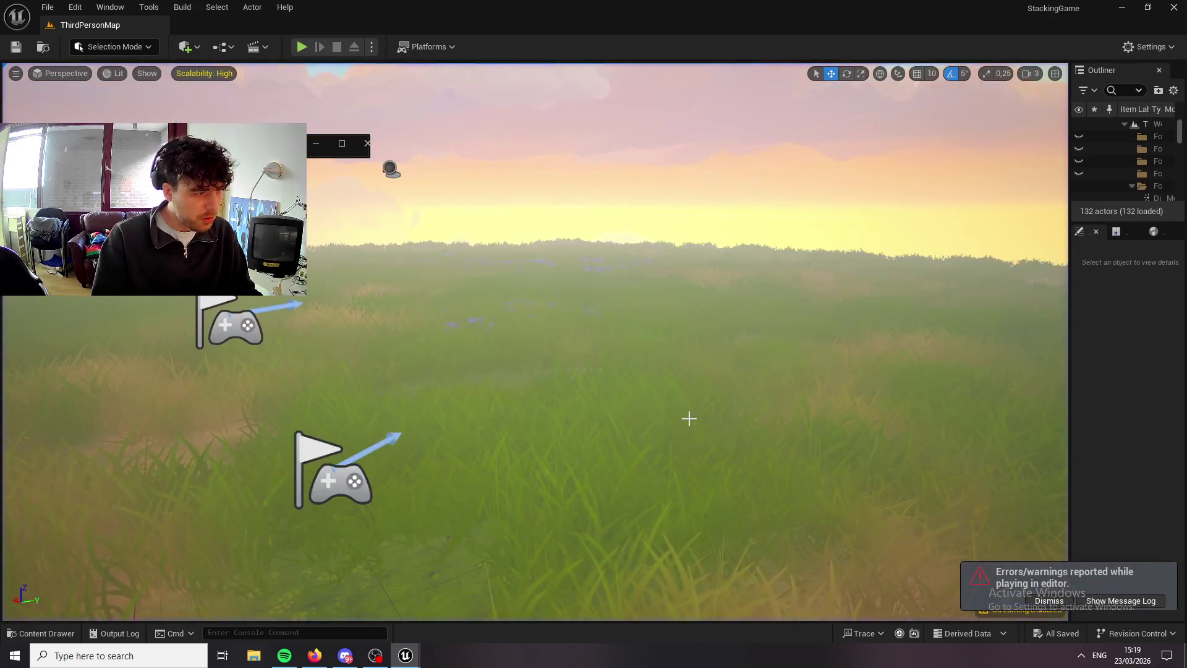
Browse the Content Drawer to CharacterCustomization/Shirts/LongShirt.
click(12, 633)
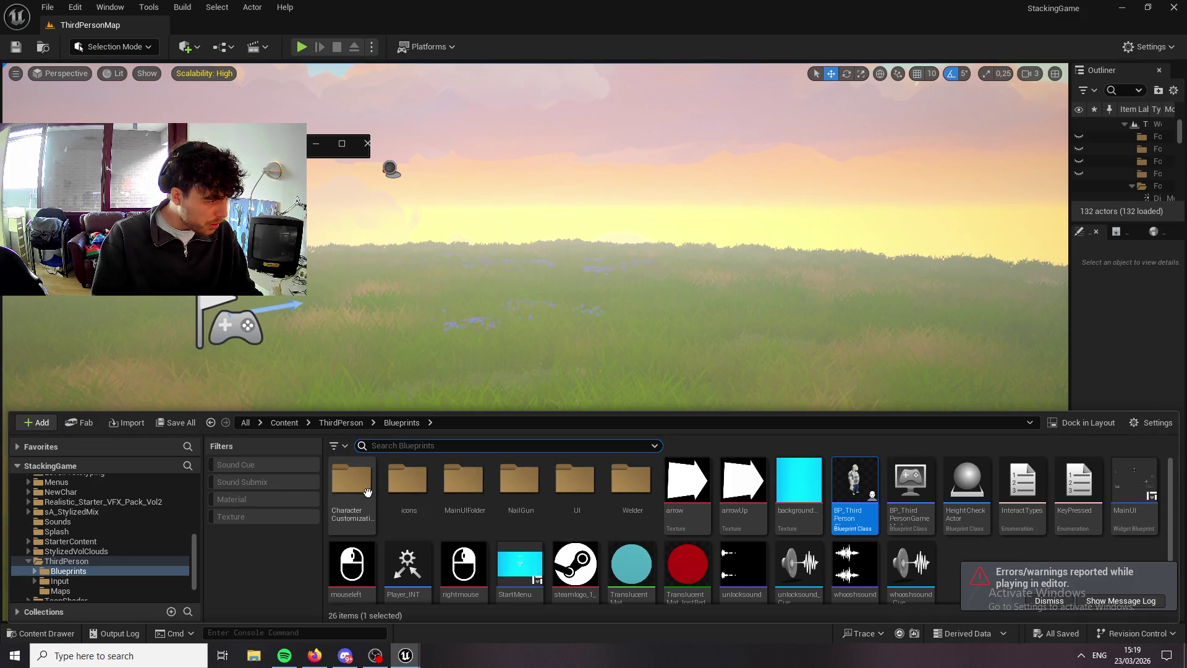
click(367, 492)
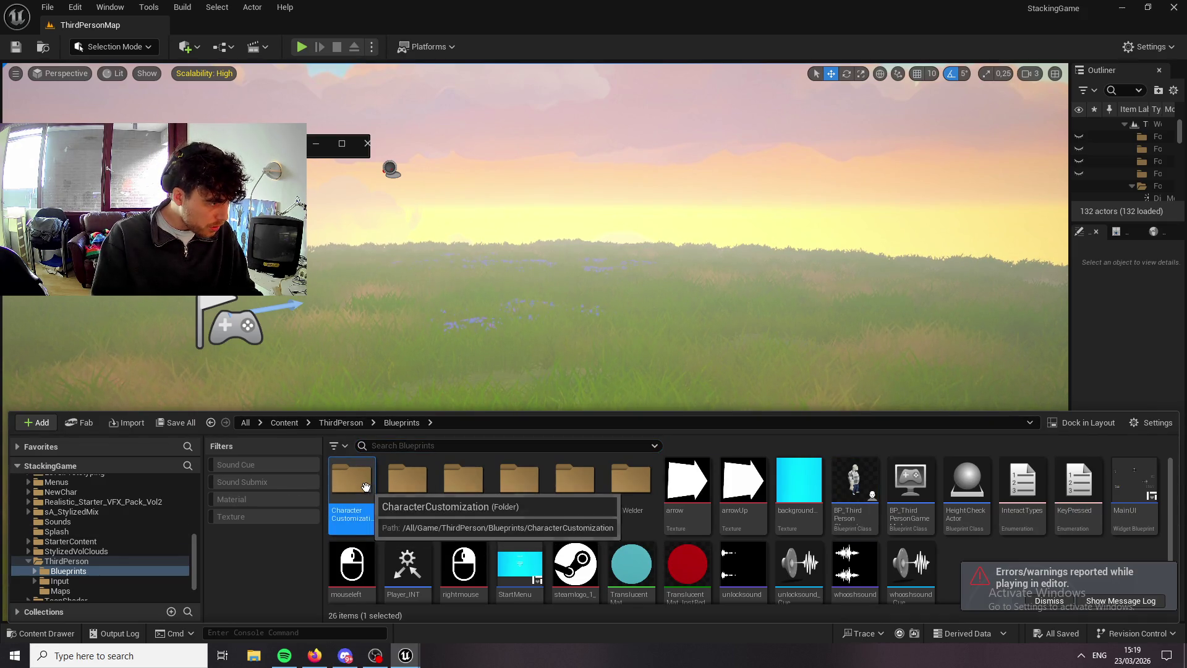
double_click(367, 493)
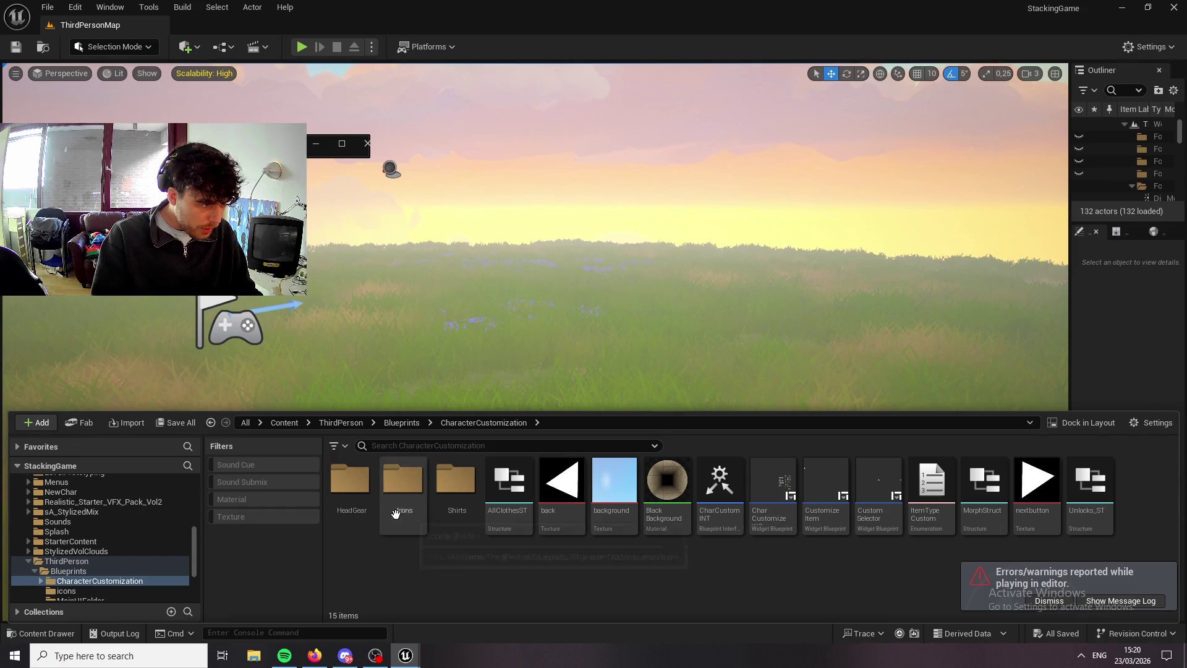
double_click(479, 499)
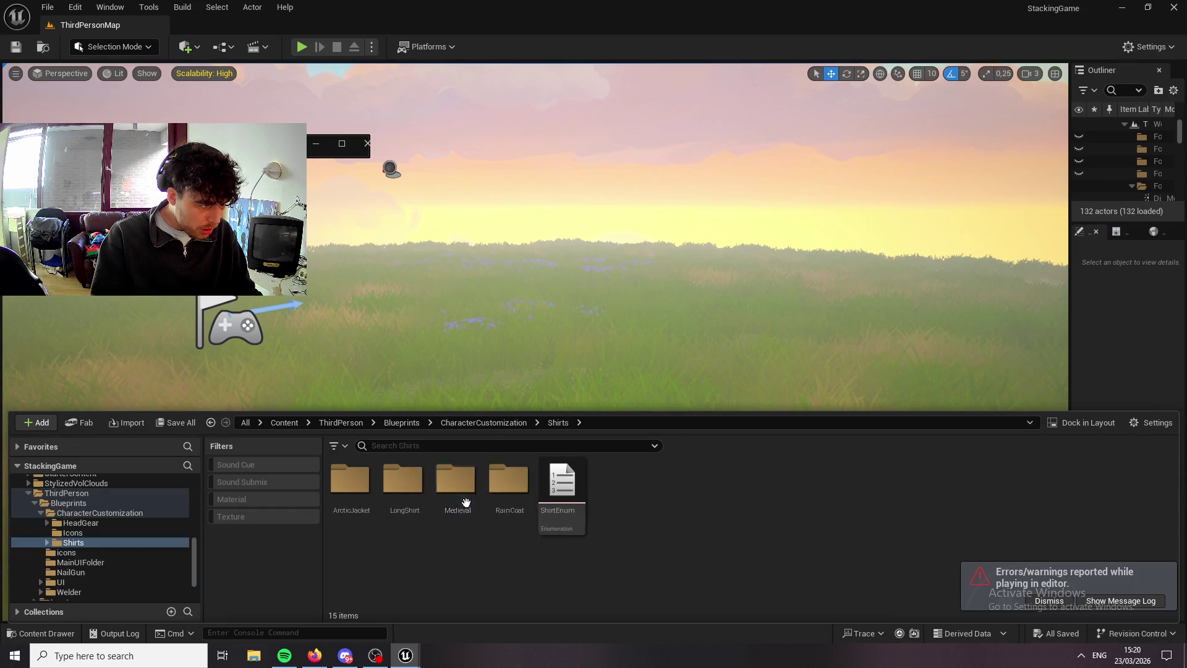
double_click(401, 498)
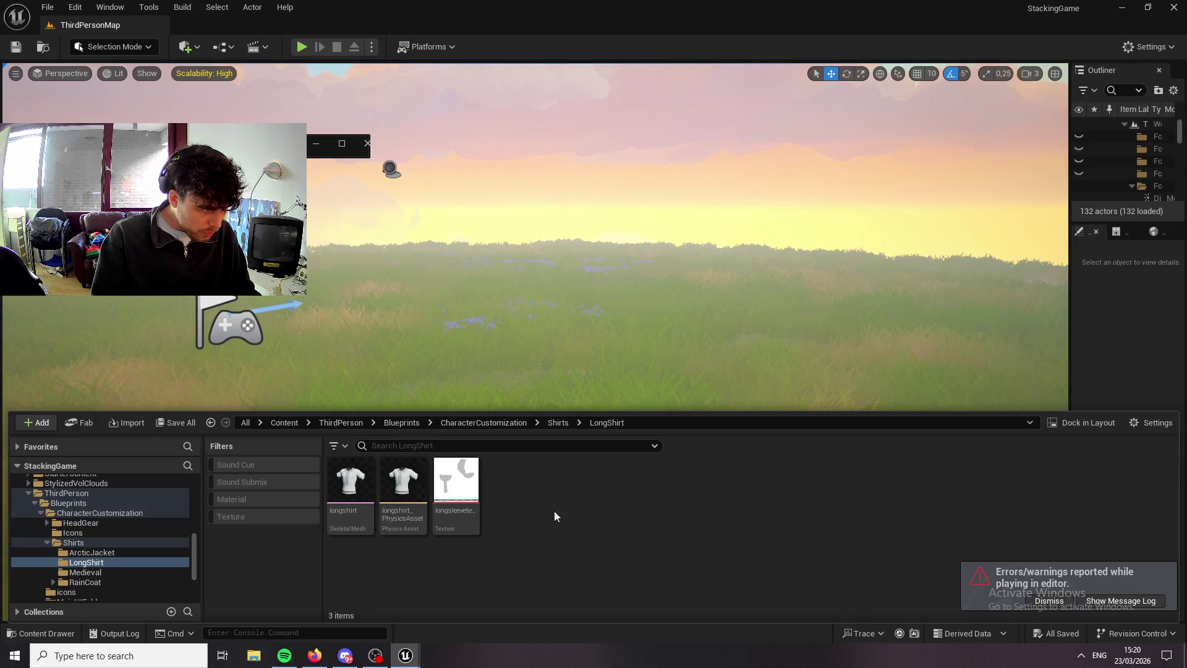
Export longsleevetexture to the Desktop and start a web address in Firefox.
right_click(467, 485)
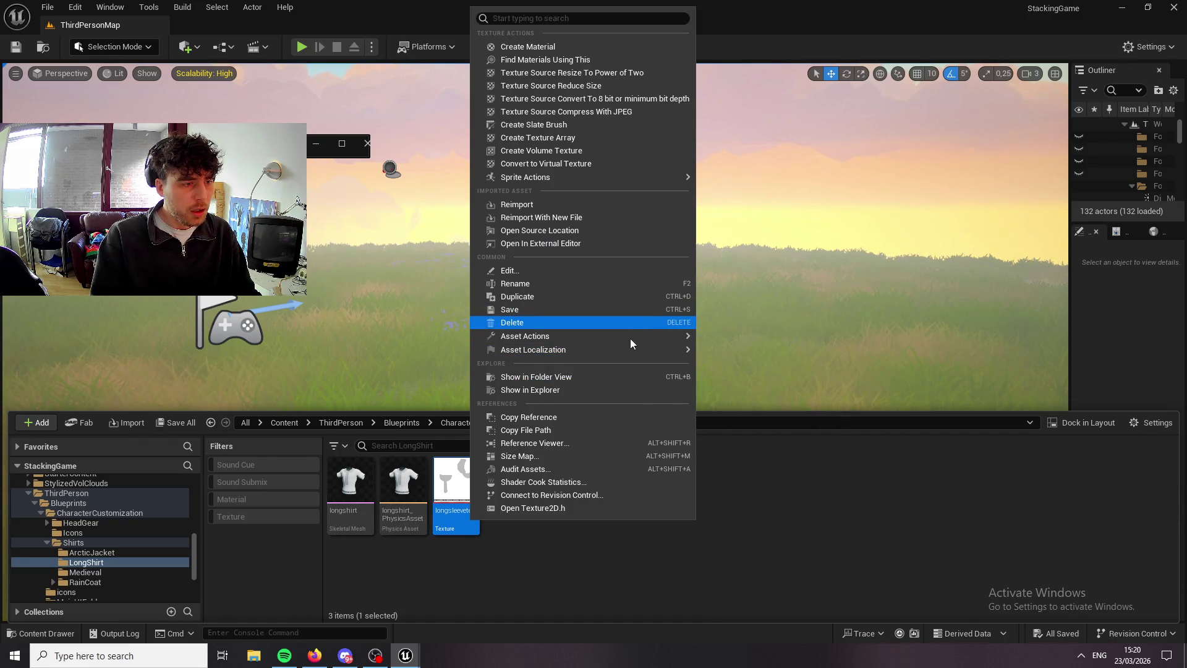
mouse_move(677, 349)
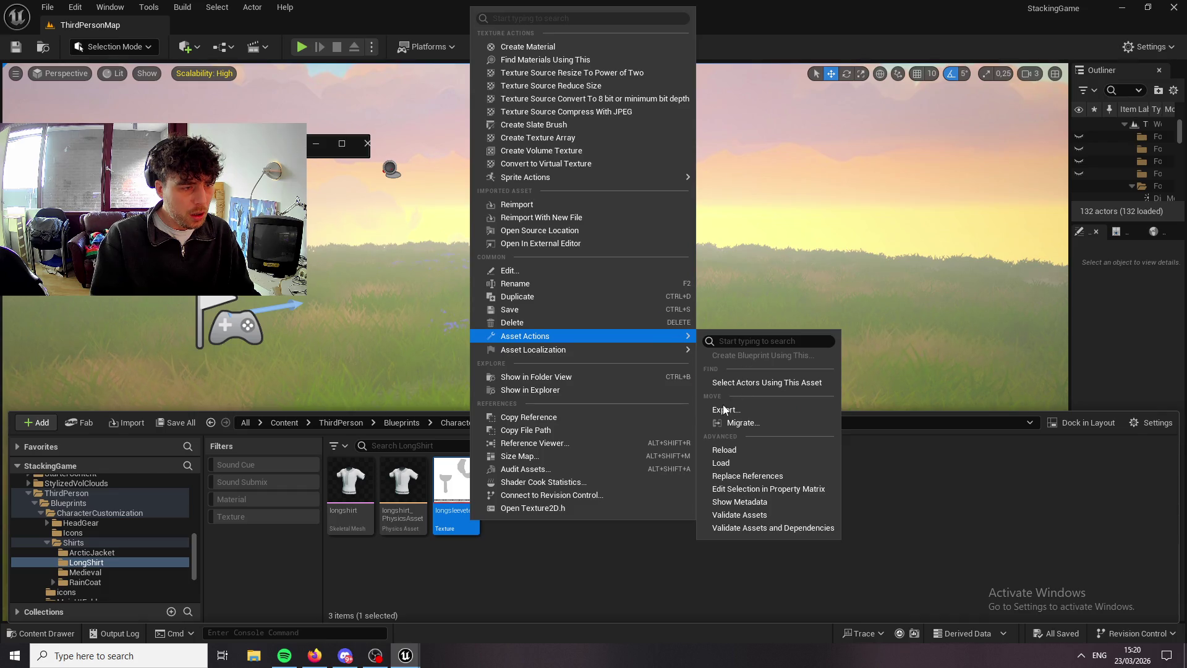
click(727, 410)
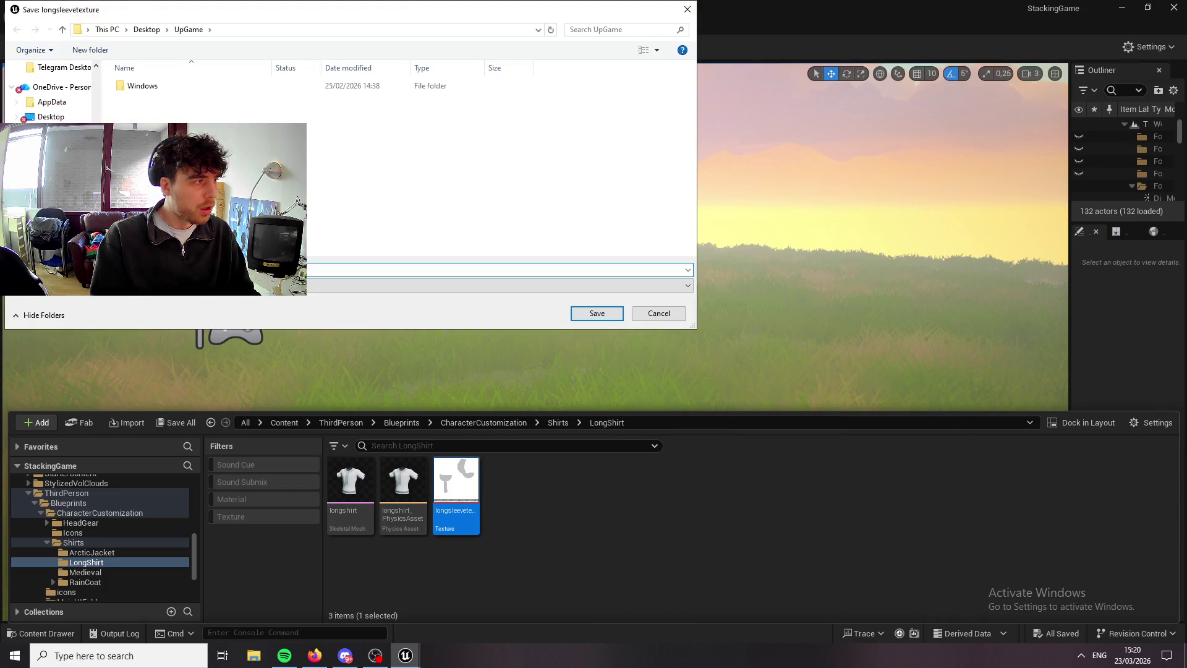
click(45, 120)
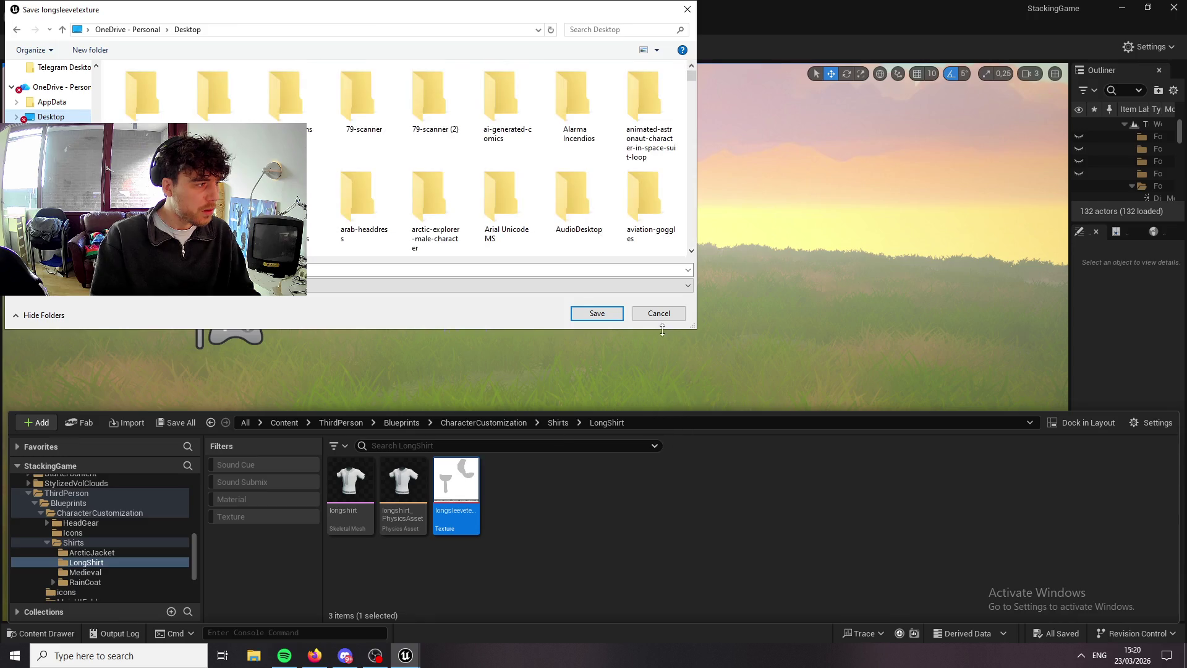
click(596, 314)
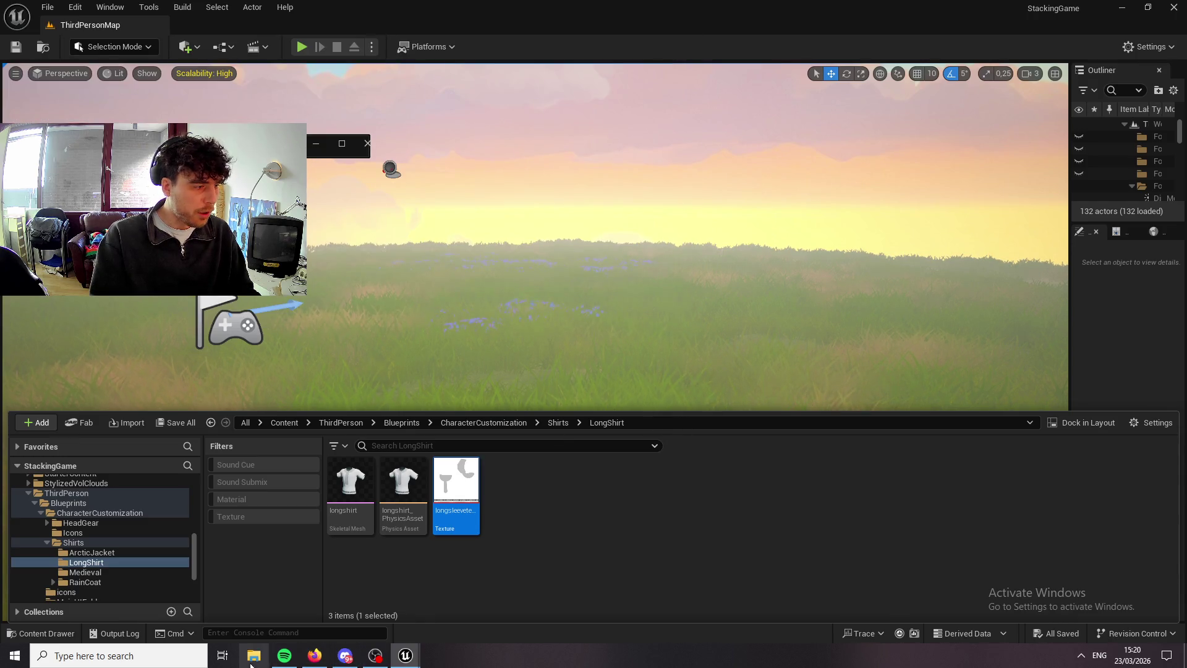
click(312, 660)
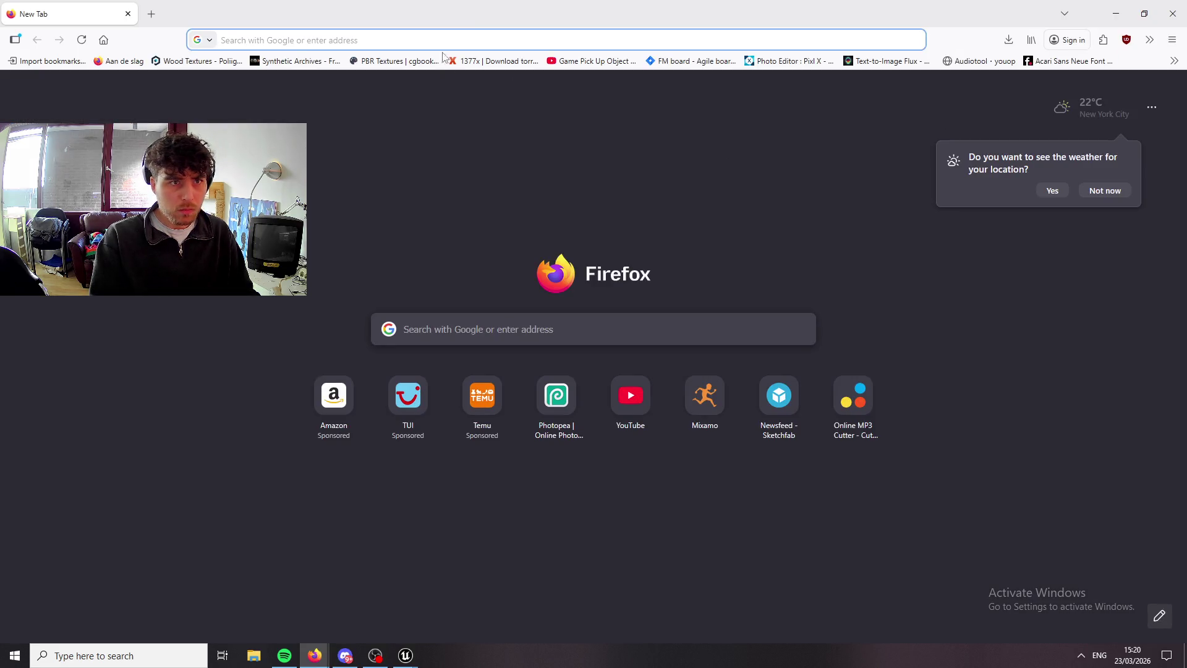
click(443, 41)
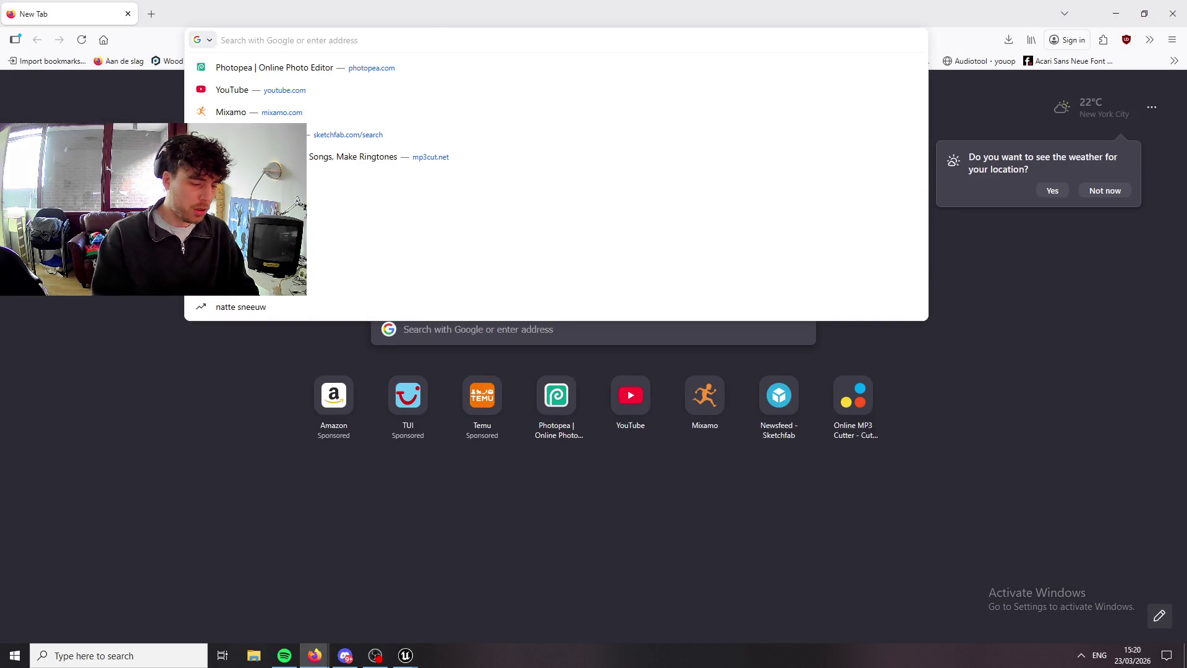
Load Photopea, close its open documents, and drag in longsleevetexture.png from the Desktop.
text(photopea.com)
key(Return)
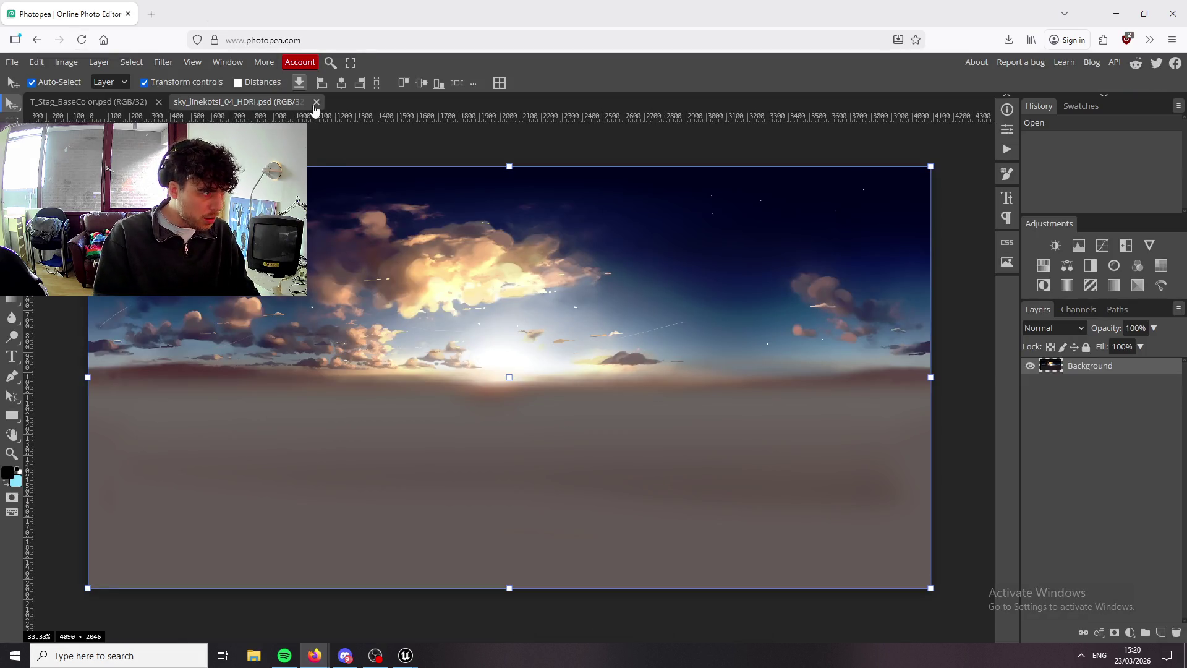
click(158, 102)
click(158, 101)
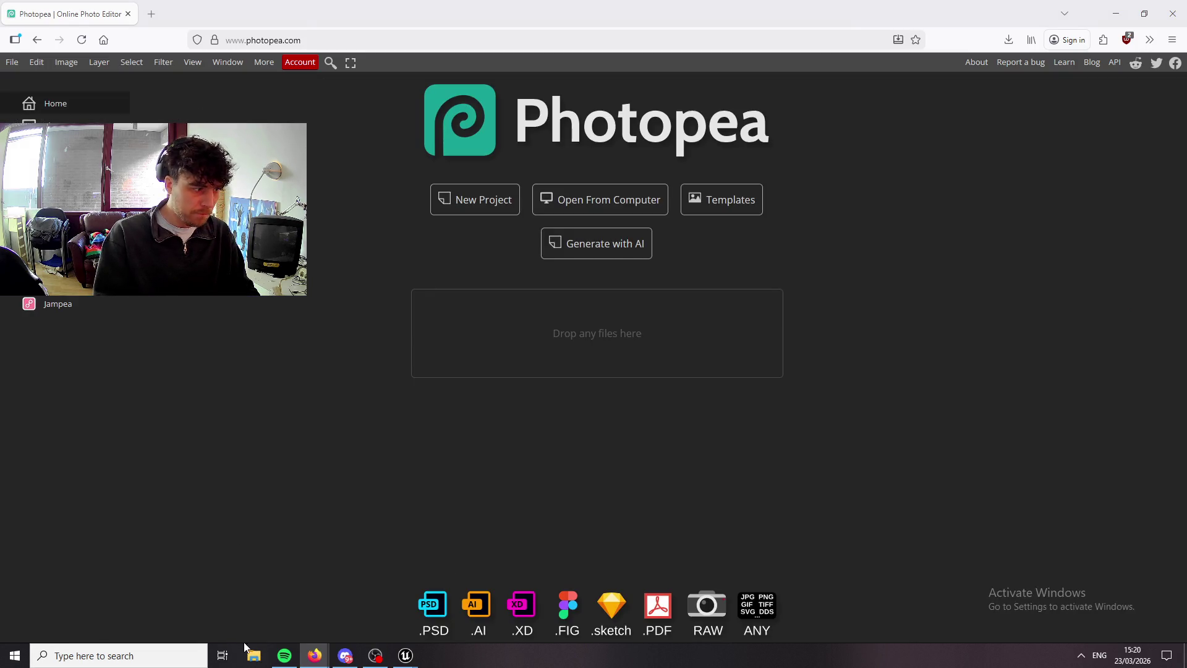
click(245, 647)
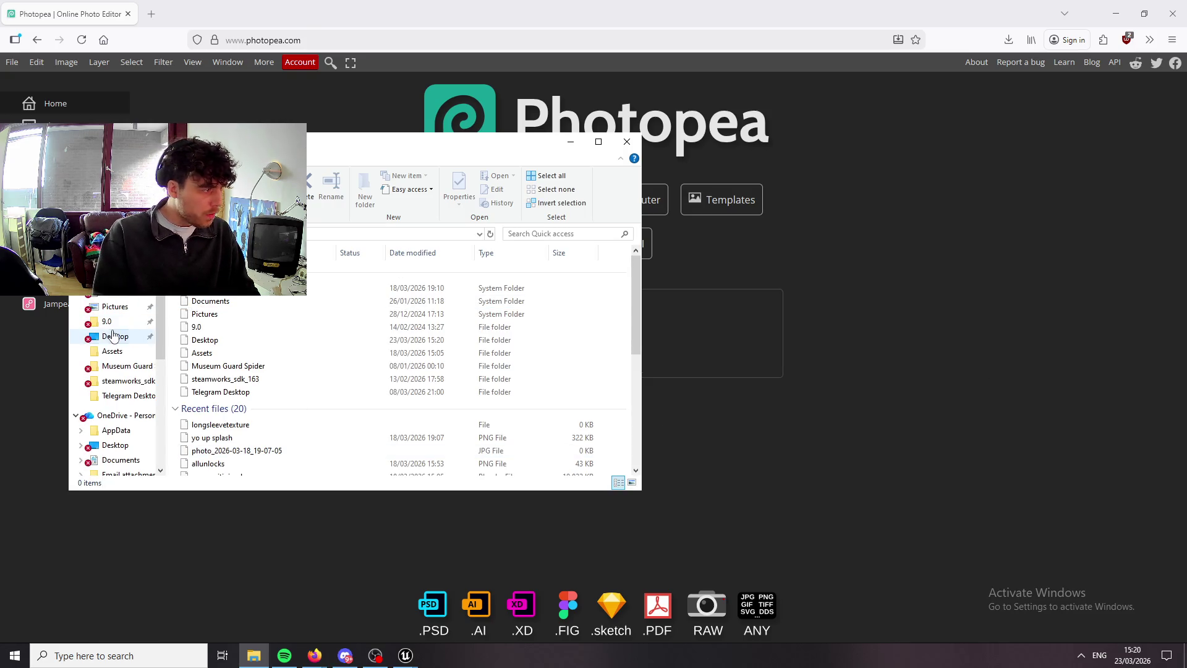
click(113, 335)
mouse_move(247, 270)
mouse_down()
mouse_move(310, 272)
mouse_move(699, 377)
mouse_move(766, 510)
mouse_up()
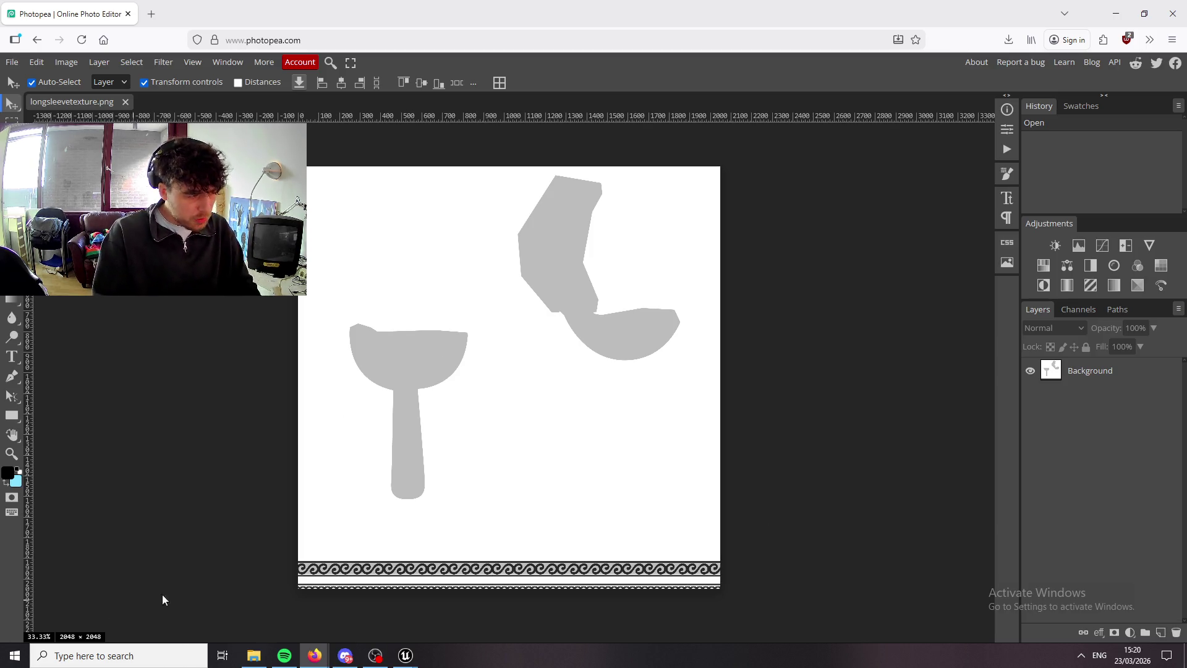
Drag LONGSHIRTREF into the texture, move it above Background, and scale it to fill the canvas.
click(254, 660)
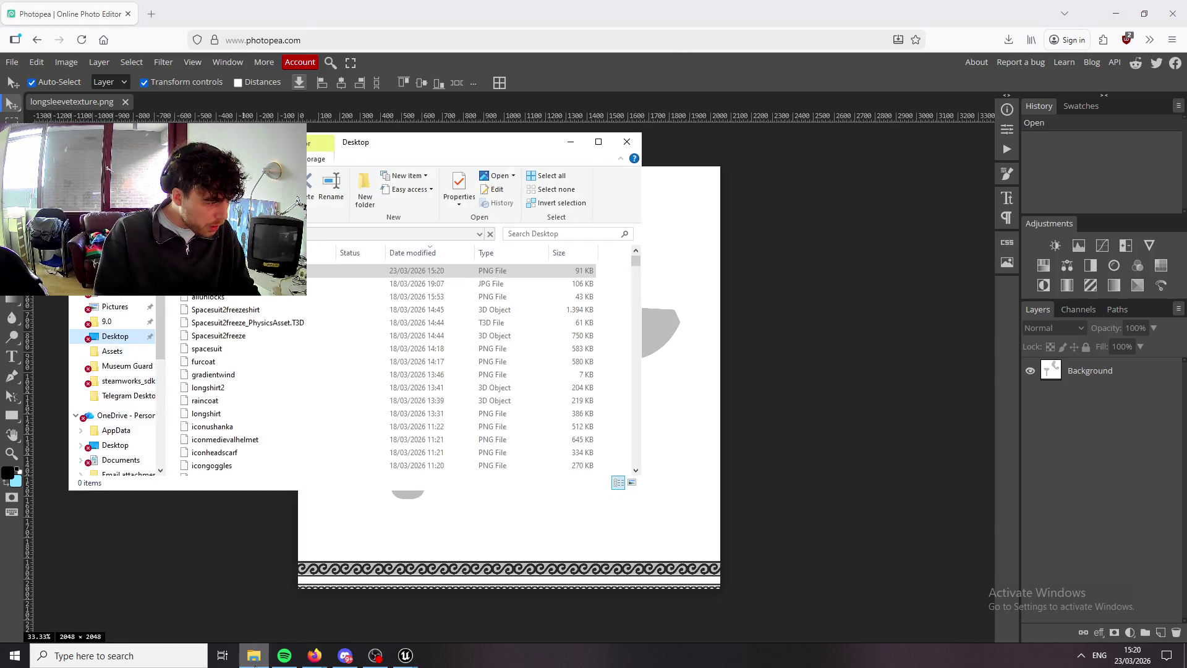
scroll(275, 323, down, 2)
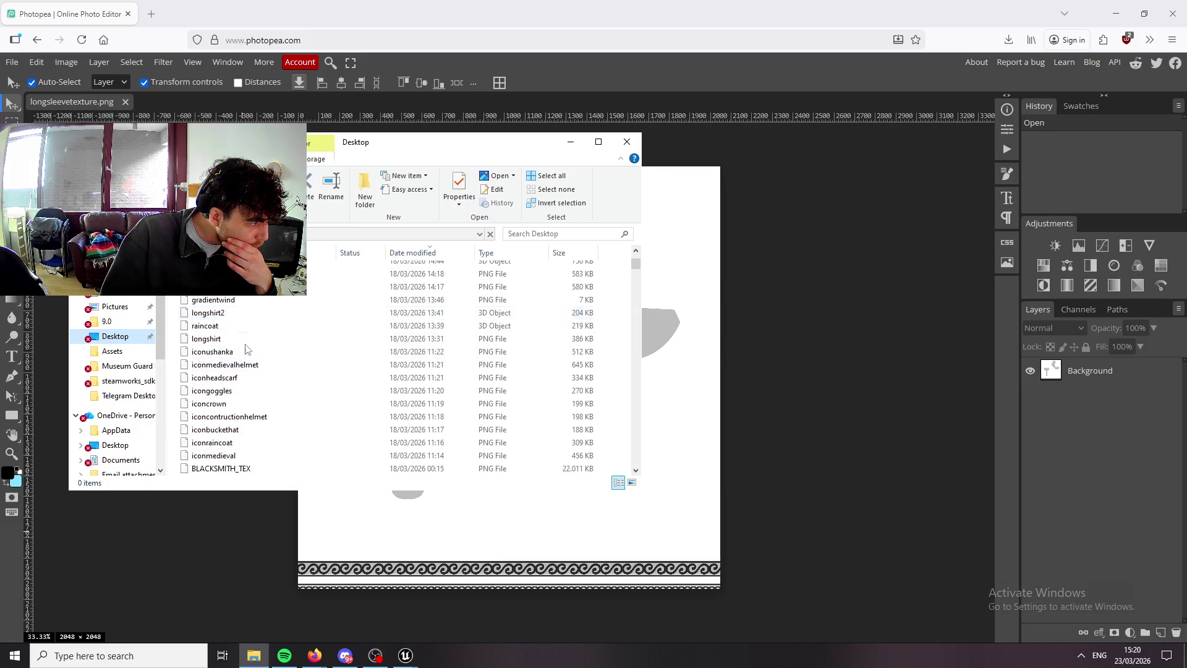
scroll(254, 366, down, 5)
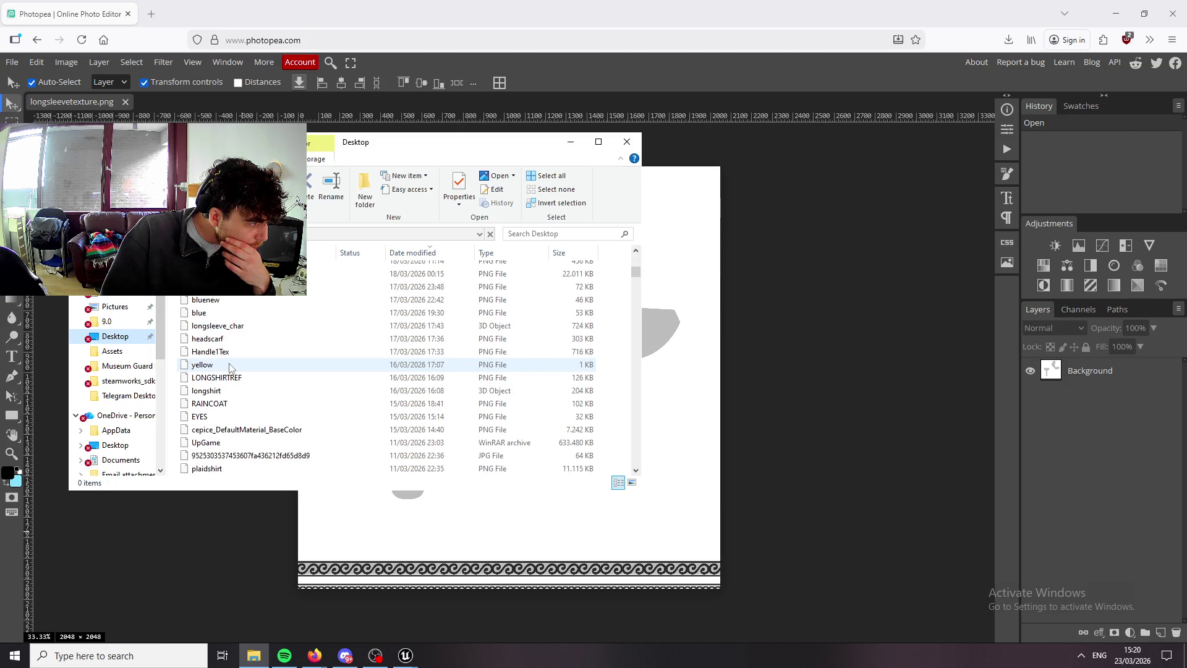
scroll(229, 367, down, 1)
mouse_move(216, 338)
mouse_down()
mouse_move(798, 337)
mouse_move(805, 441)
mouse_up()
click(804, 441)
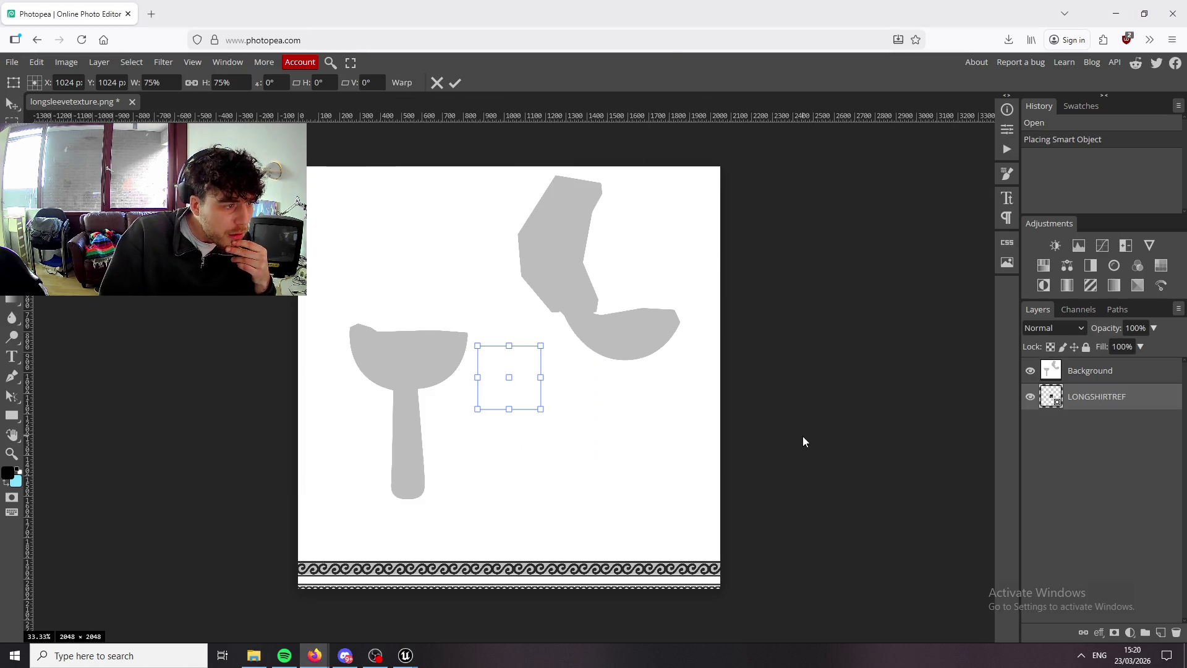
drag(1150, 387, 1141, 365)
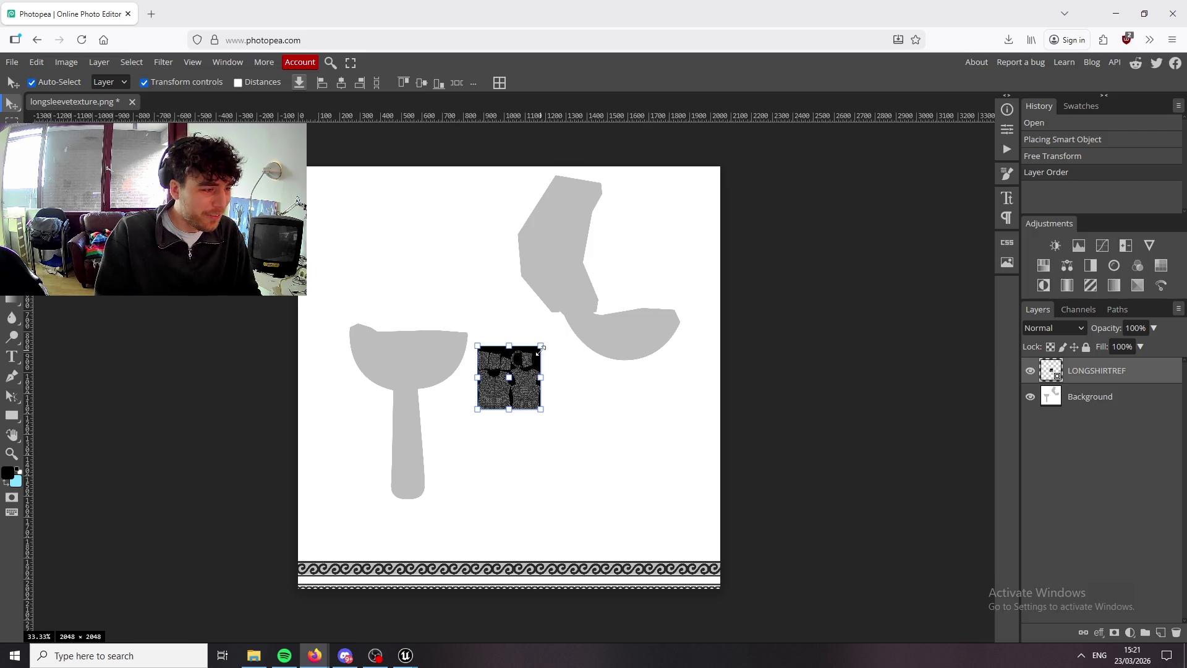
drag(540, 349, 751, 195)
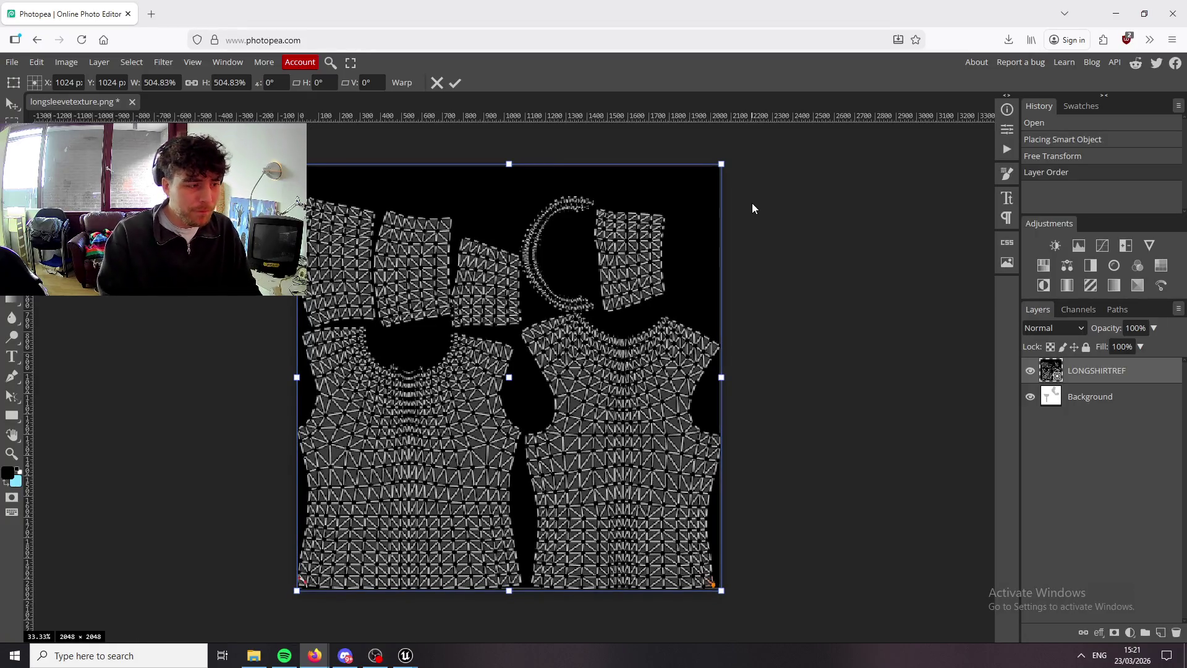
key(Return)
Set LONGSHIRTREF to 18% opacity and add an empty layer above Background.
click(1154, 321)
drag(1156, 346, 1105, 357)
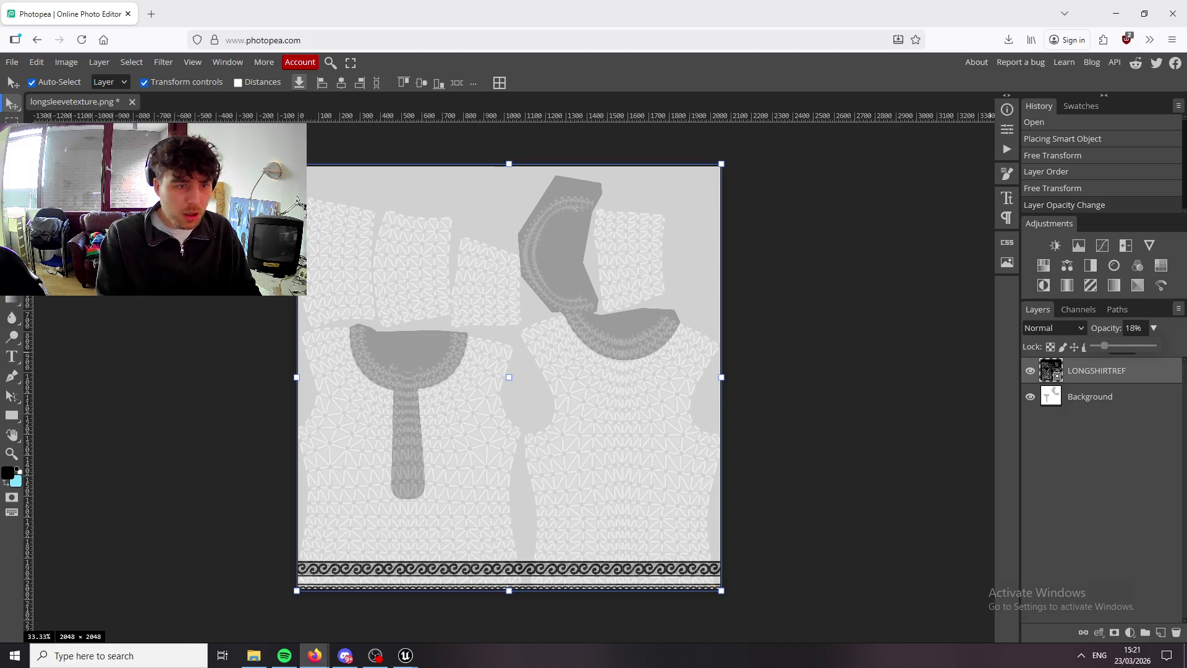
click(1071, 405)
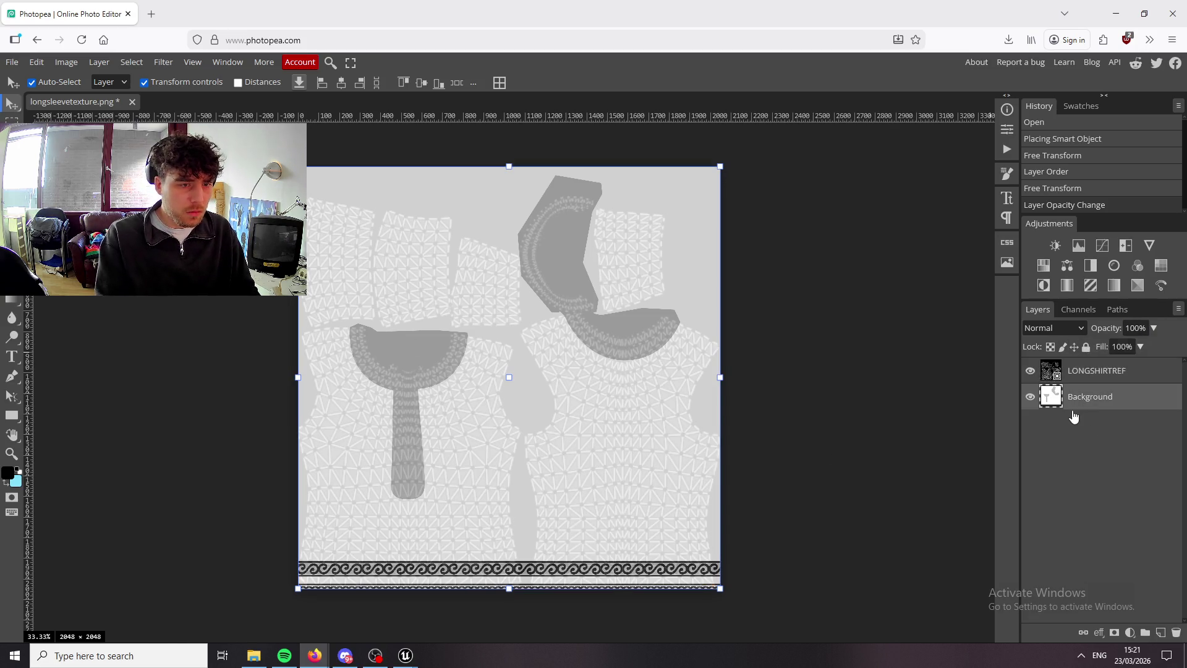
click(1163, 633)
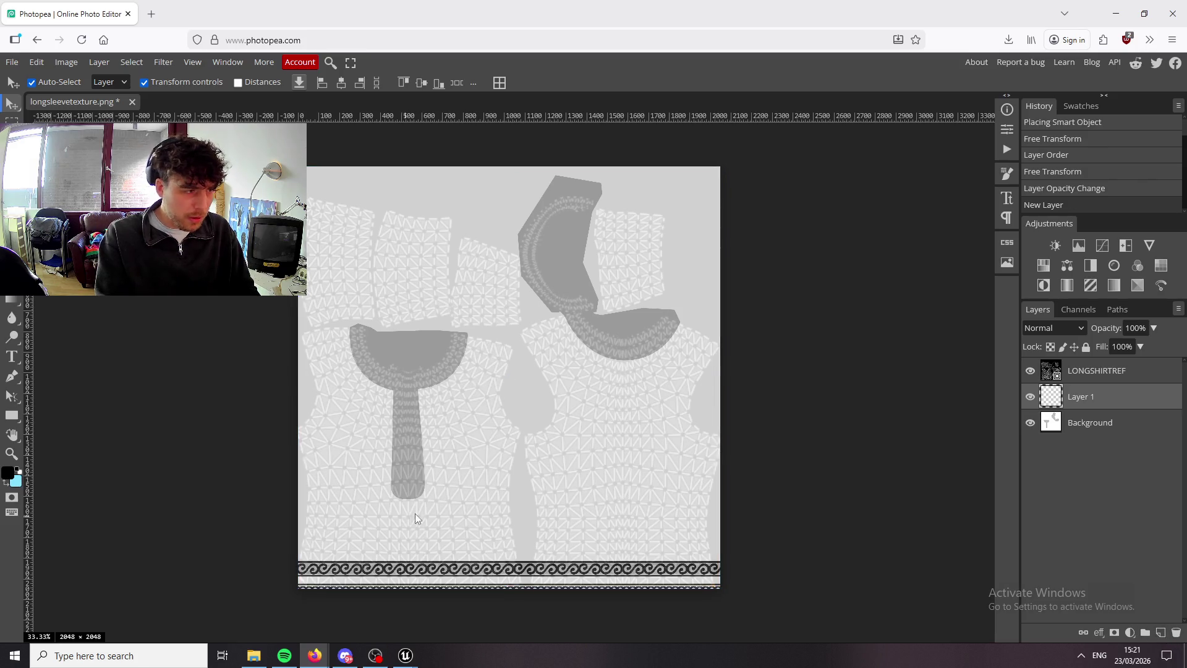
Draw a closed crescent path with the Pen tool across the lower right shirt panel.
scroll(470, 483, up, 3)
scroll(618, 402, down, 4)
scroll(432, 469, up, 2)
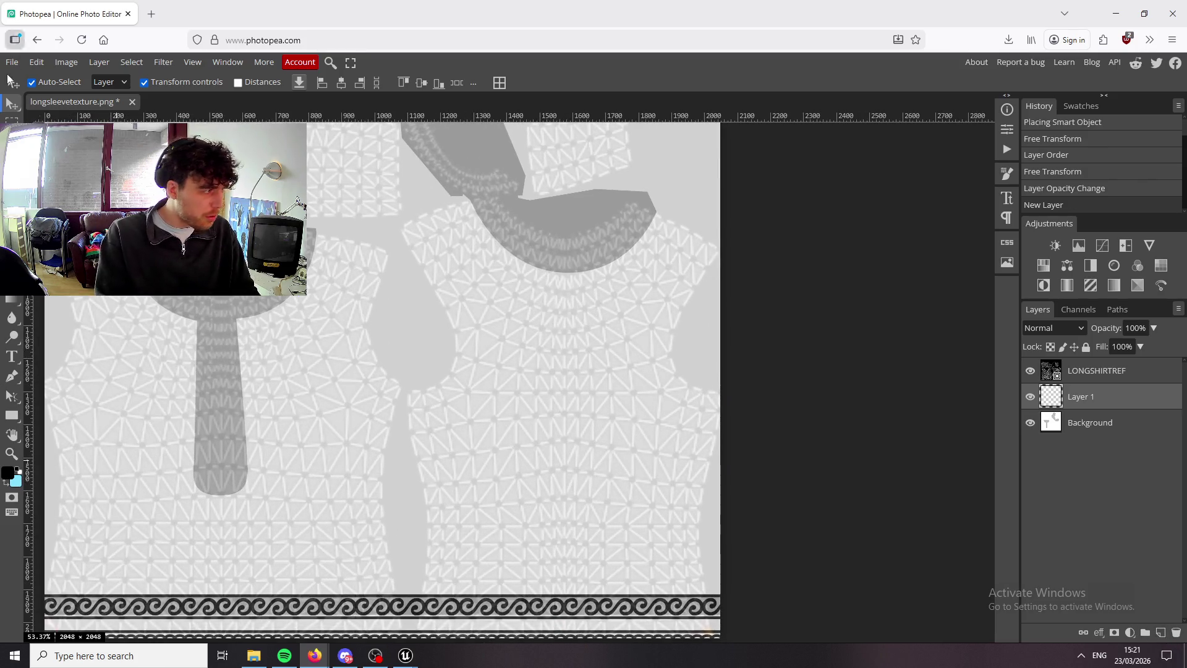
click(11, 376)
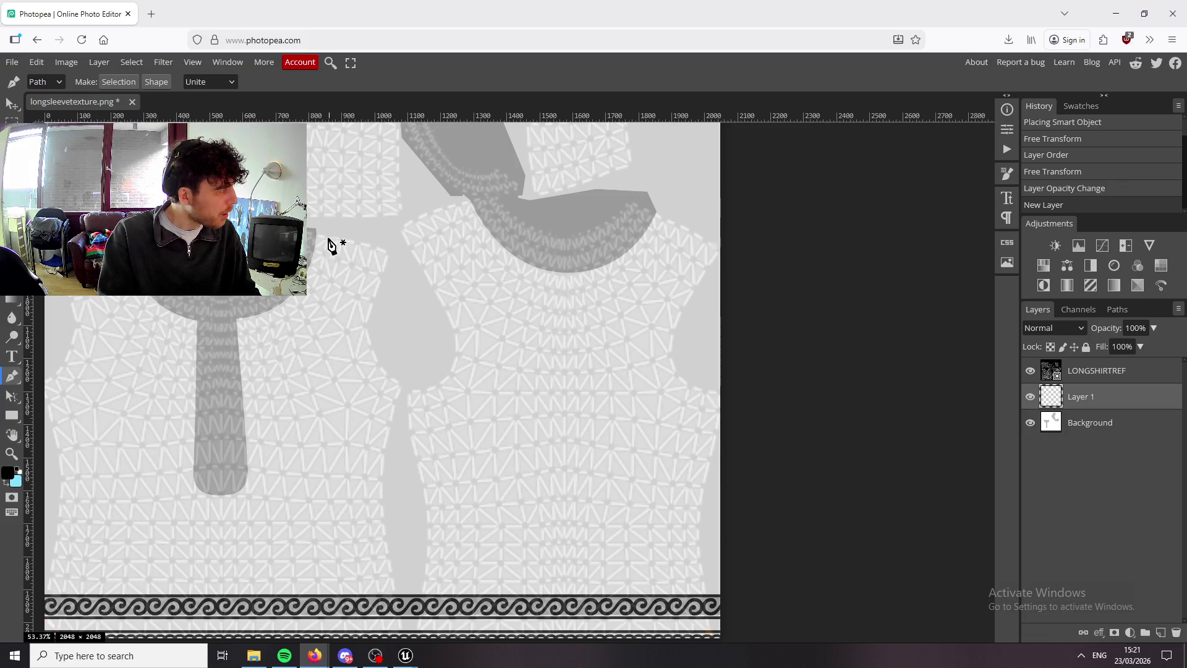
click(450, 402)
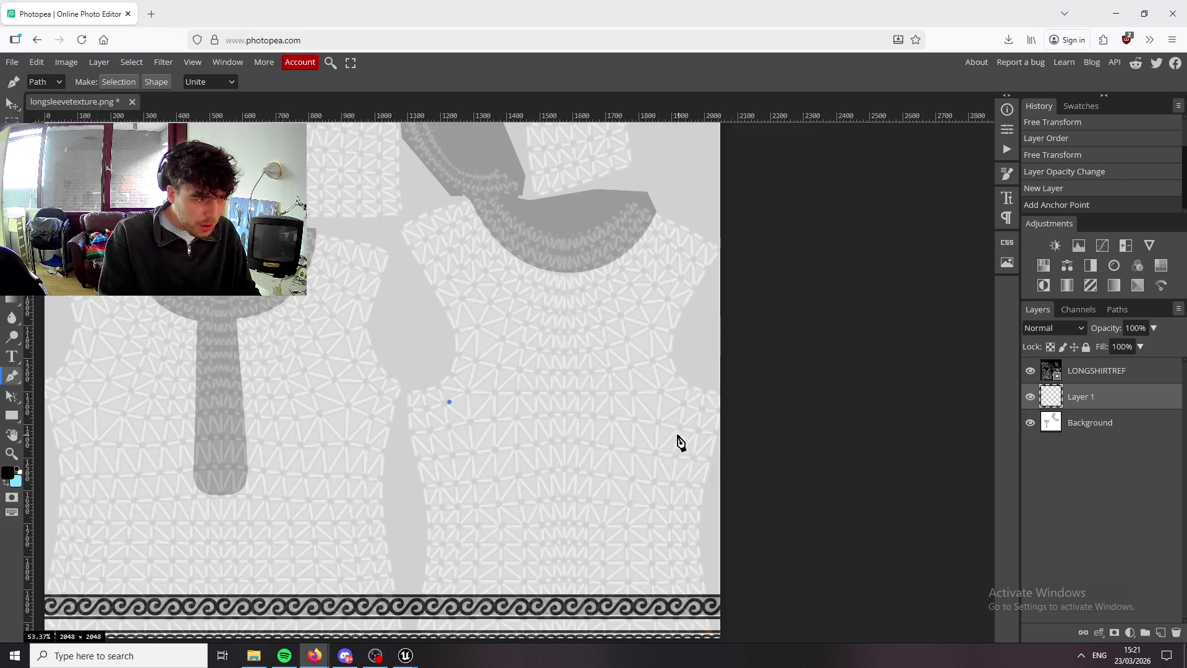
mouse_move(565, 498)
mouse_down()
mouse_move(657, 494)
mouse_move(648, 500)
mouse_up()
click(667, 395)
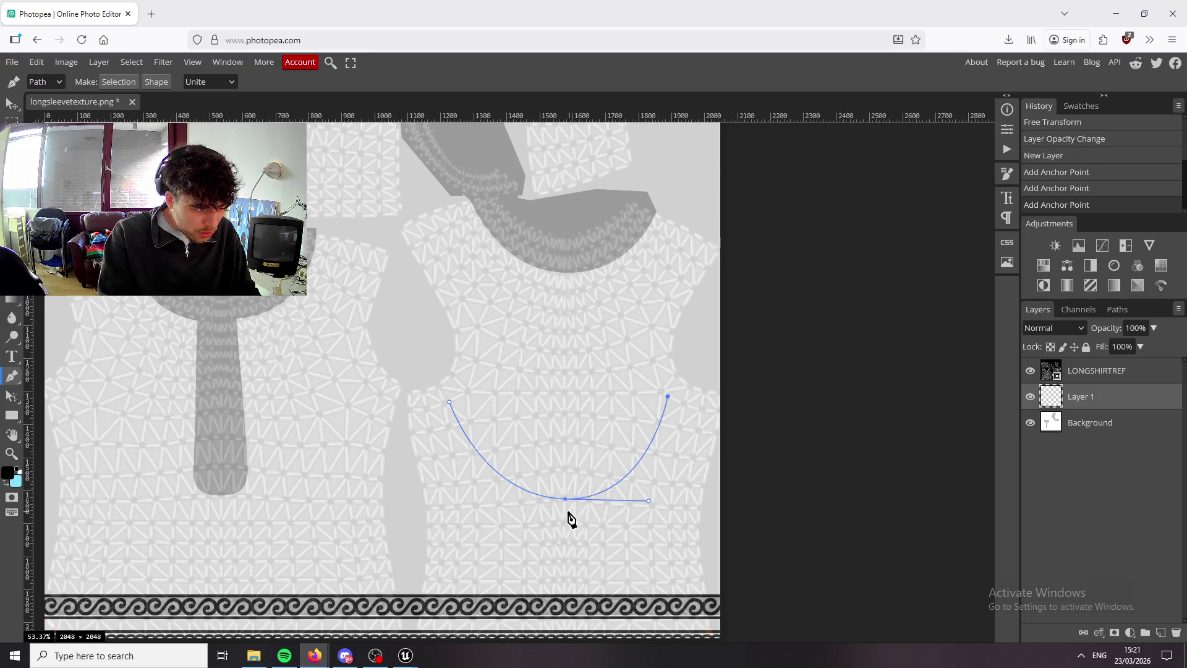
mouse_move(566, 516)
mouse_down()
mouse_move(435, 549)
mouse_move(477, 517)
mouse_up()
click(450, 403)
click(450, 403)
key(ctrl+z)
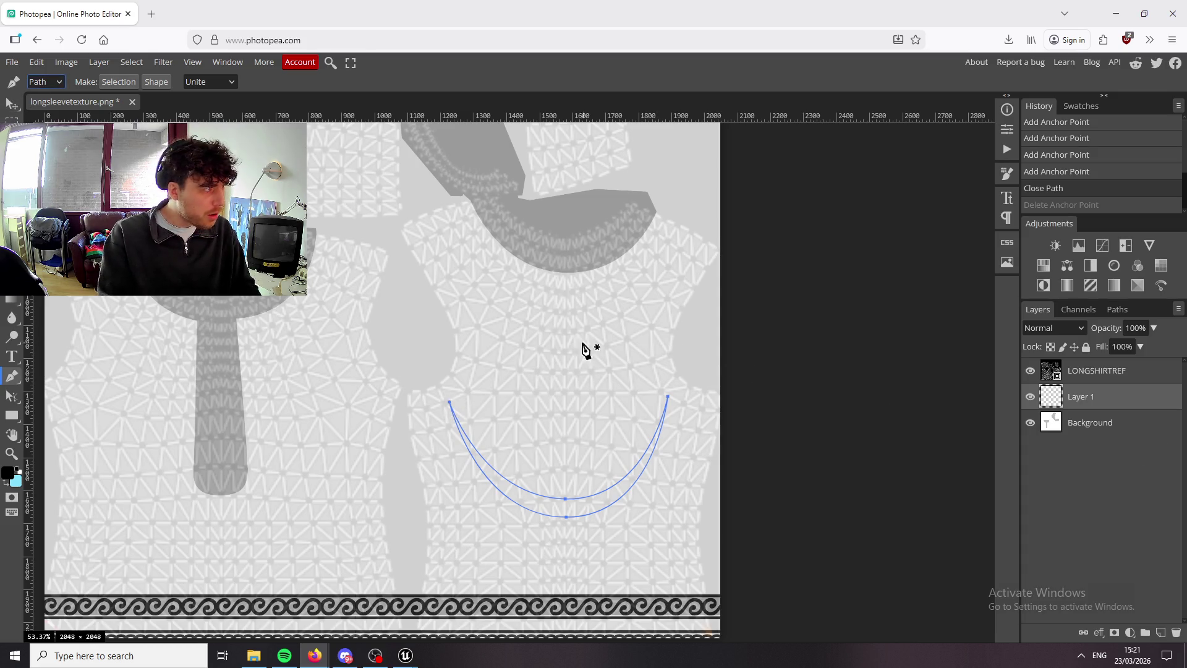
Fill the crescent with black and move Layer 1 above the UV reference.
right_click(566, 516)
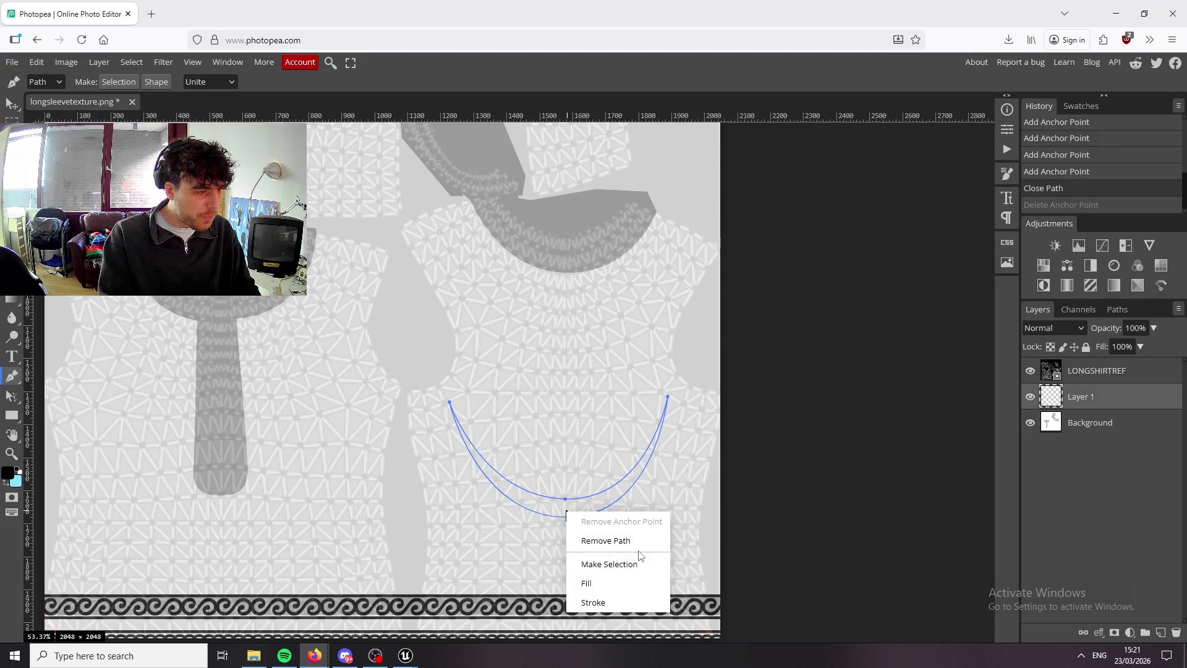
click(612, 582)
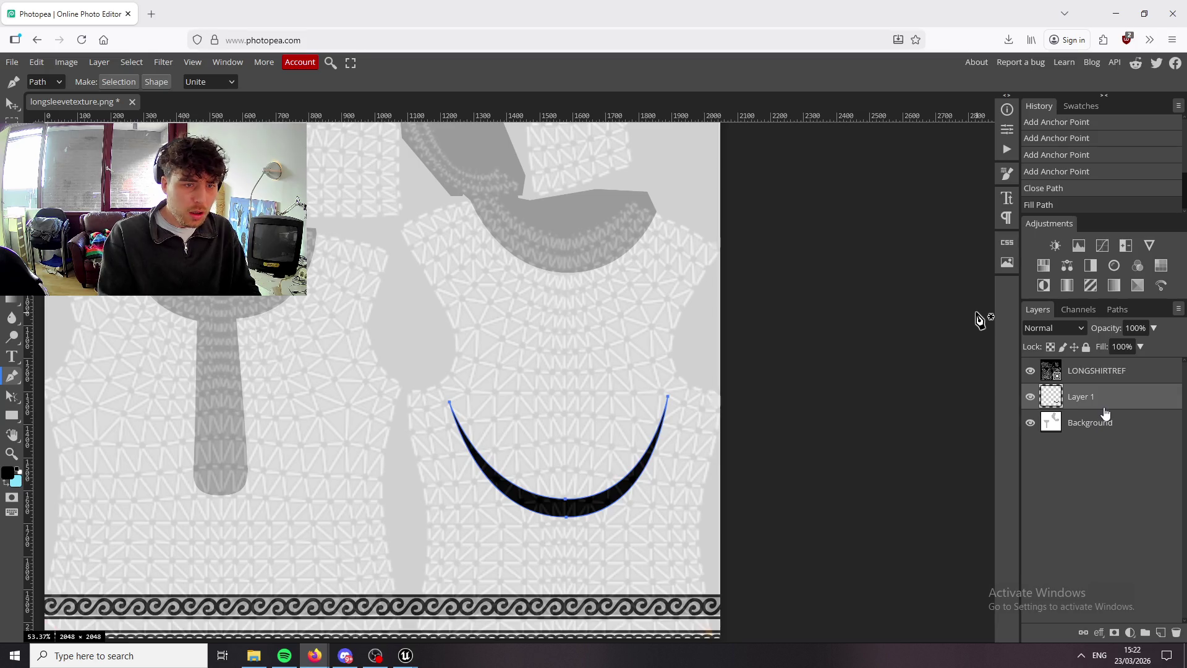
mouse_move(1139, 398)
mouse_down()
mouse_move(1144, 369)
mouse_move(1144, 381)
mouse_up()
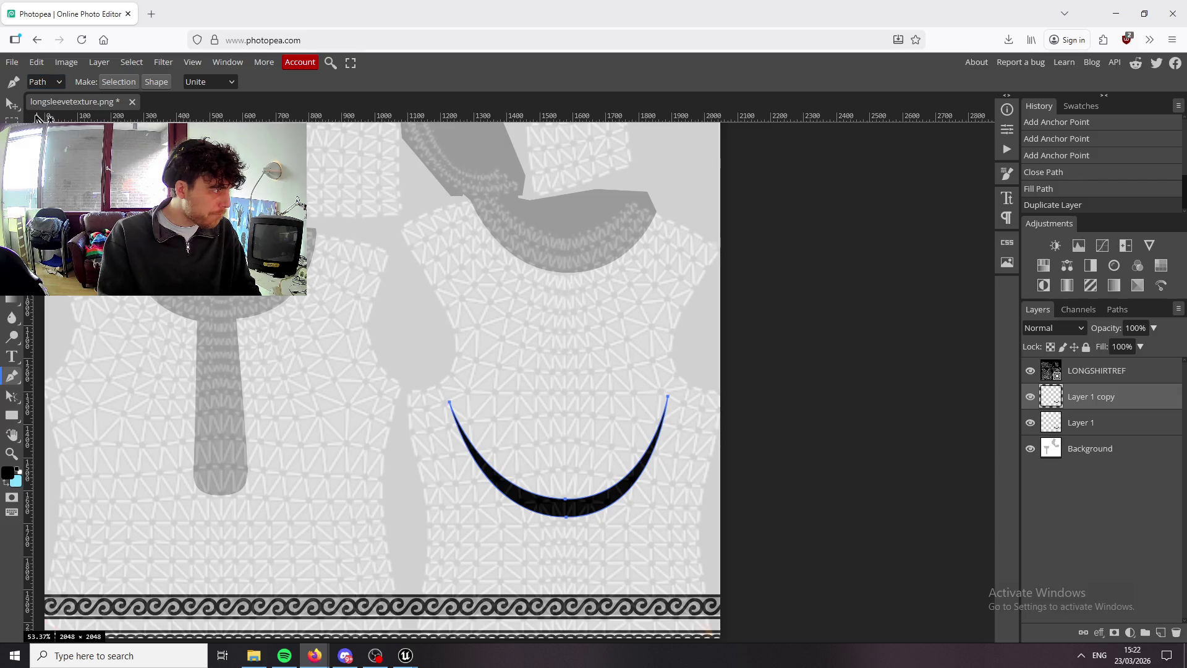
Move Layer 1 and Layer 1 copy above the LONGSHIRTREF reference layer.
click(11, 104)
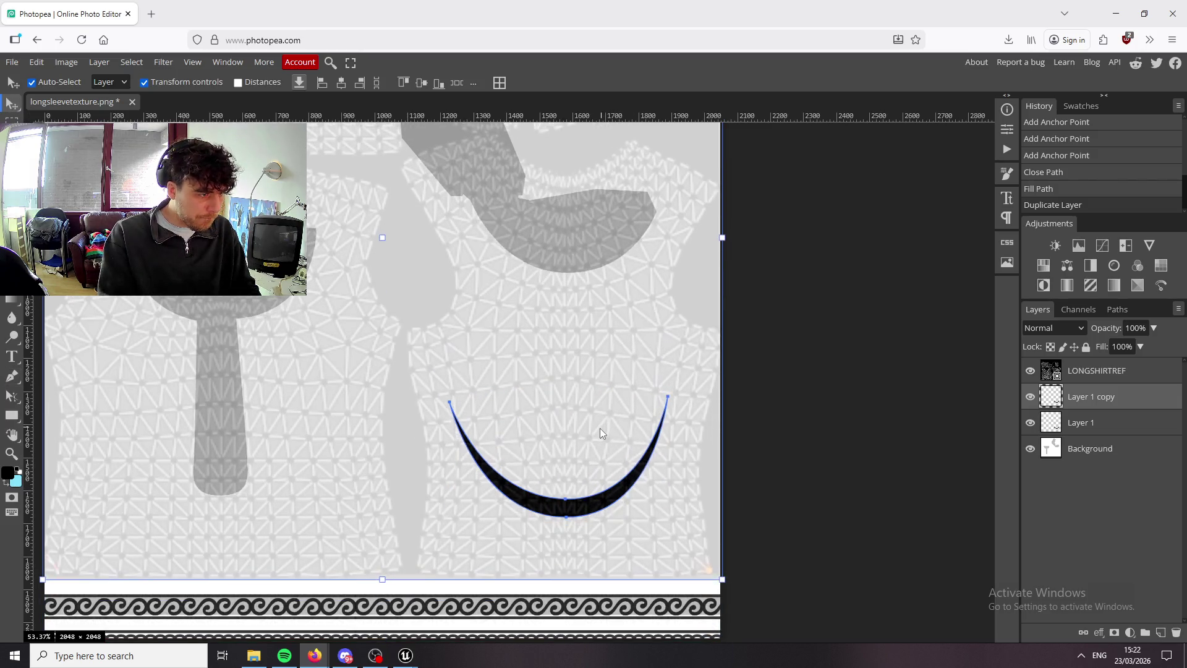
drag(599, 428, 600, 431)
click(1151, 420)
shift+click(1125, 399)
drag(1113, 399, 1112, 372)
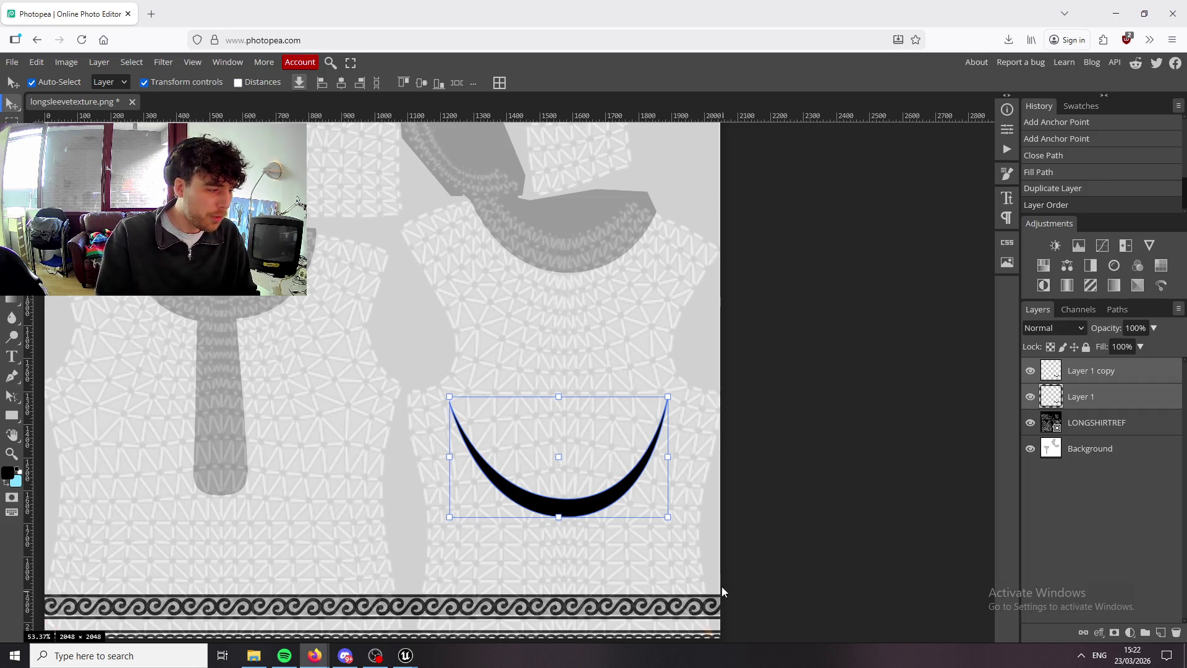
Nudge the copied crescent upward, then shift both crescents lower and slightly right on the panel.
click(1149, 373)
key(shift+Up)
key(shift+Up)
key(shift+Up)
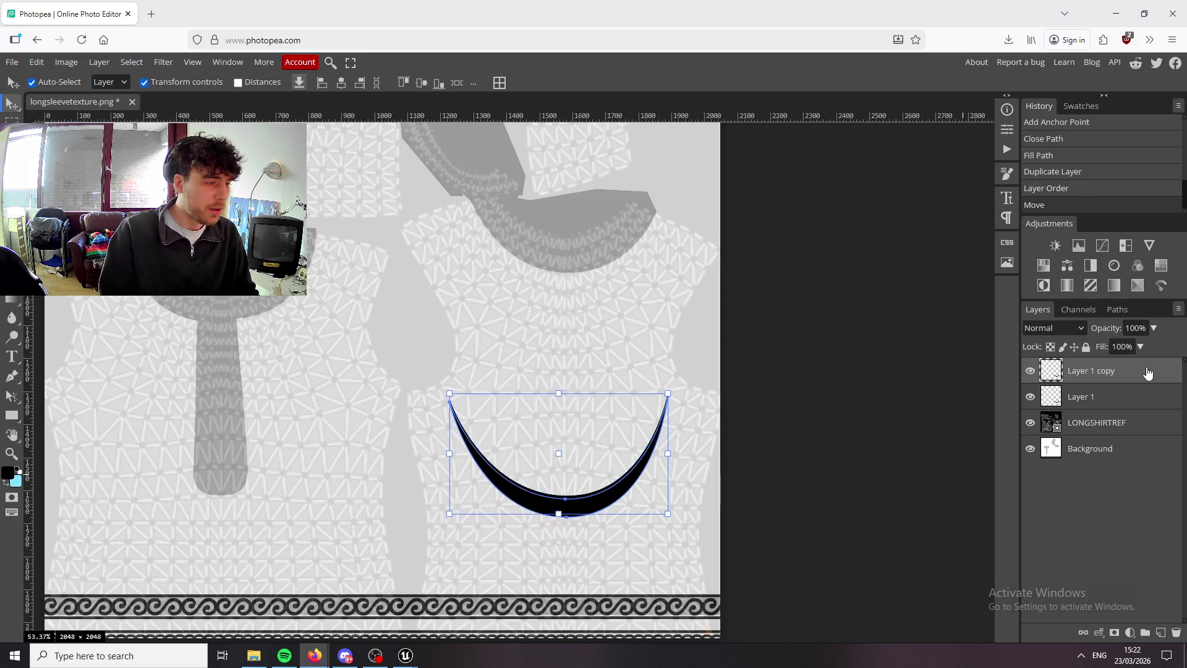
key(shift+Up)
key(shift+Up)
key(shift+Up)
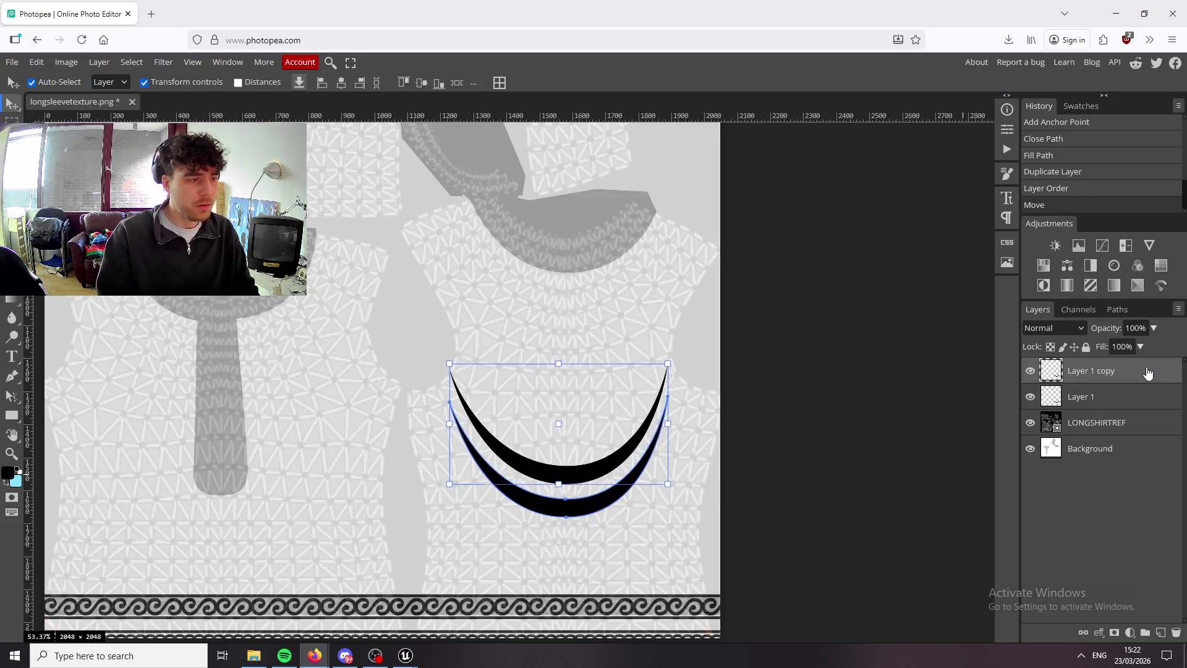
ctrl+click(1139, 392)
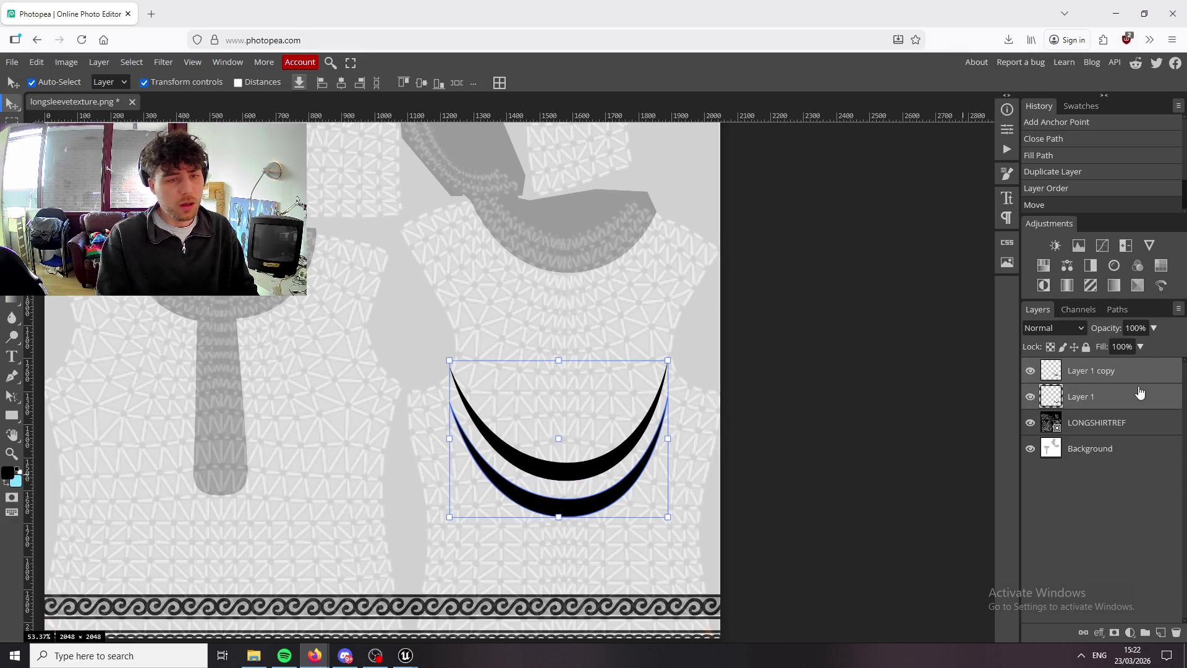
key(shift+Down)
key(shift+Down)
key(shift+Down)
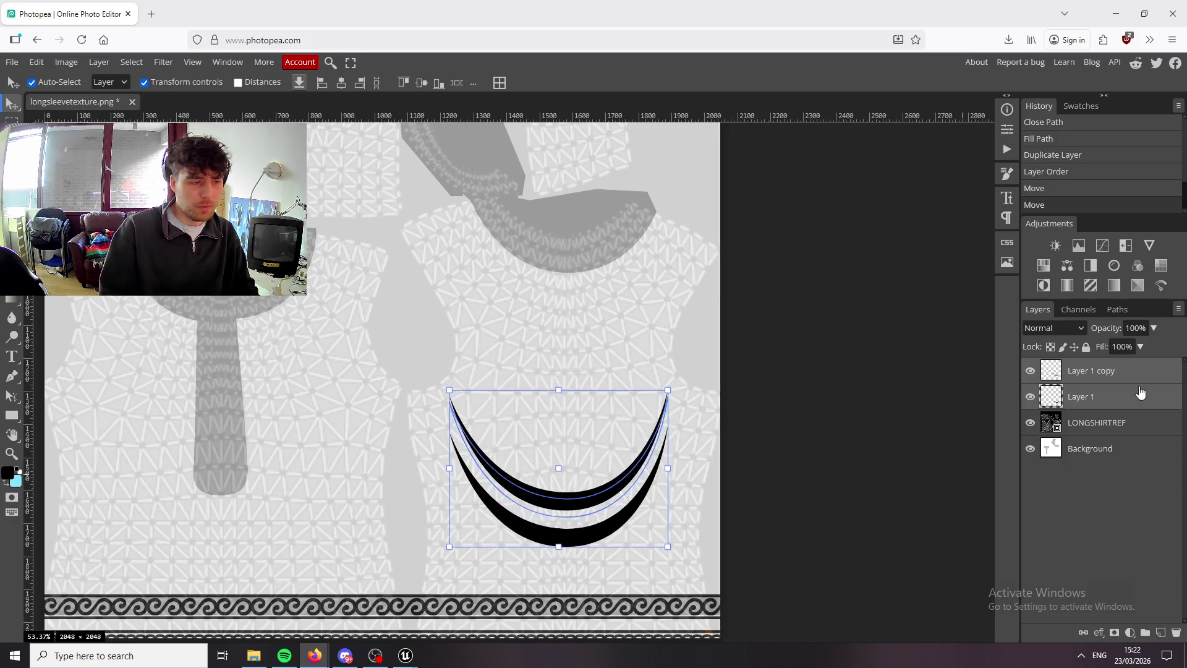
key(shift+Down)
key(shift+Down)
key(shift+Down)
key(shift+Left)
key(shift+Right)
key(shift+Down)
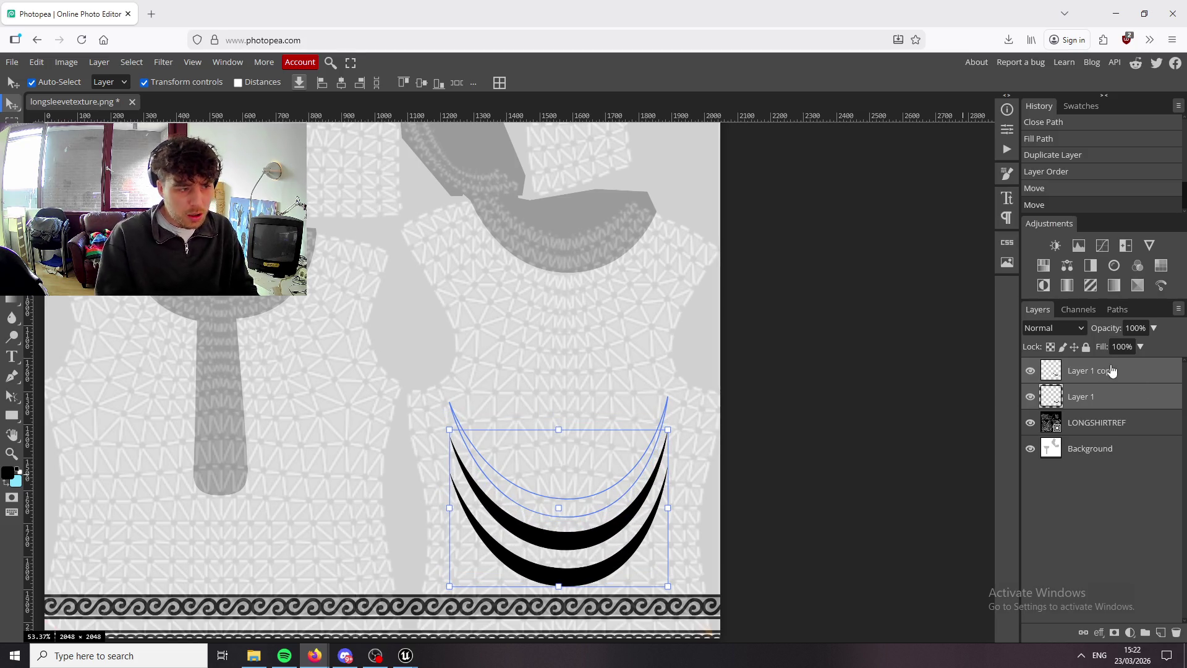
Raise the top crescent slightly and duplicate it as a third stripe just above.
click(1130, 427)
click(1132, 395)
click(1119, 374)
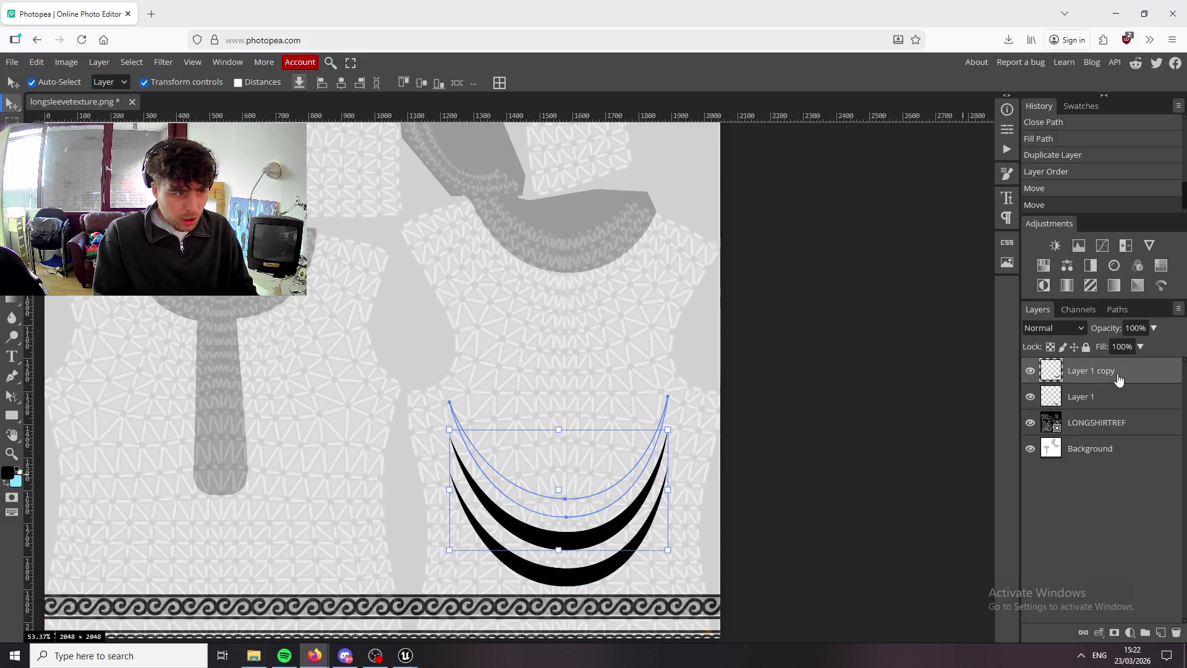
key(shift+Up)
key(shift+Up)
key(shift+Up)
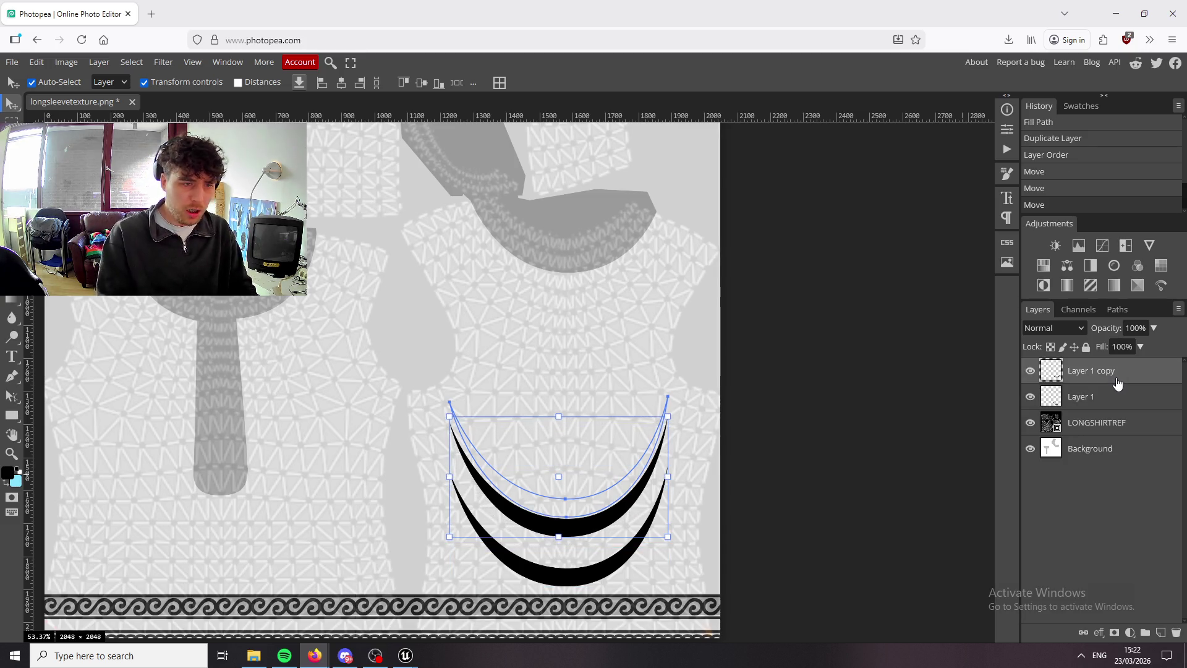
key(ctrl+j)
key(shift+Up)
key(shift+Up)
key(shift+Up)
key(shift+Up)
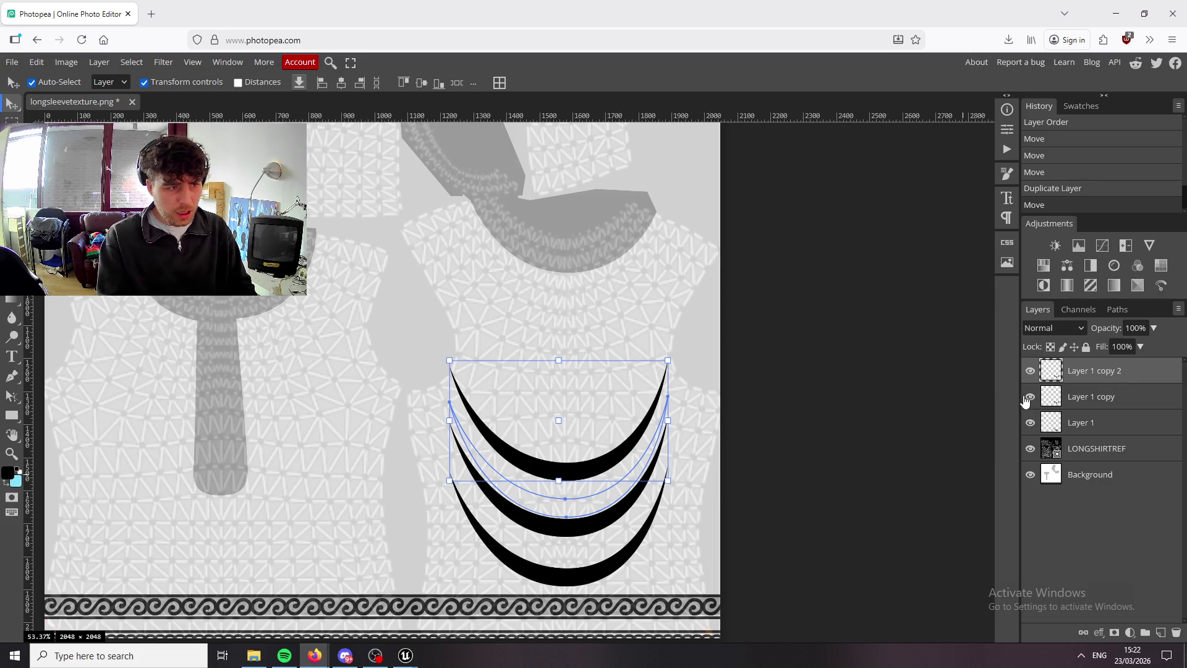
Try fading the middle crescent's layer to 50% opacity, then undo it.
shift+click(1130, 421)
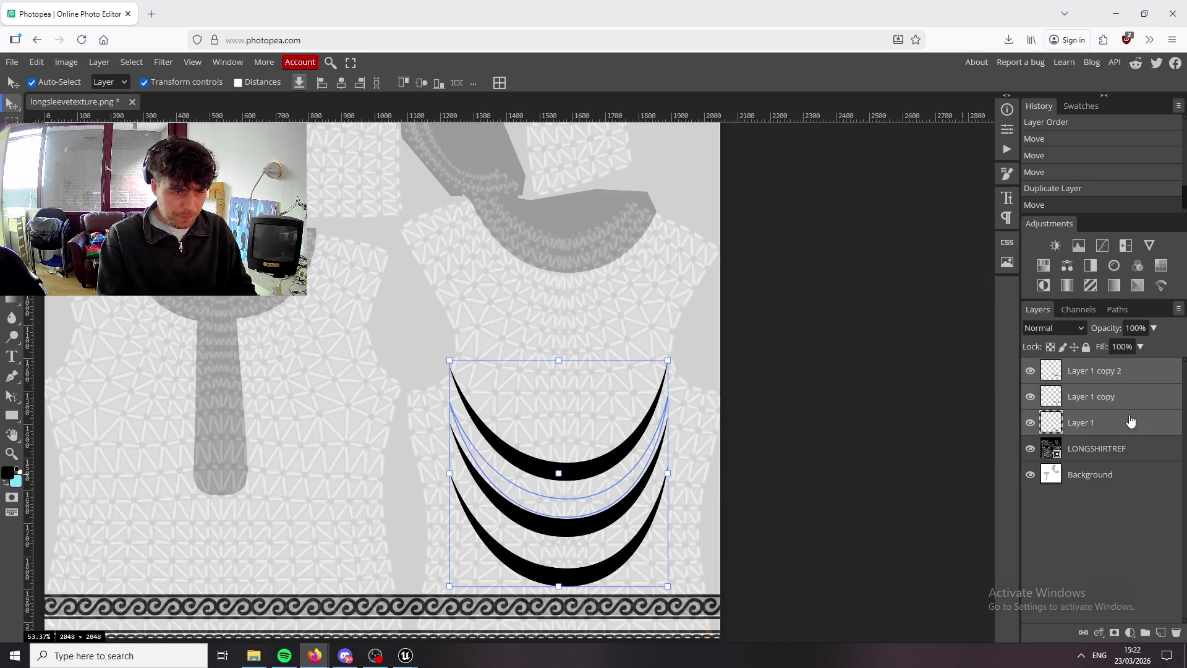
click(1139, 408)
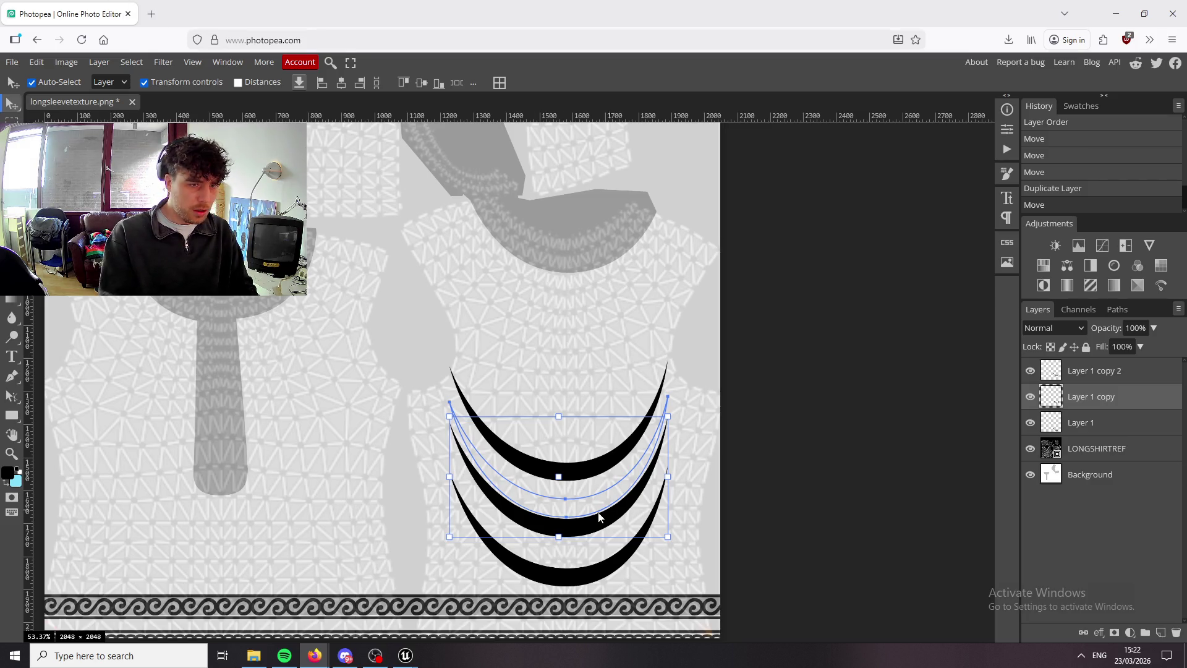
key(5)
key(ctrl+z)
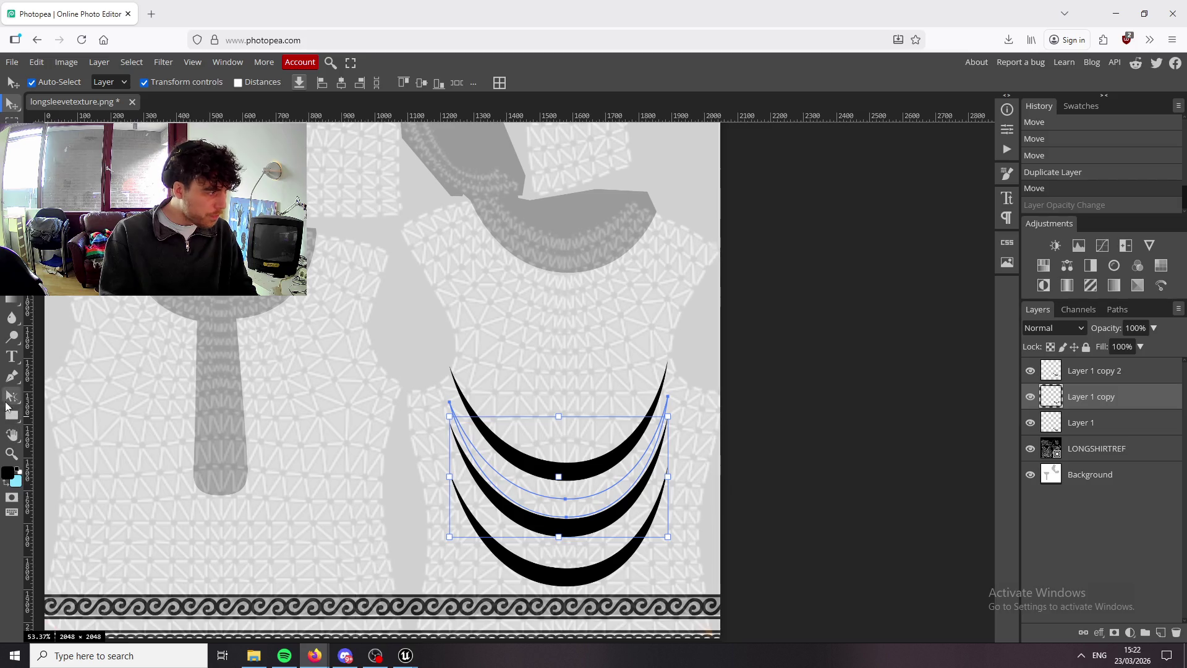
Delete the leftover crescent path outline with Remove Path and deselect.
click(11, 396)
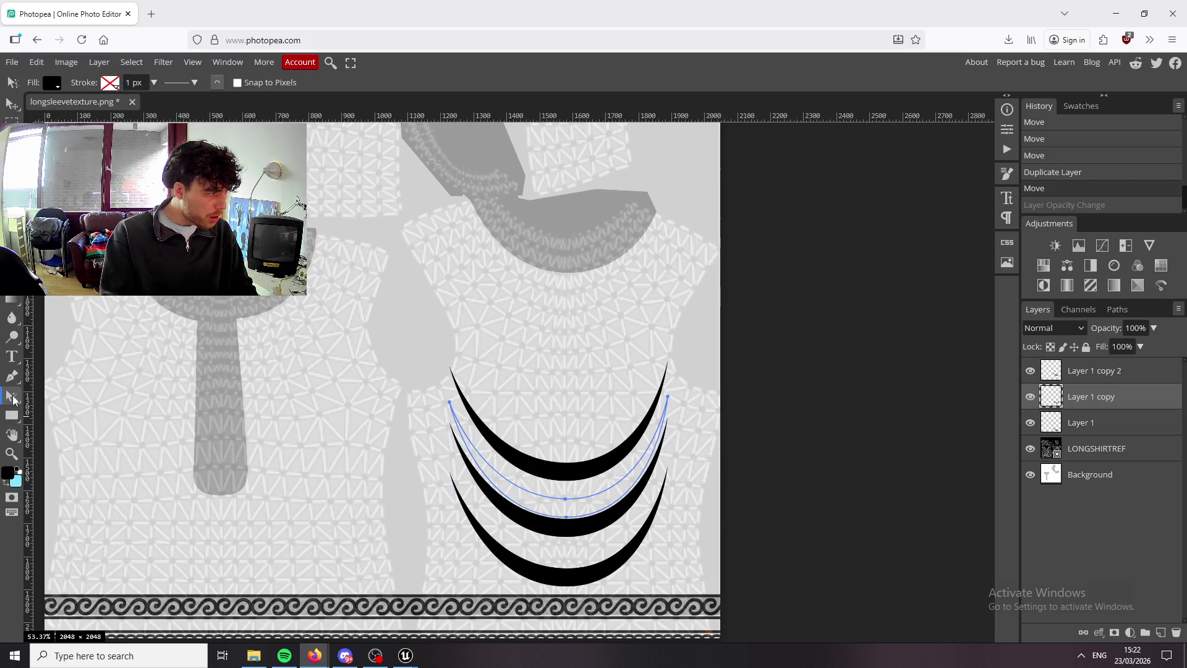
right_click(568, 501)
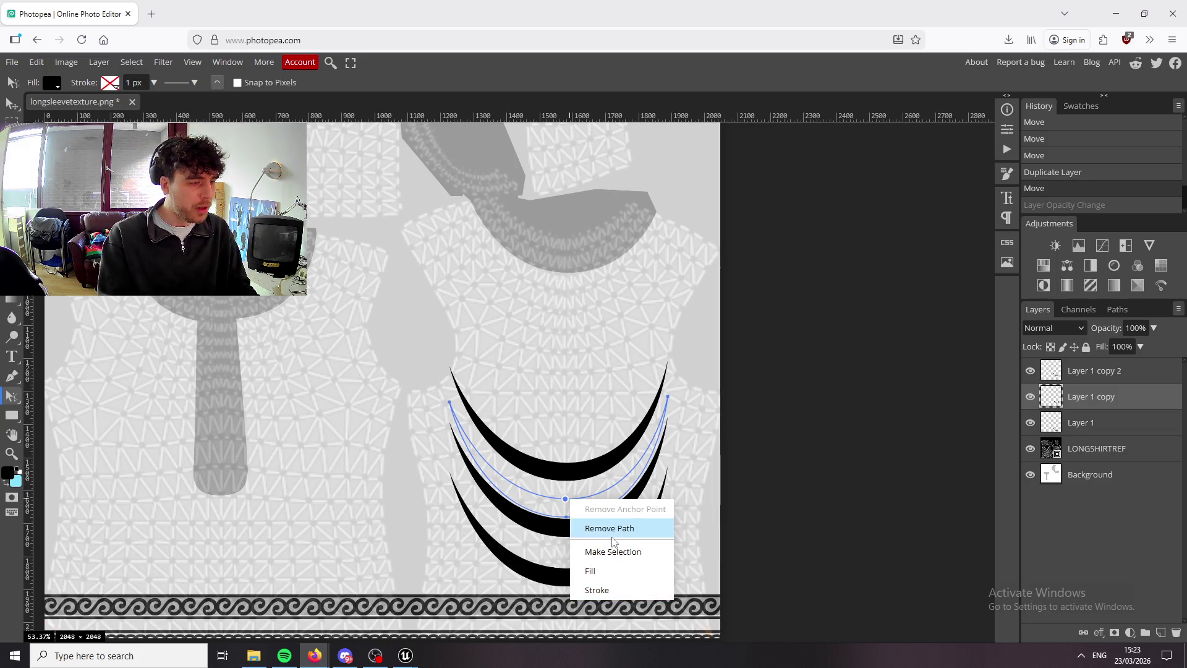
click(608, 530)
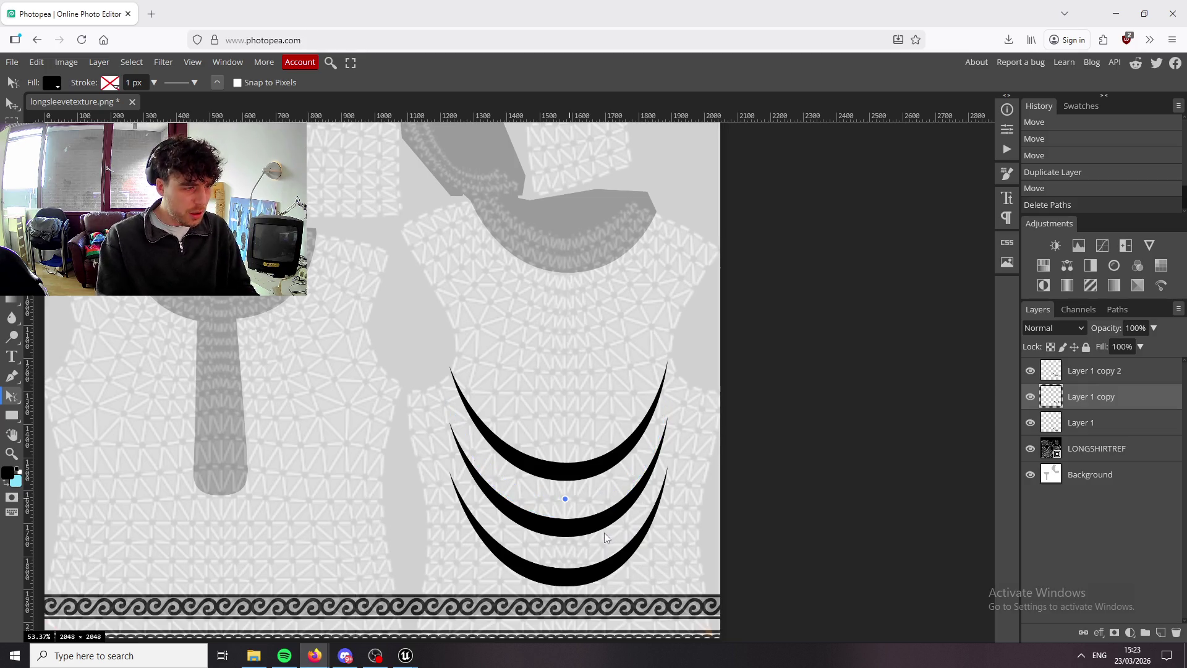
click(12, 118)
key(ctrl+d)
key(ctrl+d)
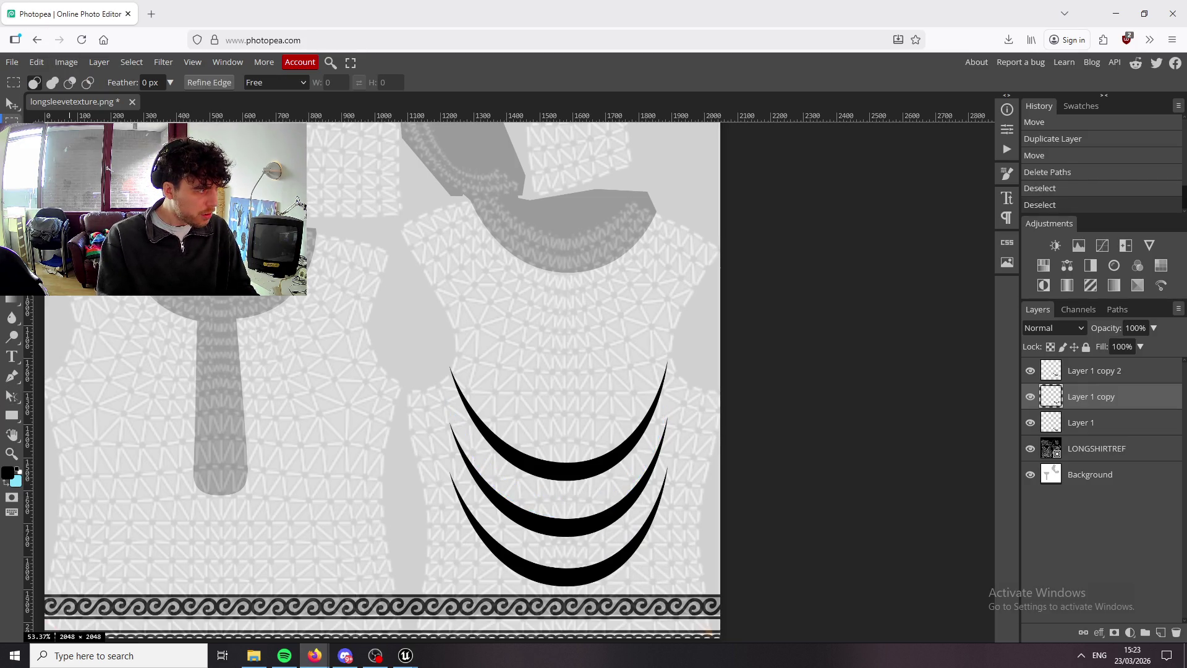
Hide and re-show the LONGSHIRTREF reference to check the crescents.
click(16, 105)
click(877, 475)
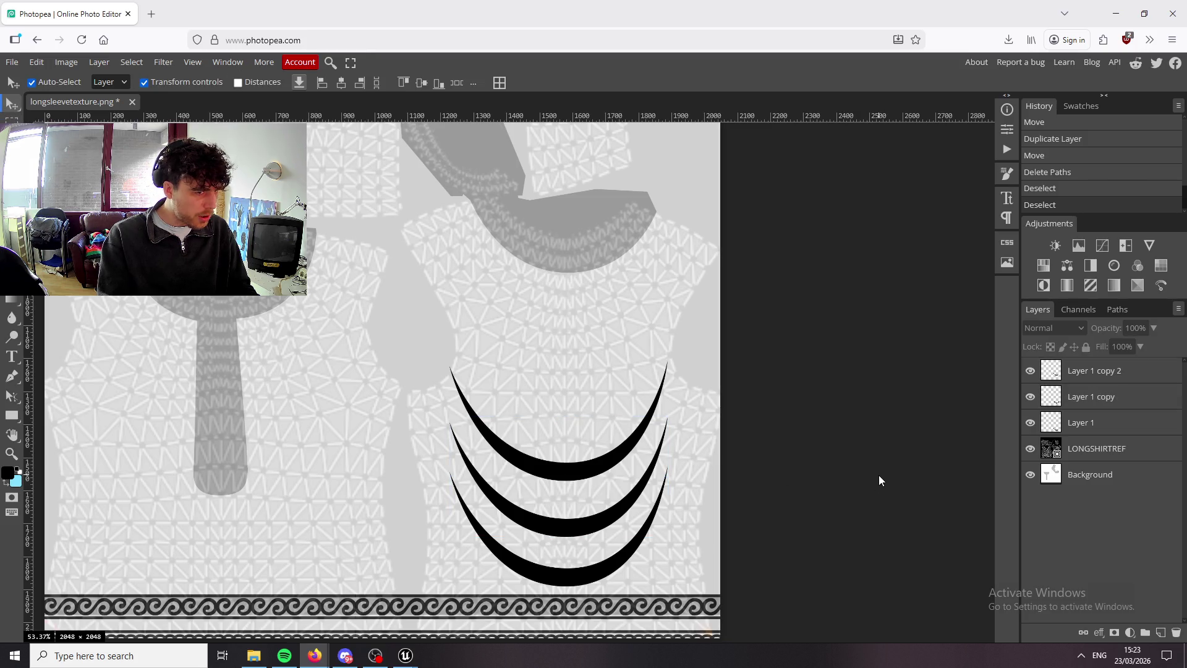
click(1030, 449)
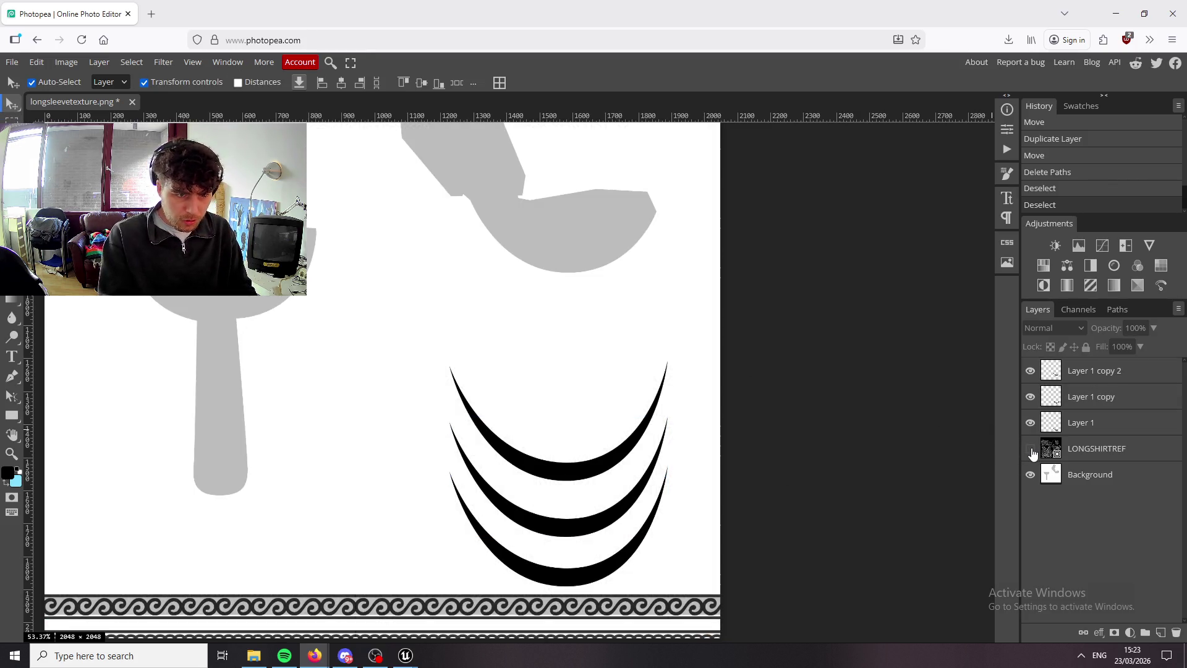
click(1030, 449)
Apply a Gaussian Blur to the bottom crescent on Layer 1.
click(1113, 426)
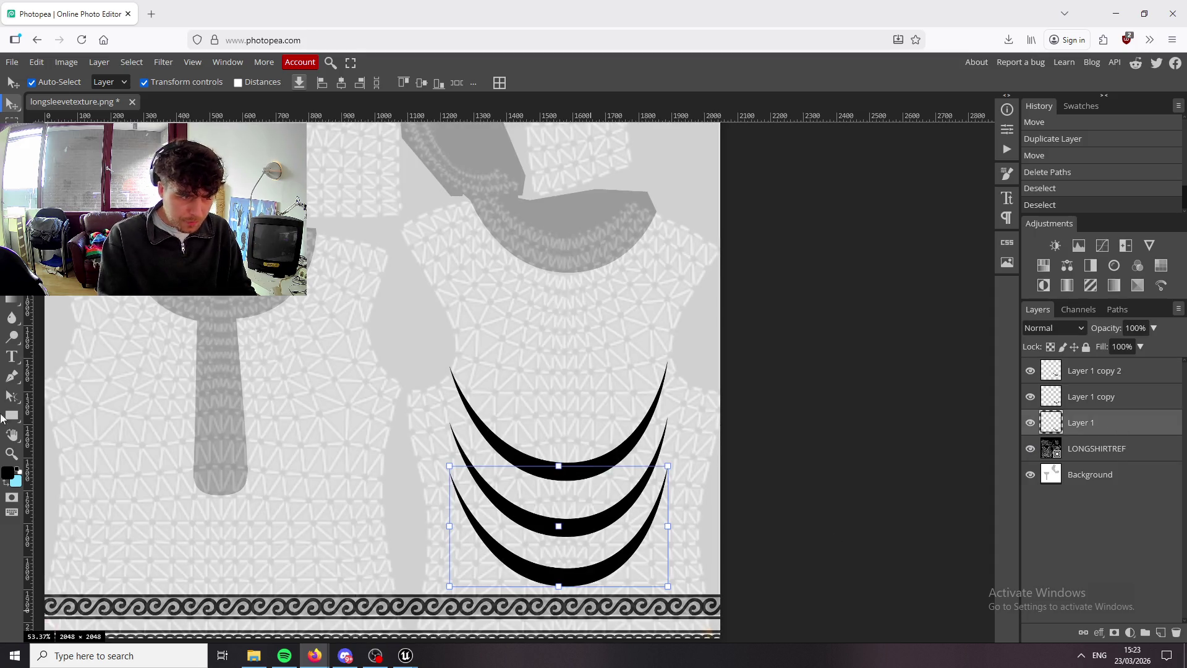
click(36, 62)
mouse_move(163, 62)
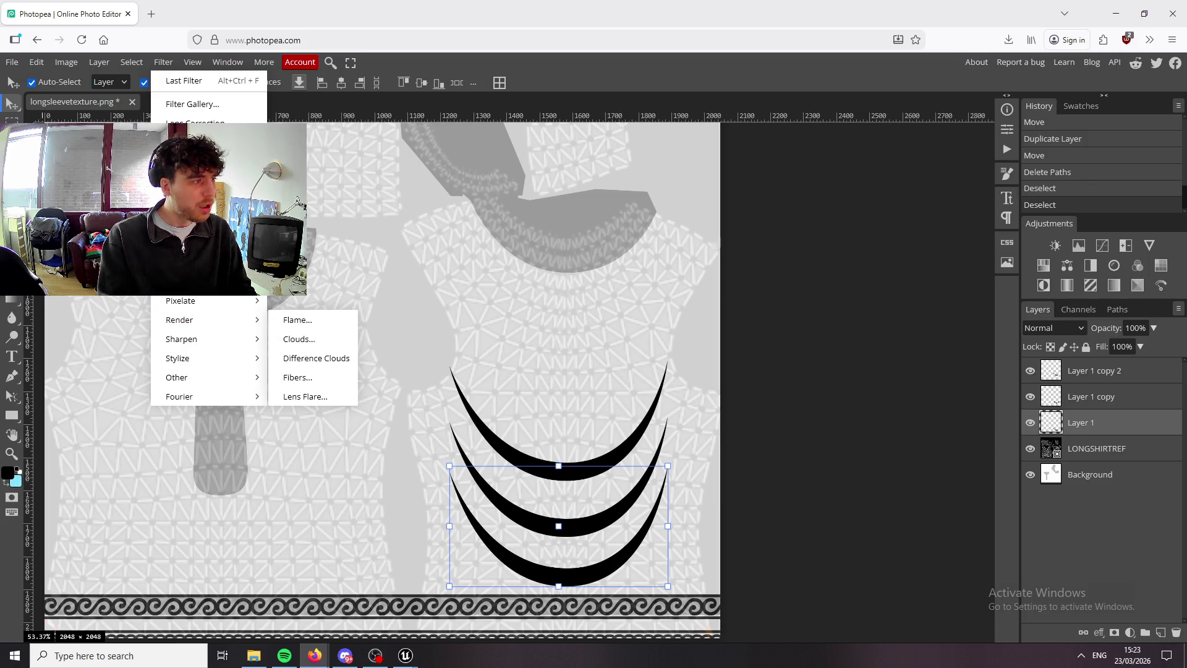
mouse_move(241, 282)
mouse_move(204, 243)
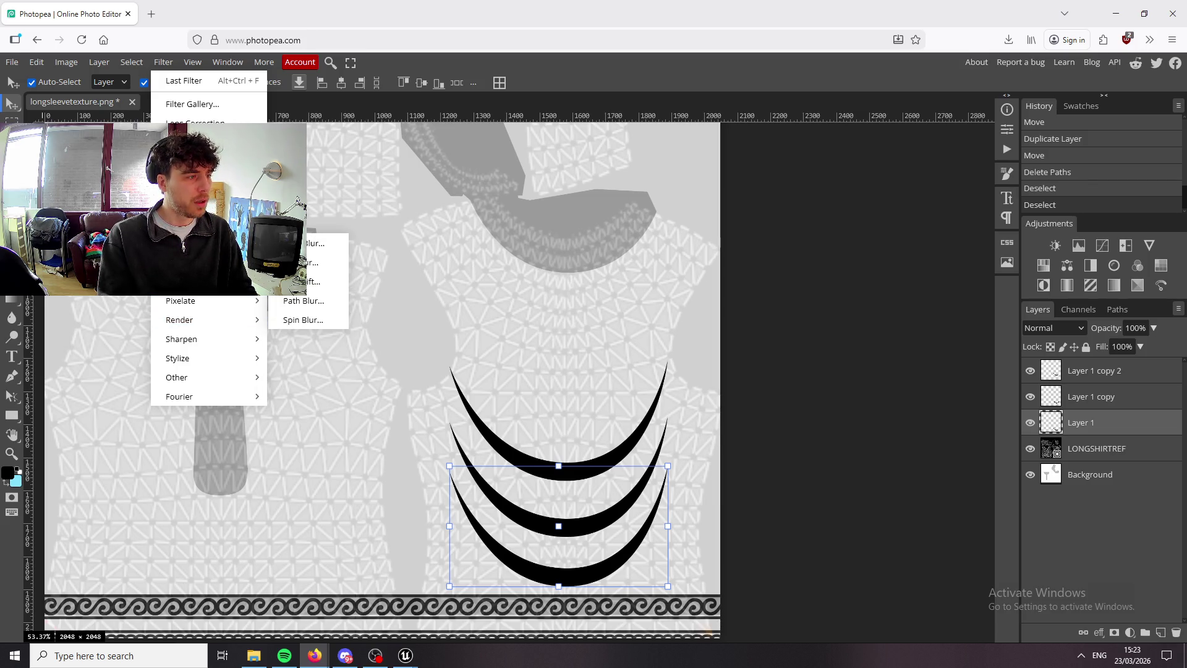
mouse_move(204, 281)
mouse_move(227, 328)
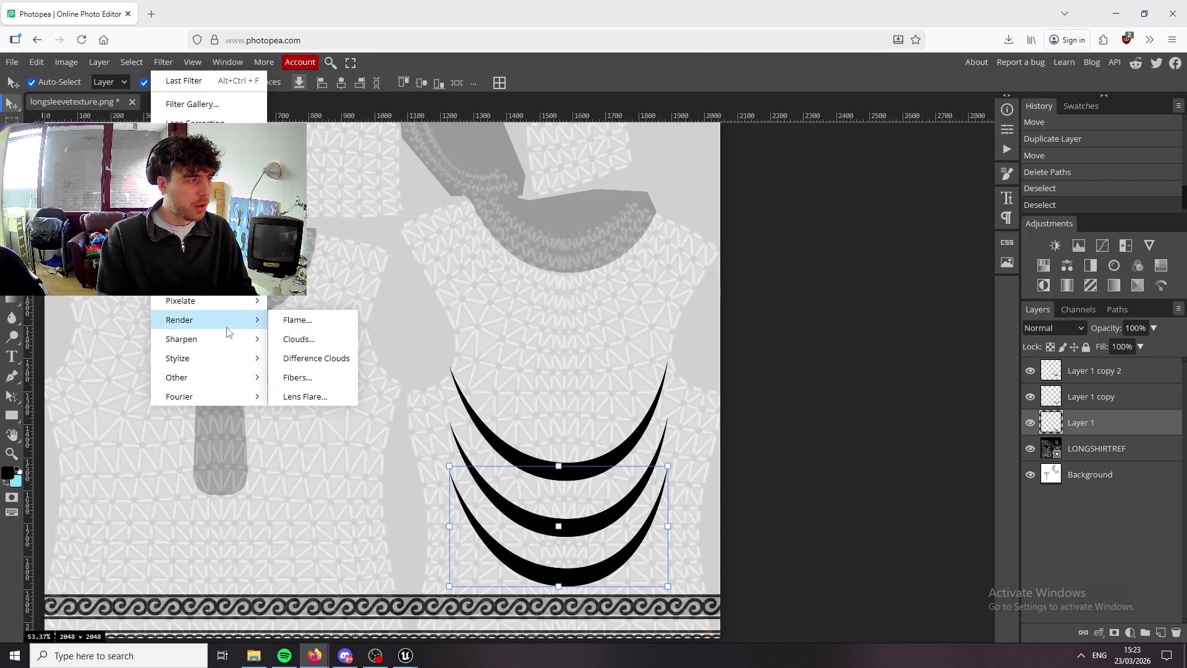
mouse_move(247, 224)
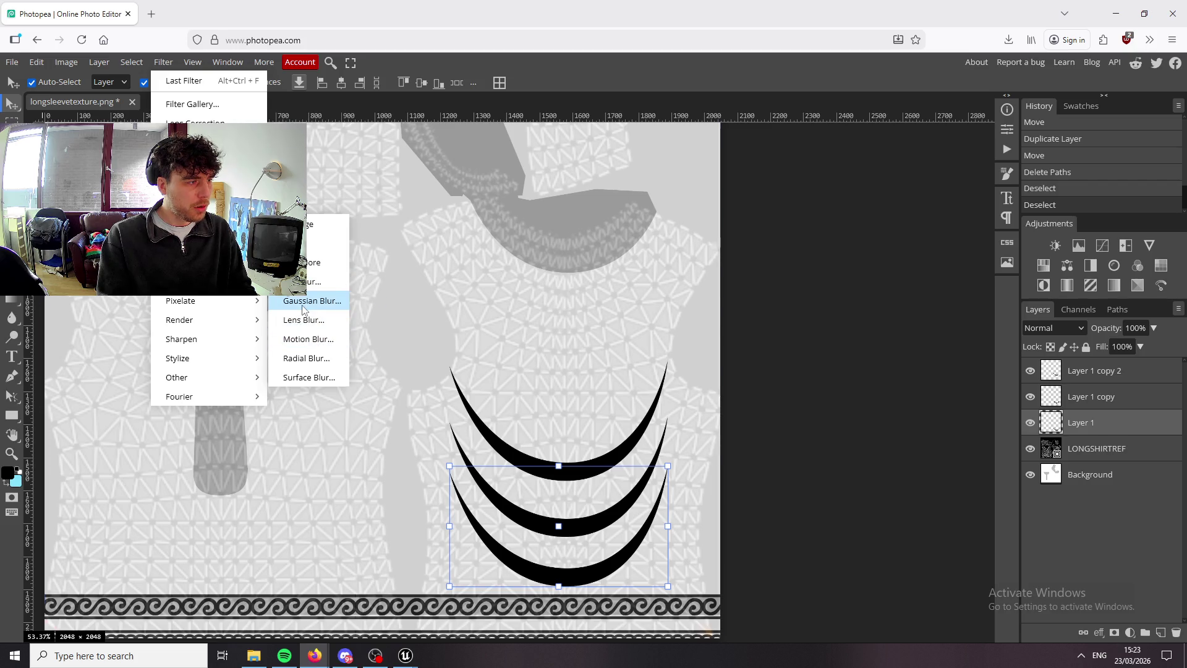
click(303, 302)
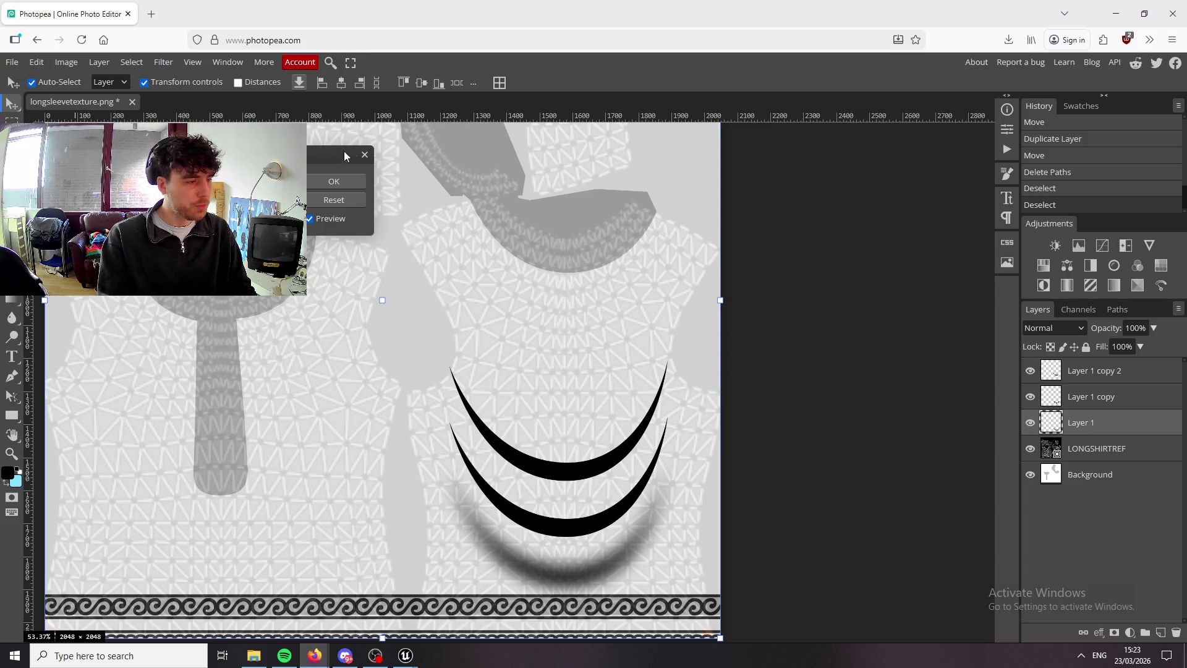
click(332, 182)
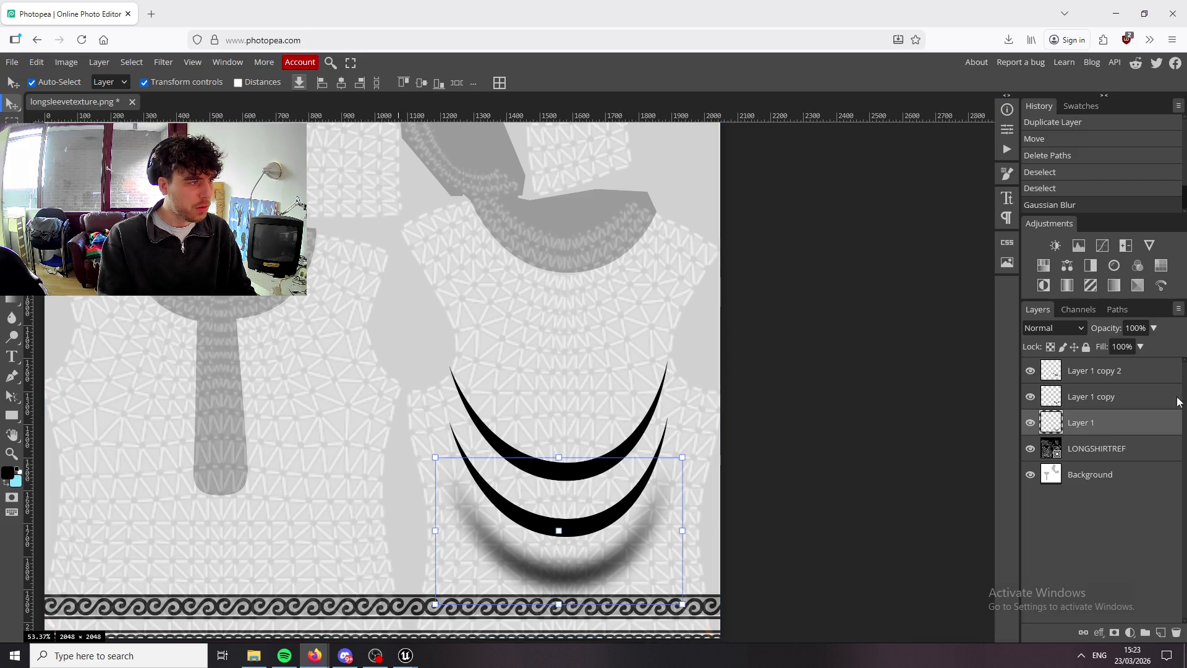
Gaussian-blur the middle crescent on Layer 1 copy with a slightly lower radius.
click(1109, 379)
click(1106, 396)
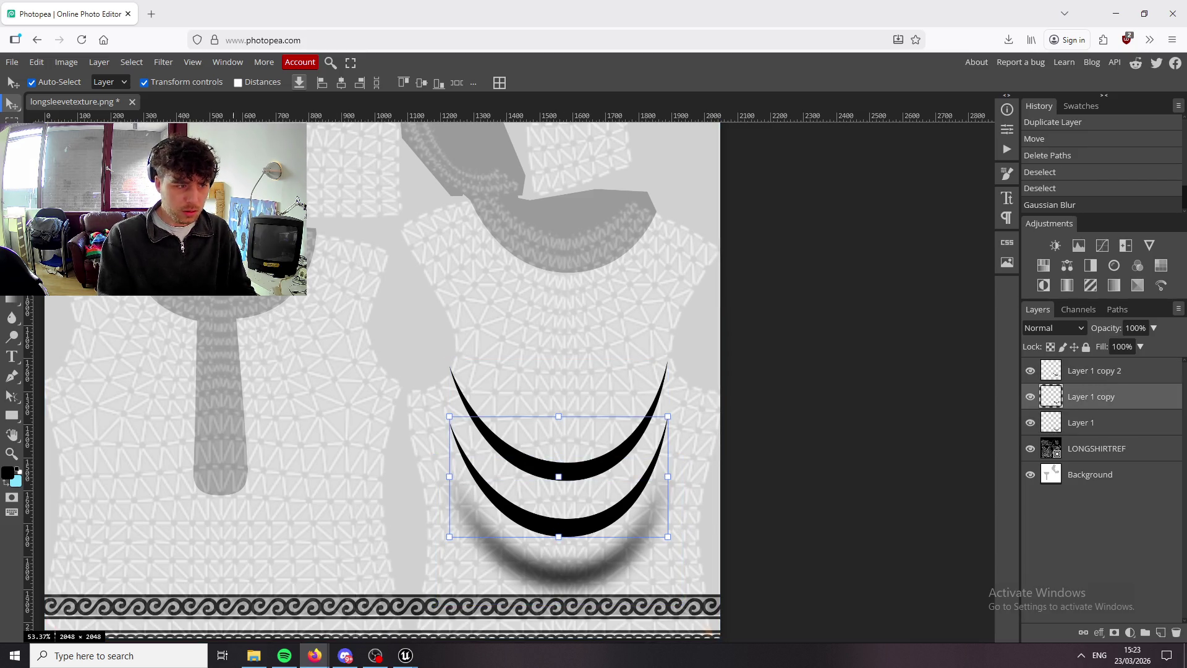
click(163, 61)
mouse_move(186, 300)
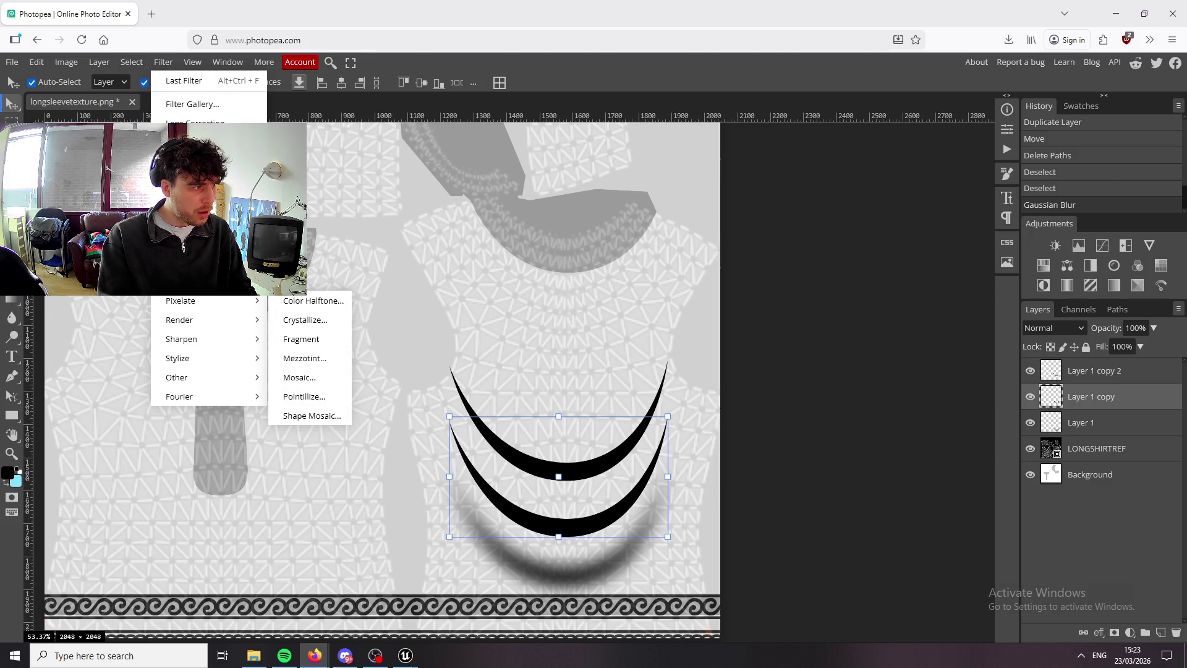
mouse_move(186, 224)
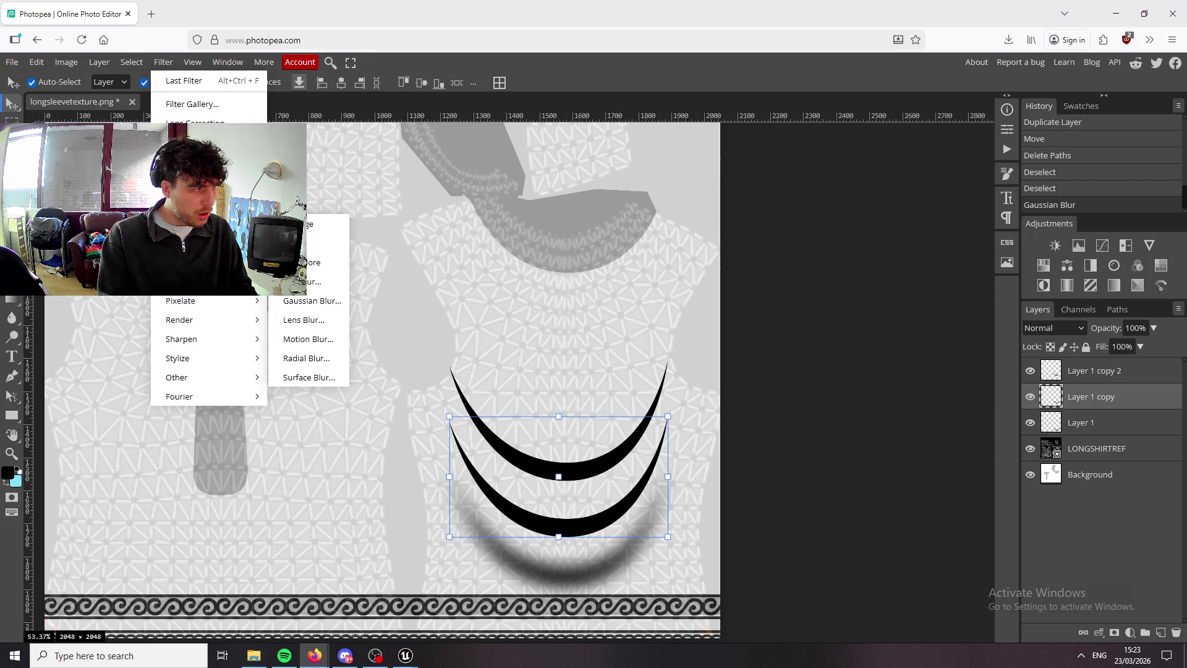
click(307, 299)
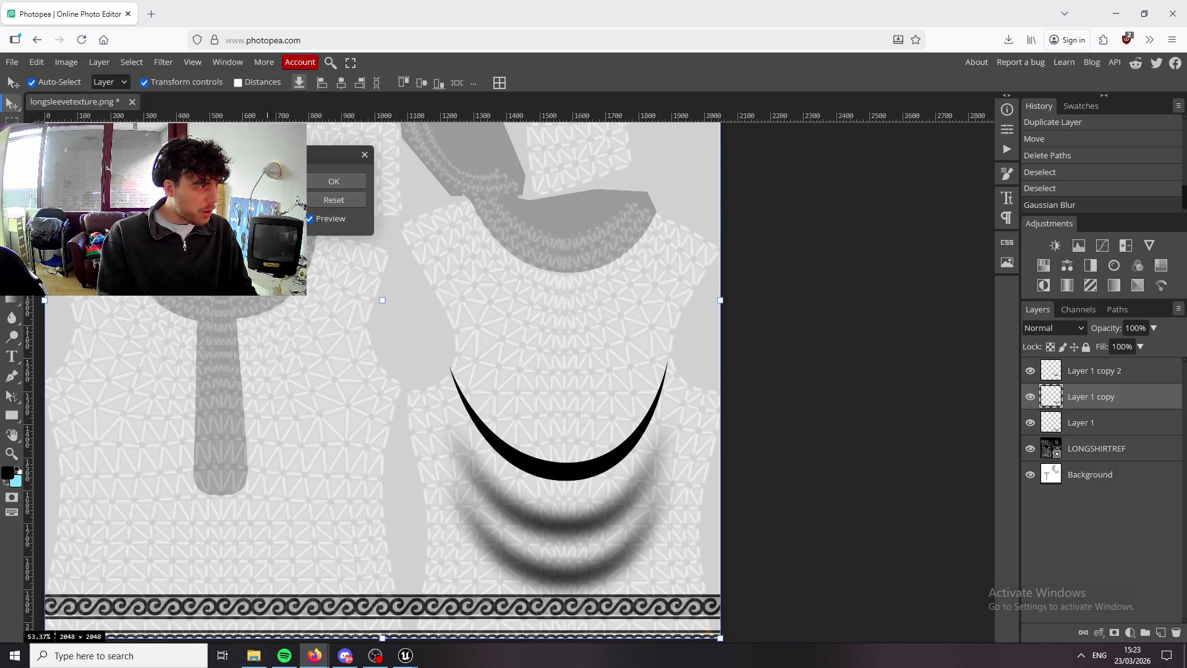
key(Down)
key(Down)
key(Down)
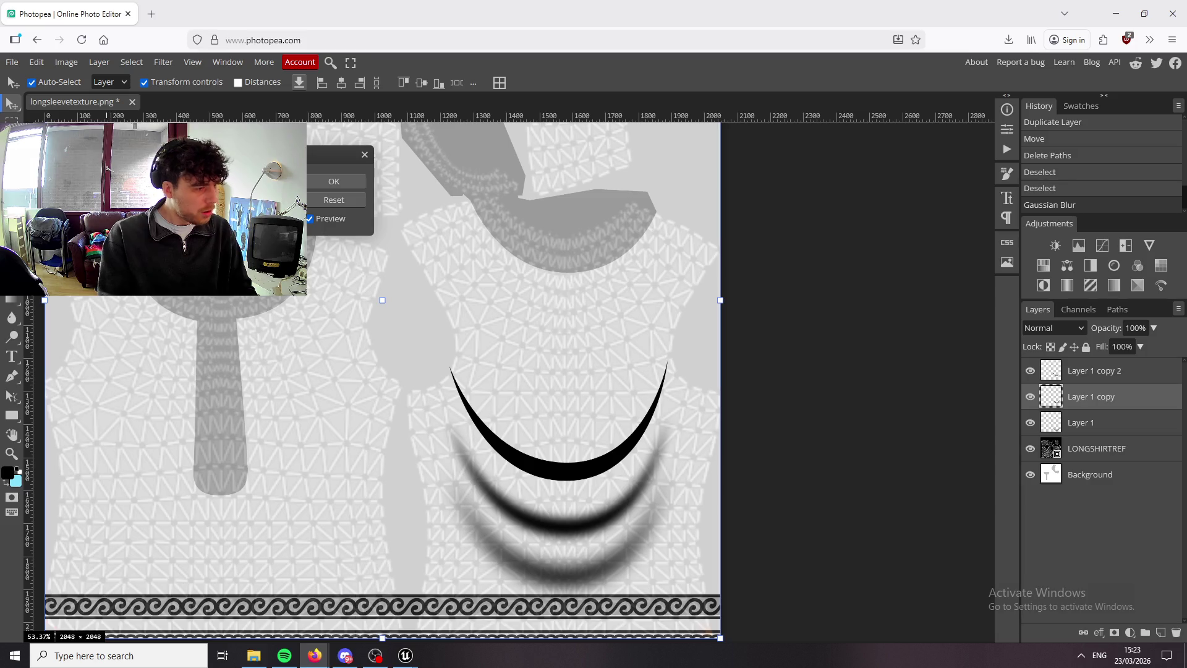
click(355, 186)
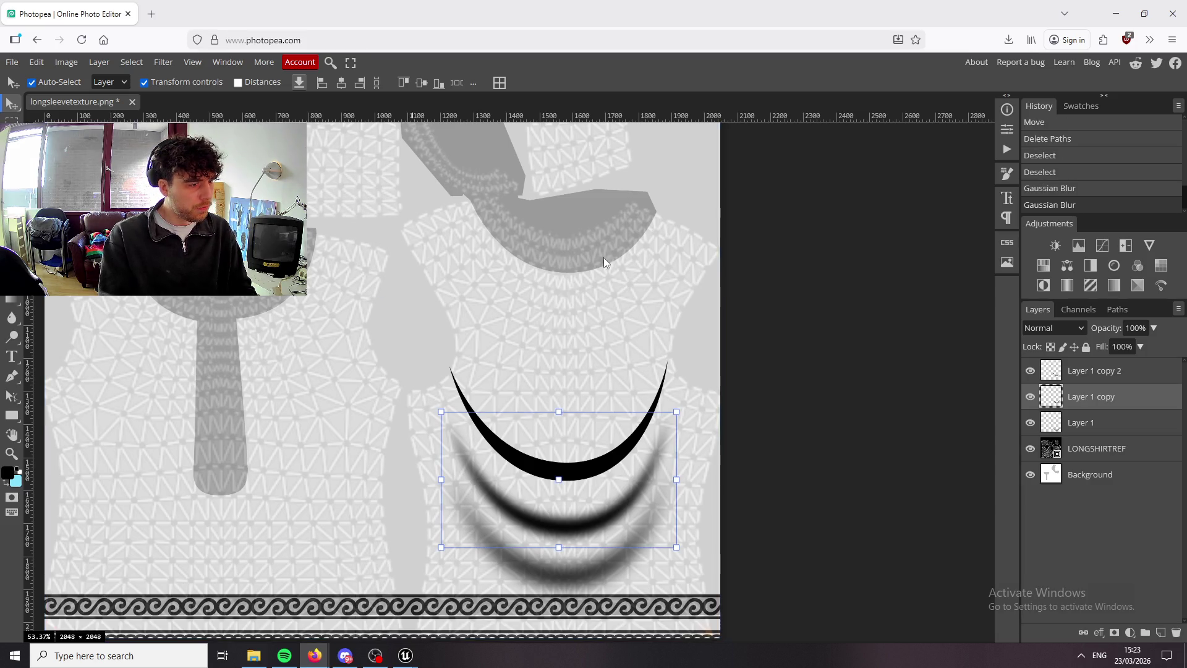
Gaussian-blur the top crescent on Layer 1 copy 2, then select all three crescent layers.
click(1090, 370)
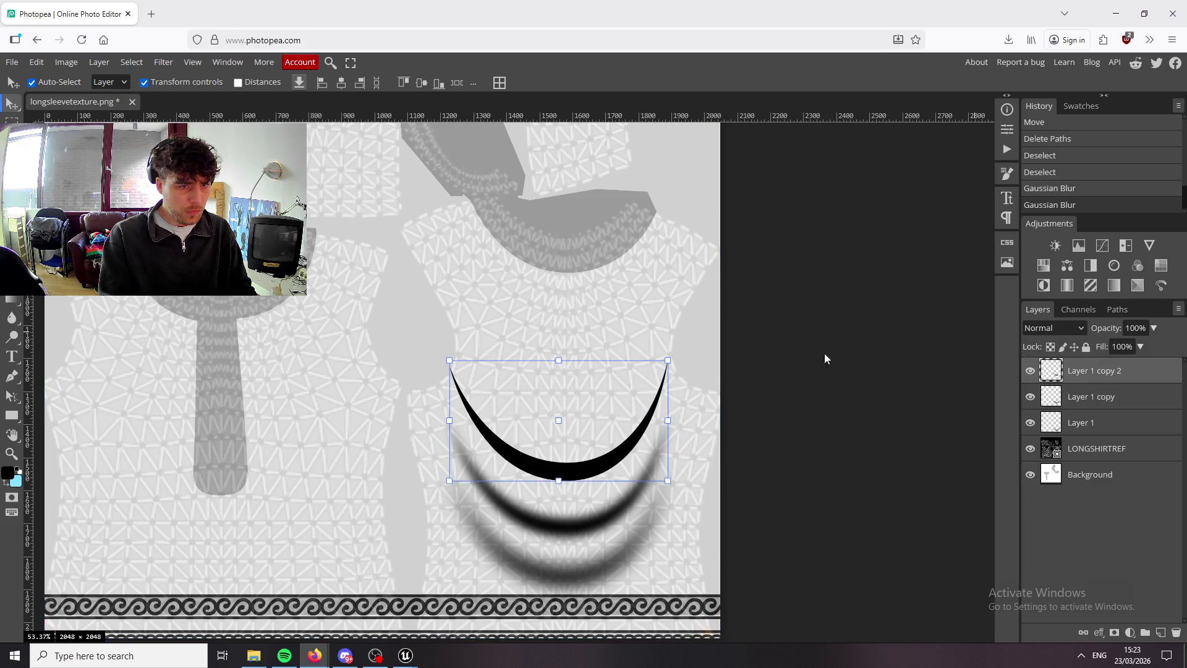
click(66, 61)
mouse_move(163, 62)
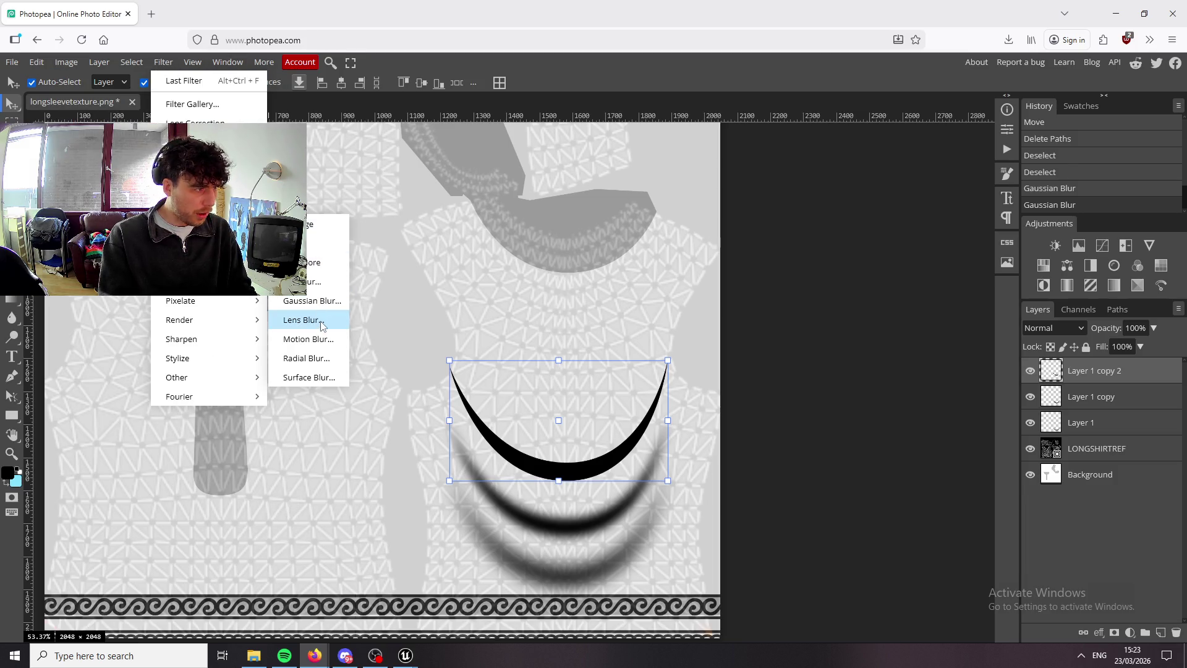
click(320, 303)
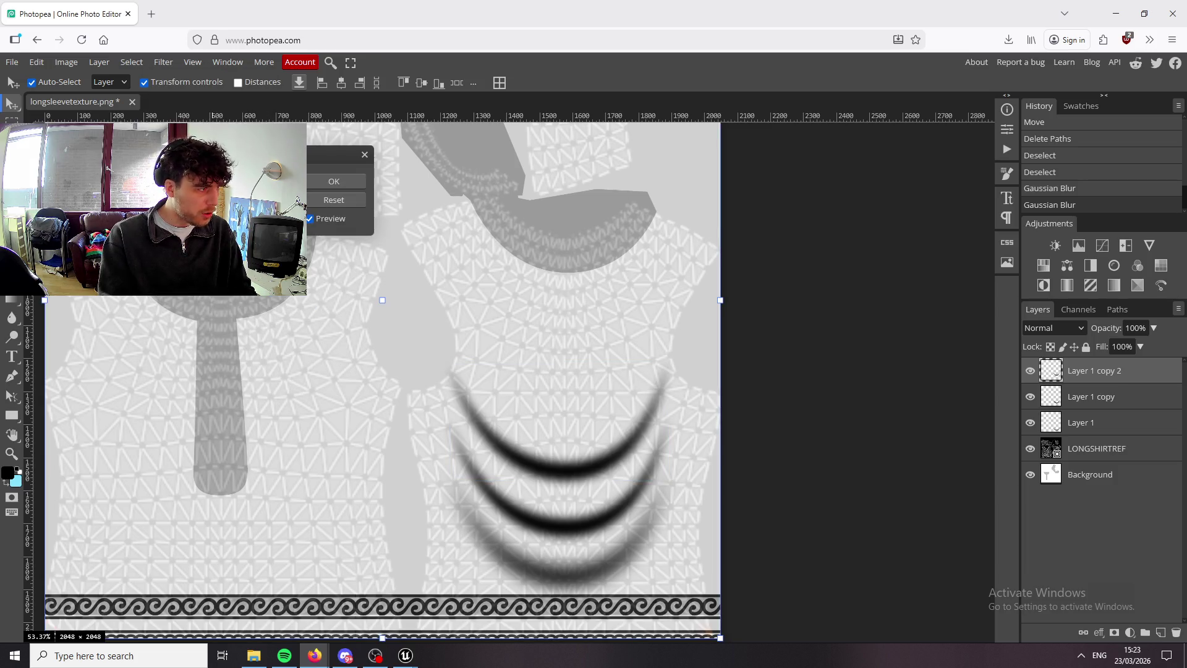
click(334, 180)
ctrl+click(1097, 422)
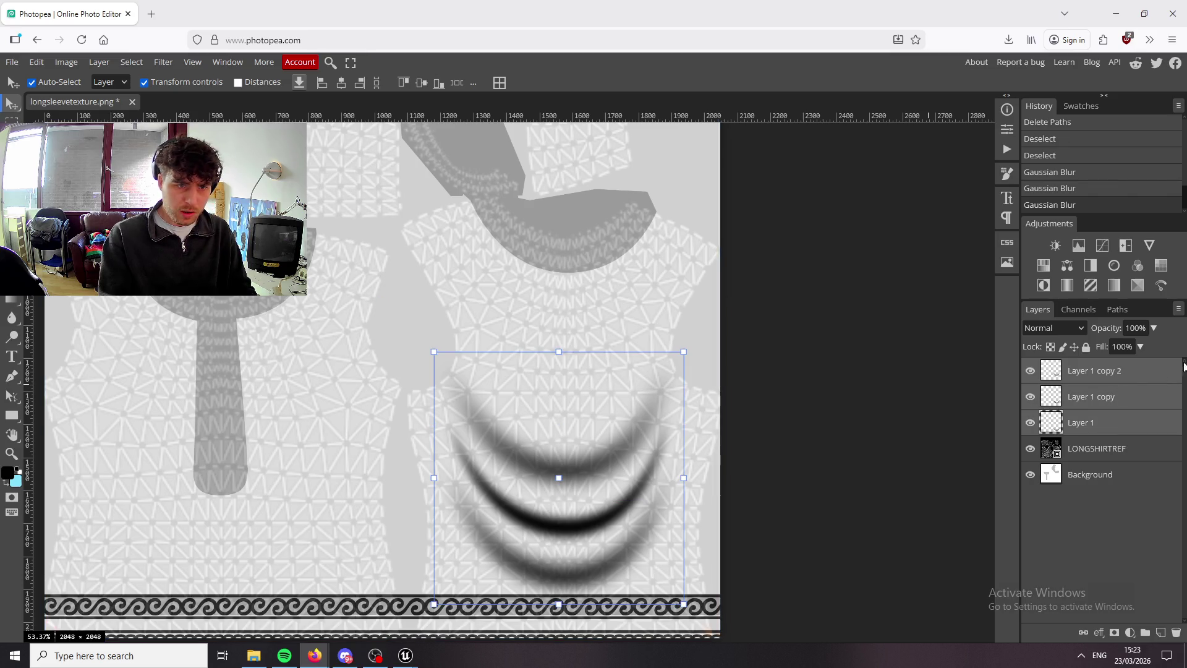
click(1154, 328)
Fade the blurred crescents to 26% opacity and hide the LONGSHIRTREF layer.
mouse_move(1153, 345)
mouse_down()
mouse_move(1097, 346)
mouse_move(1109, 344)
mouse_up()
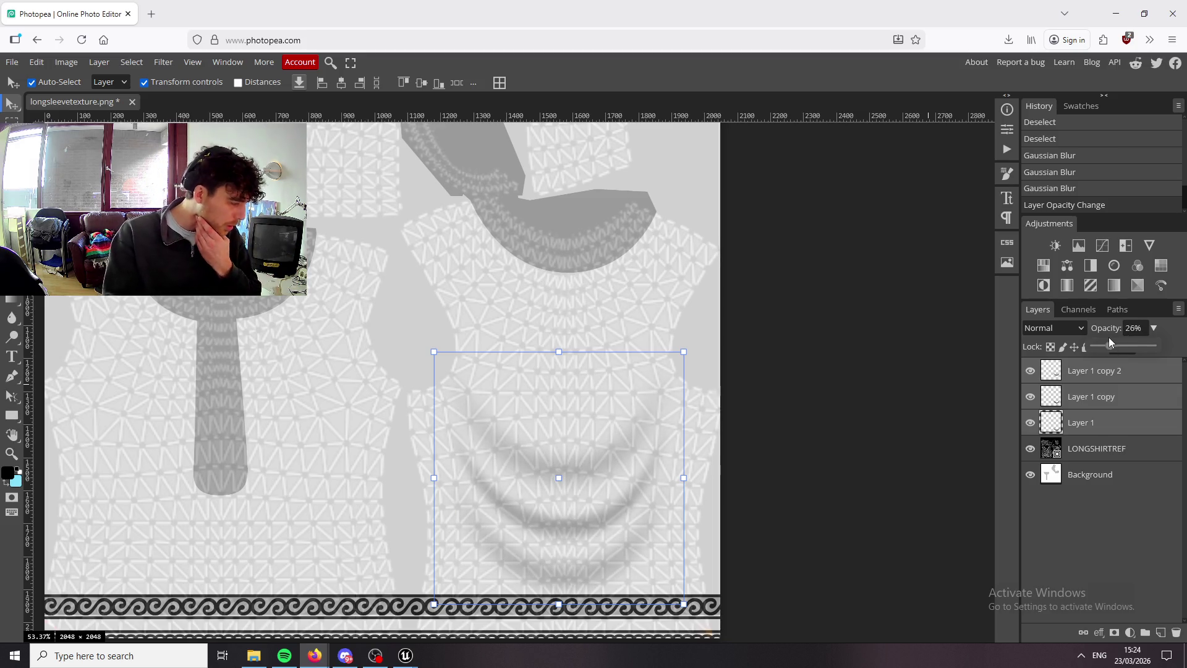
click(1031, 449)
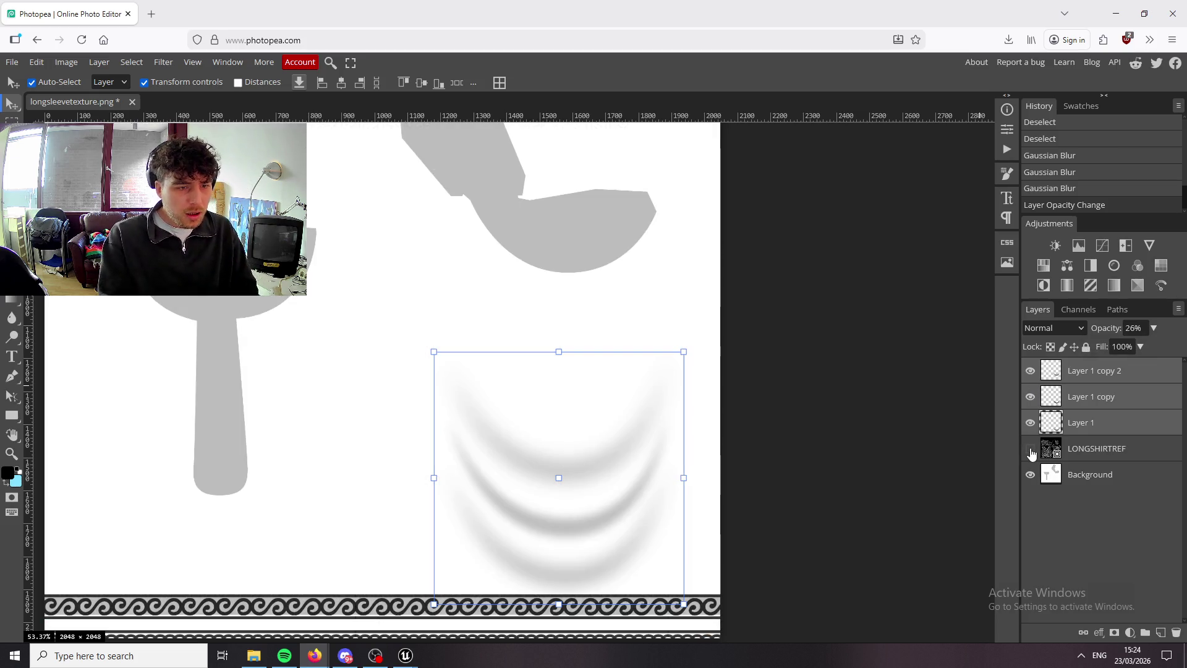
scroll(814, 385, down, 2)
scroll(809, 410, up, 3)
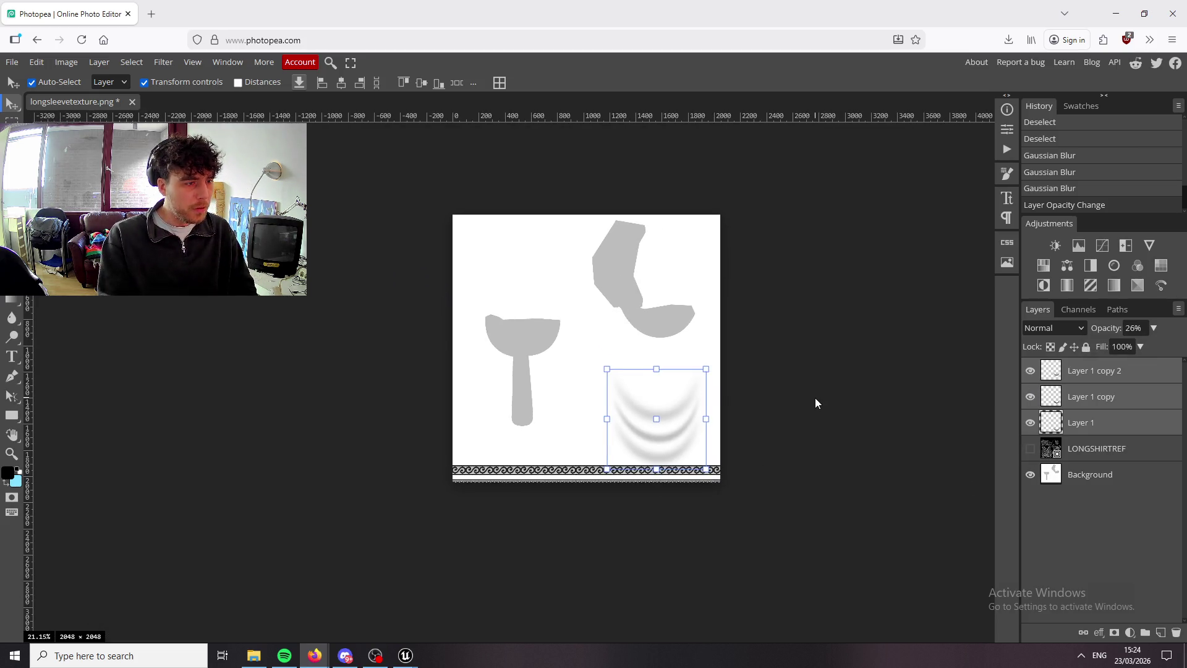
Export the texture as longsleevetexture(1).png and return to the Unreal Blueprint editor.
key(m)
key(ctrl+d)
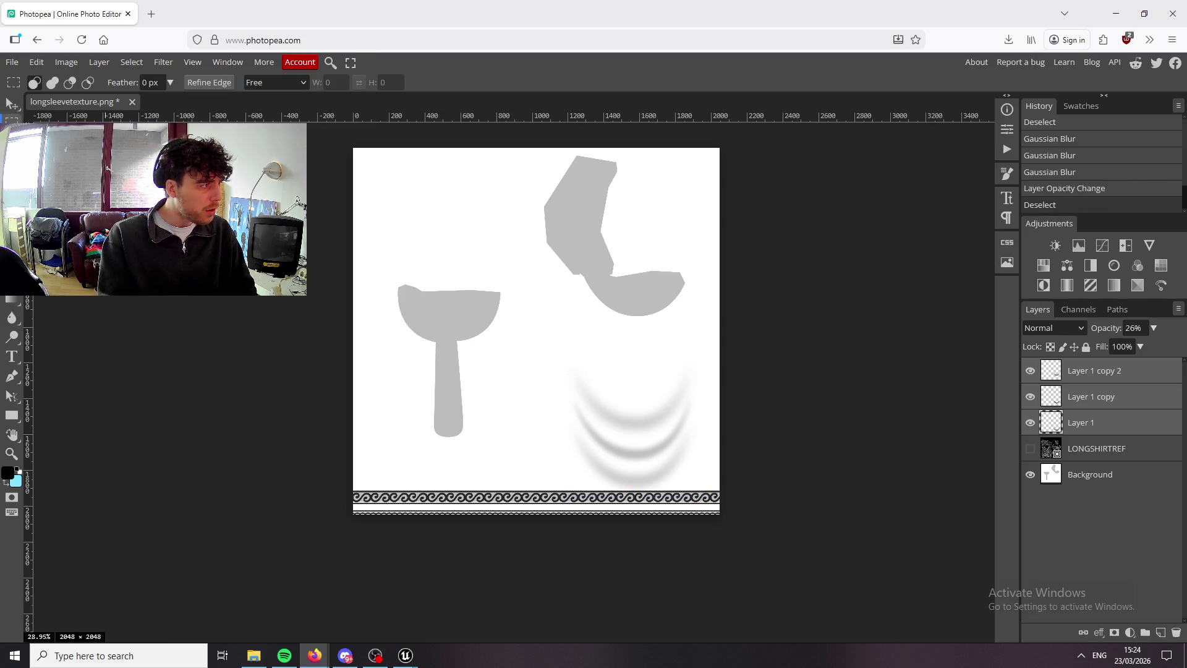
click(12, 62)
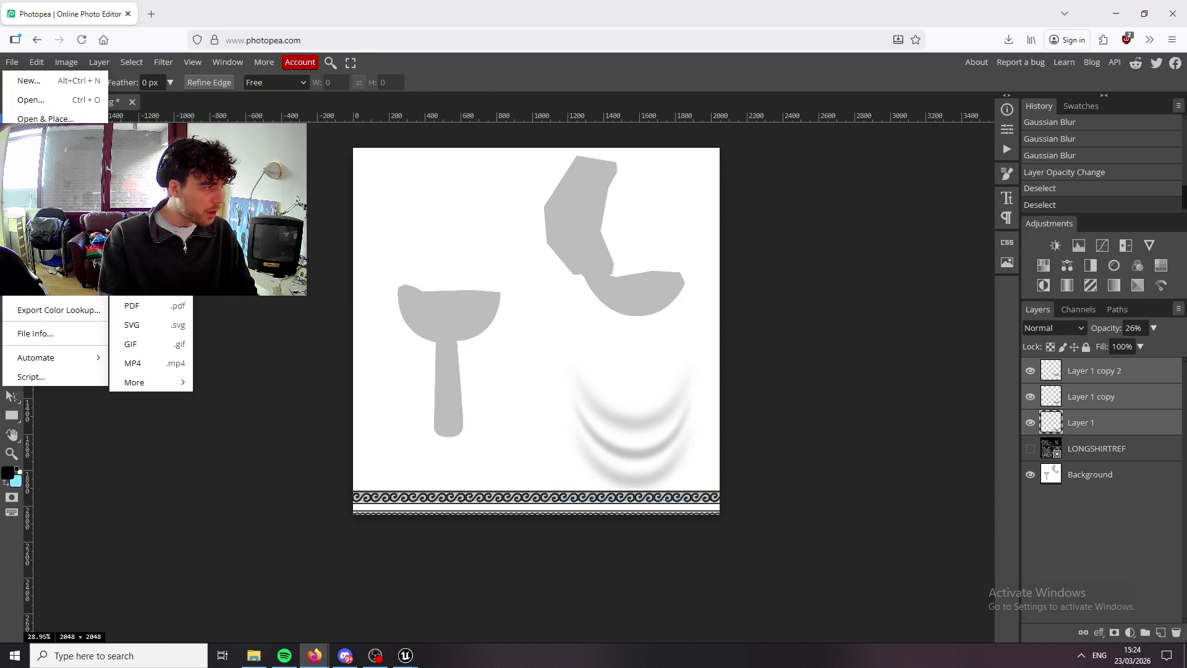
key(ctrl+alt+shift+s)
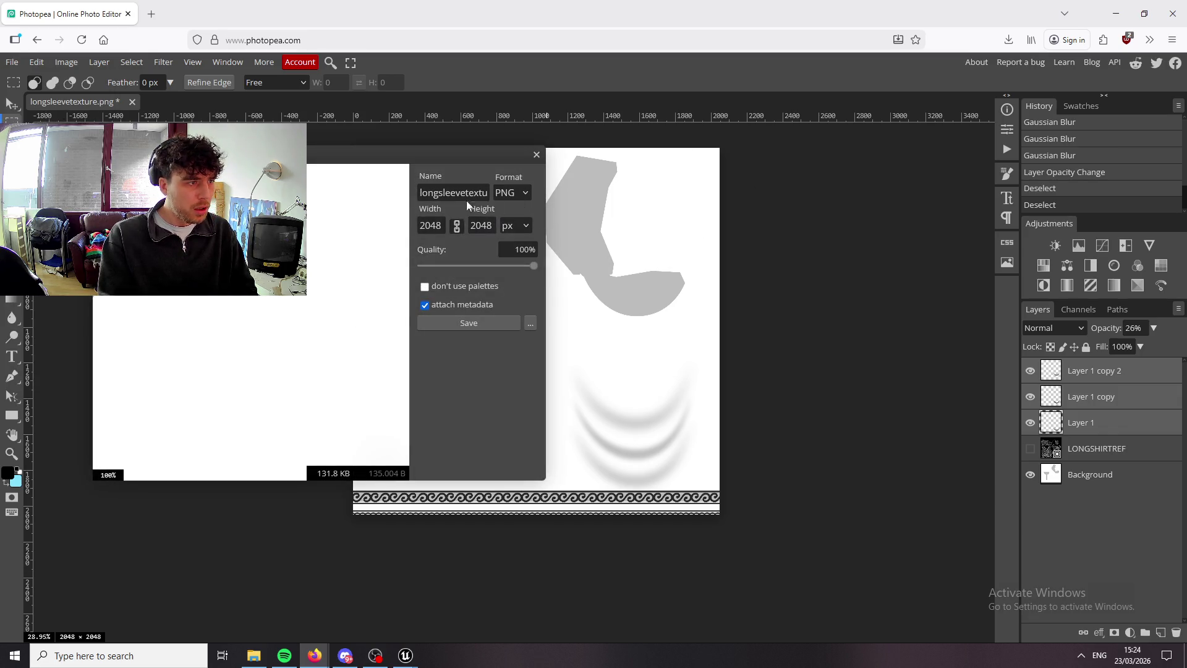
click(464, 324)
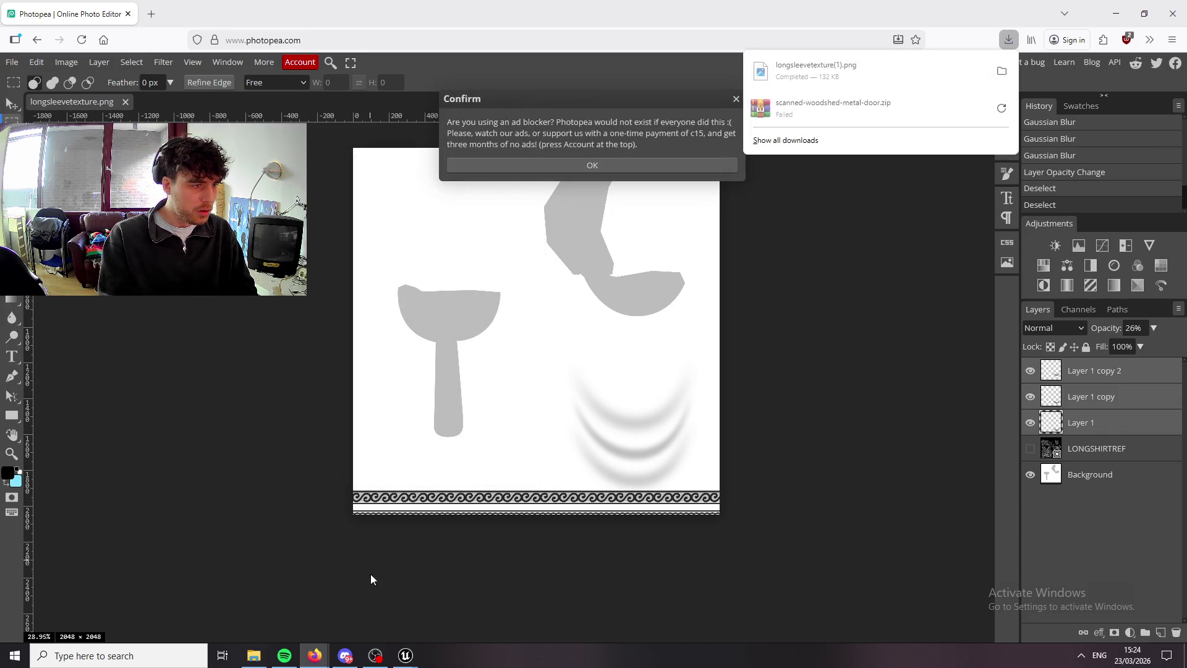
mouse_move(405, 655)
click(389, 626)
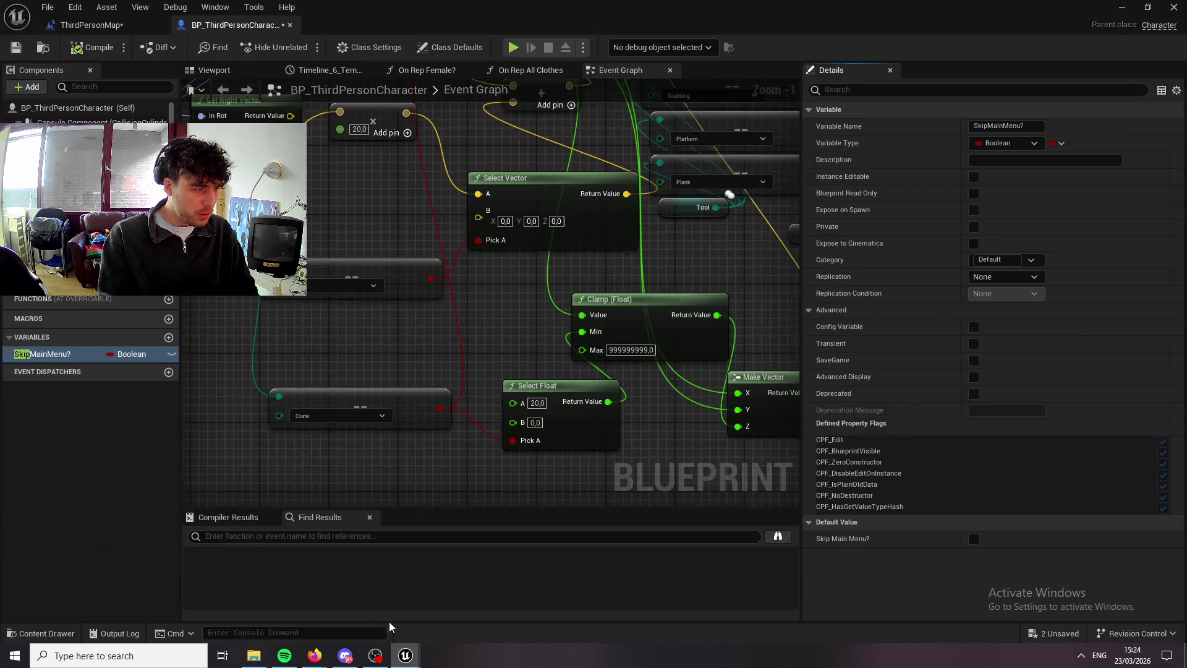
Reimport the LongShirt longsleeve texture using the new longsleevetexture(1) file.
click(41, 633)
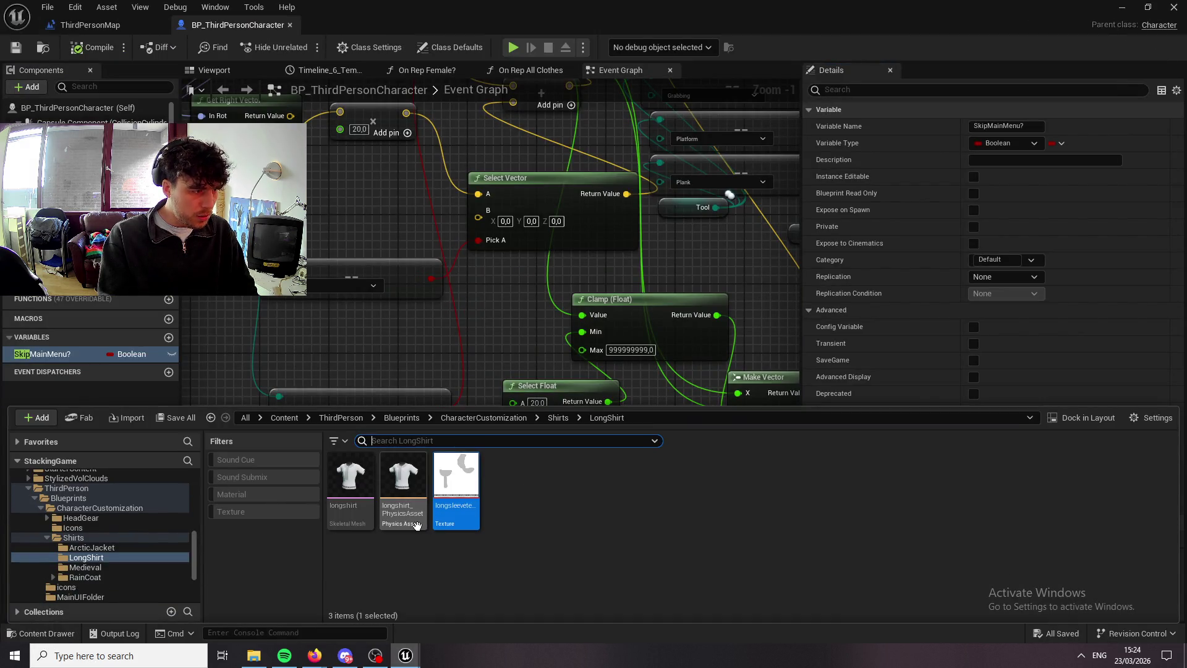
right_click(467, 529)
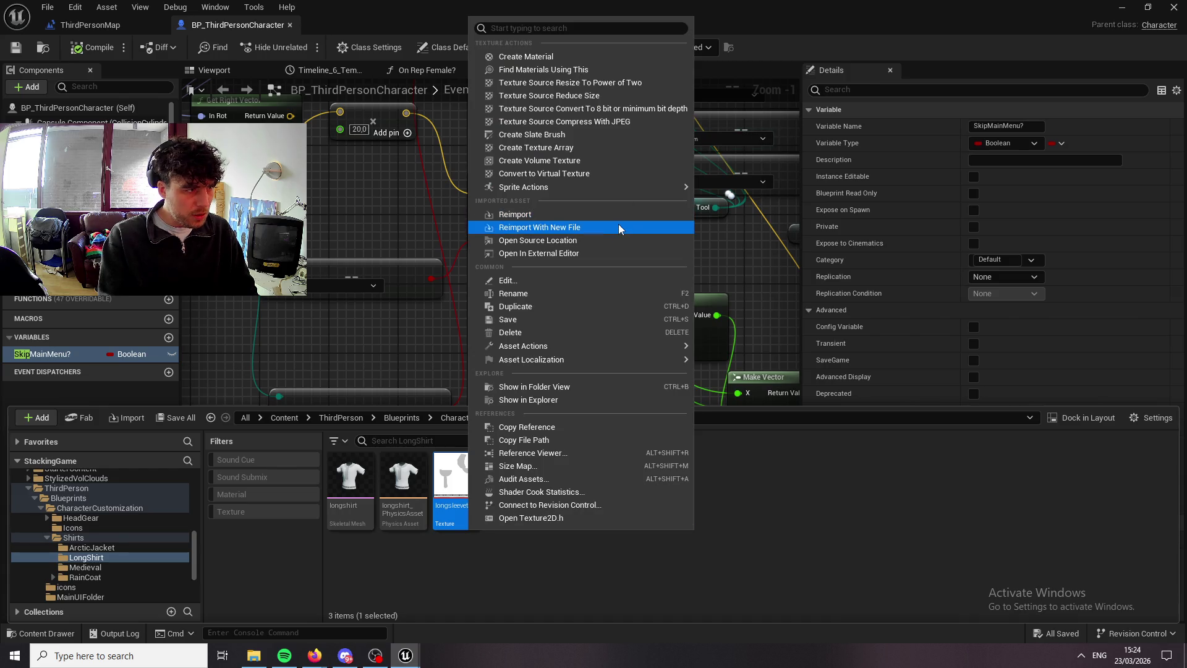
click(619, 228)
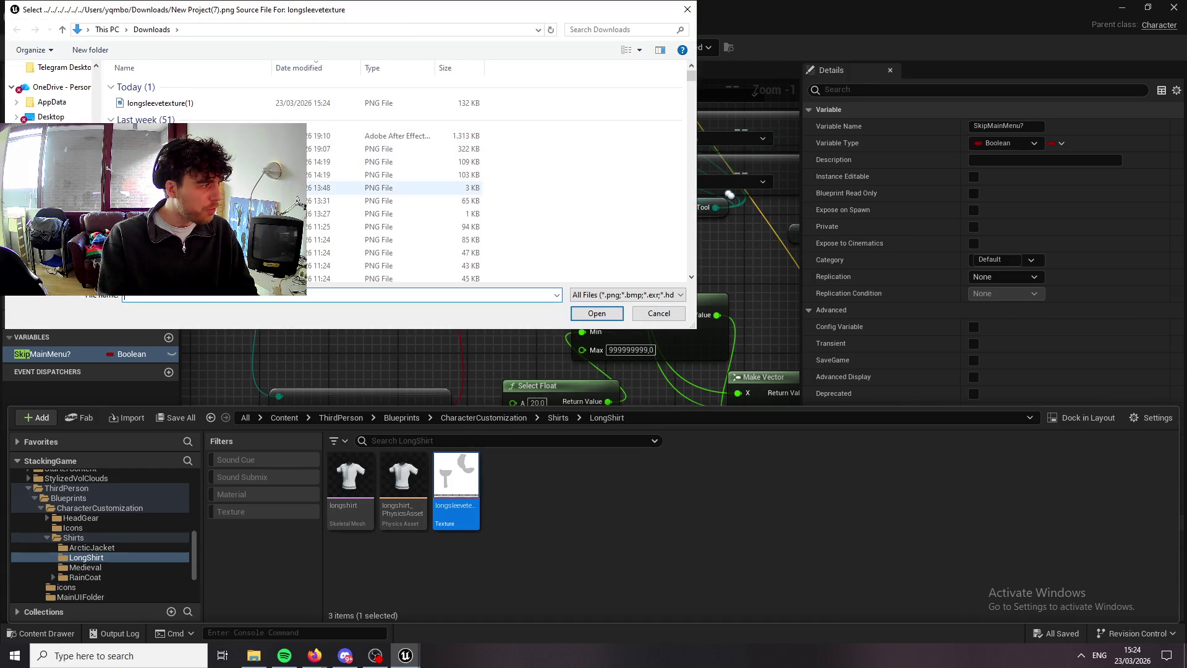
click(193, 104)
click(614, 317)
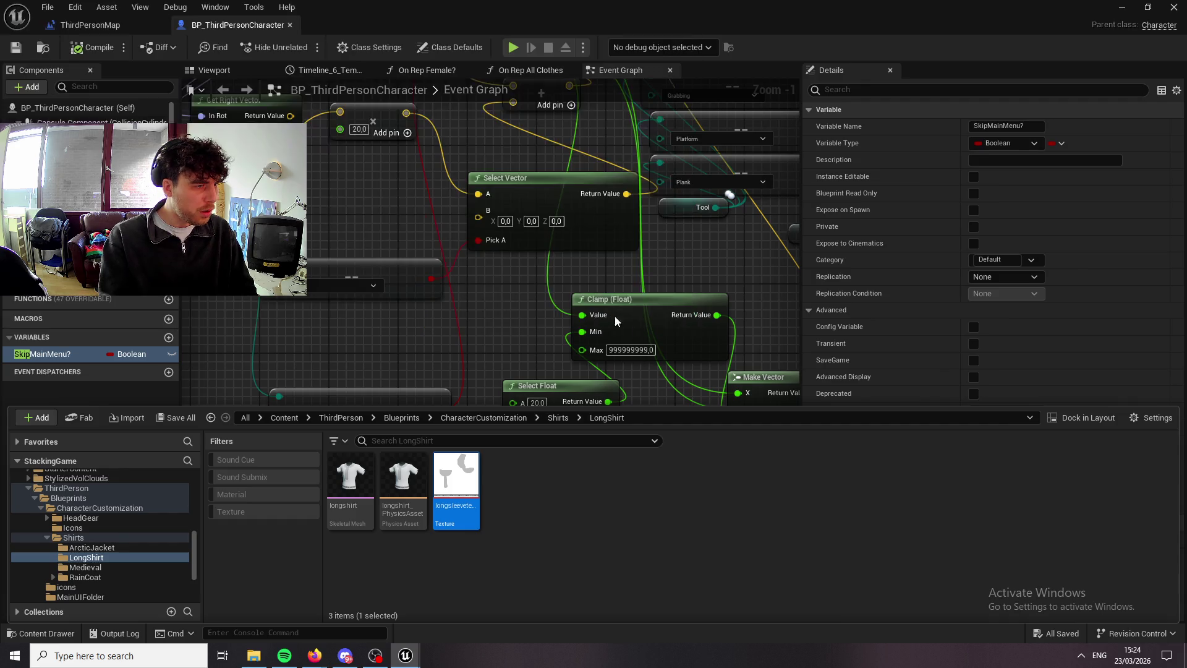
Playtest a new game to view the striped shirt, stop, and return to Photopea.
click(1123, 11)
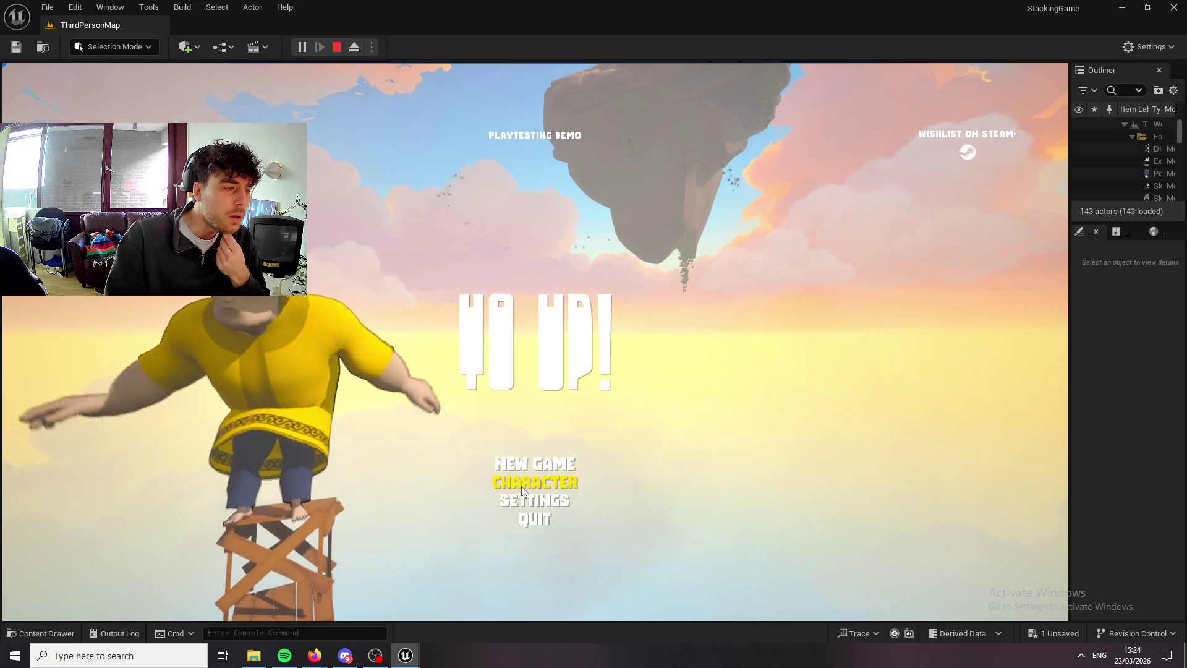
click(521, 486)
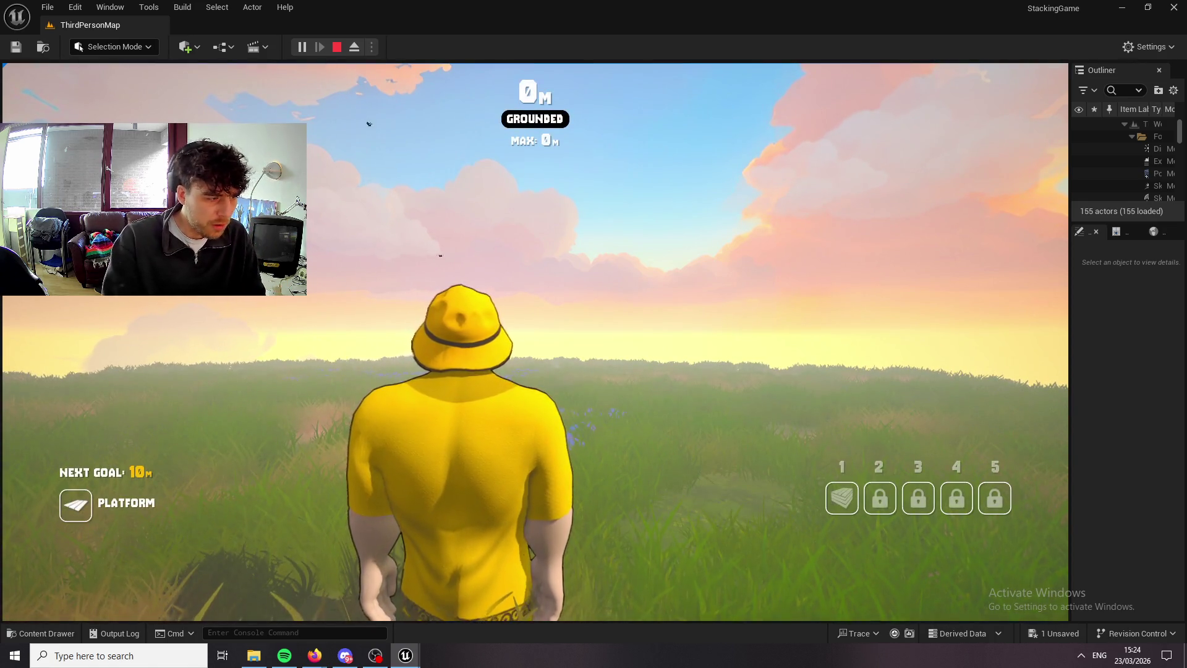
key(w)
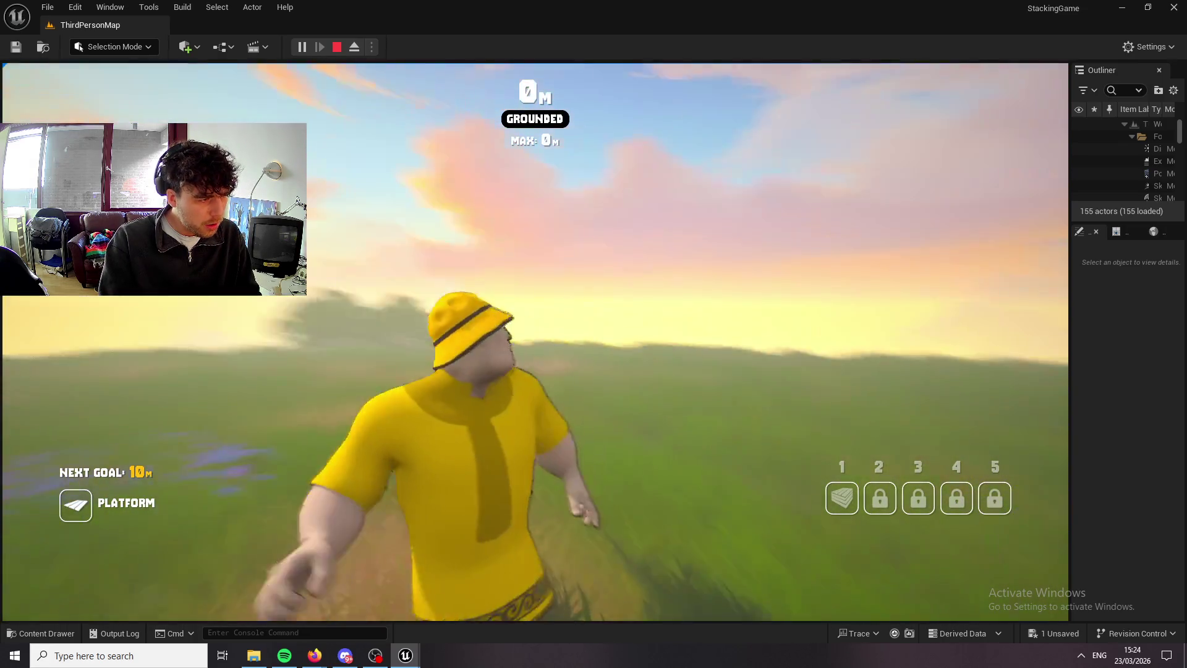
key(Escape)
mouse_move(317, 659)
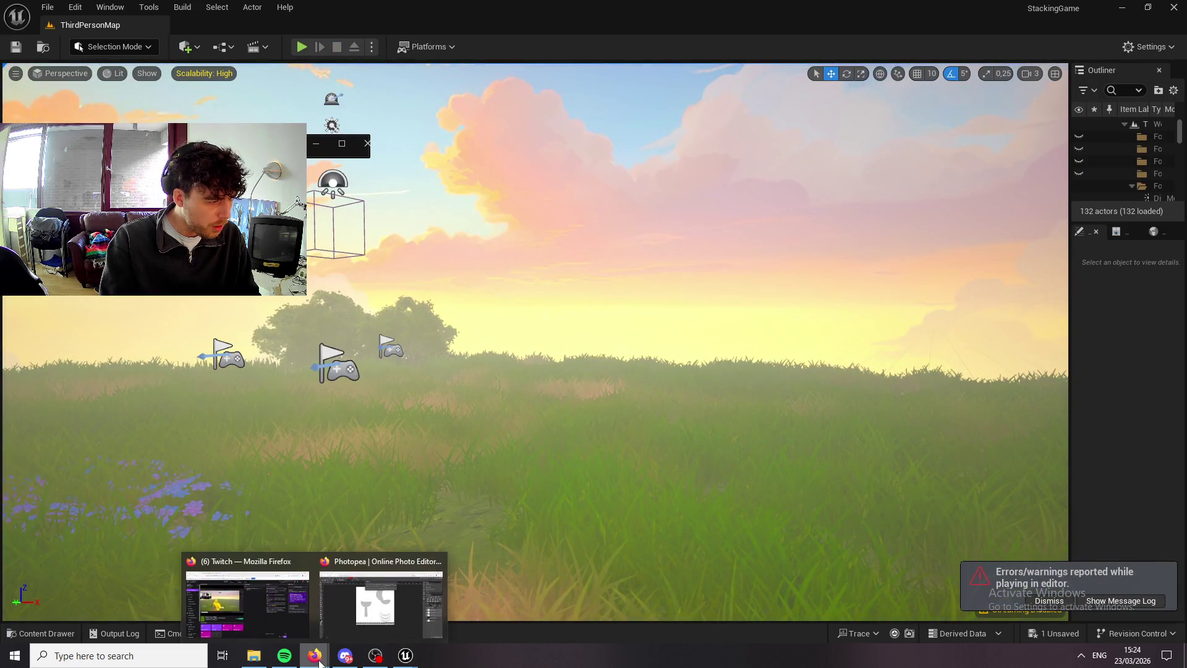
click(397, 614)
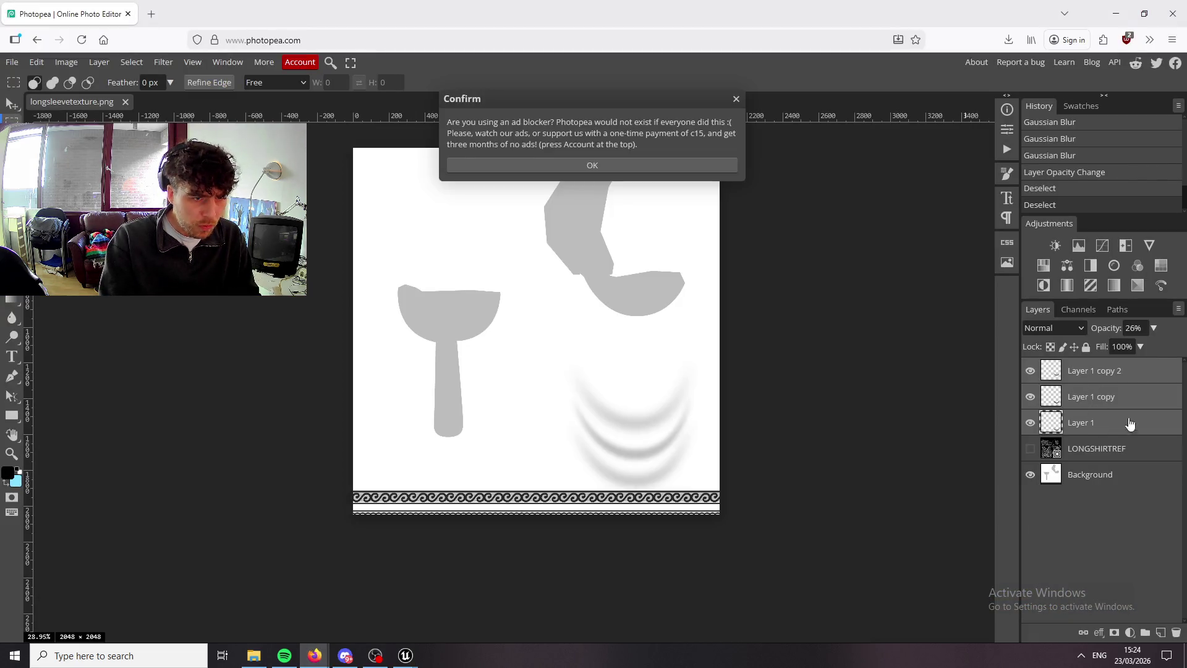
Duplicate the curved stripe layers and shift the copies onto the left front panel.
key(ctrl+j)
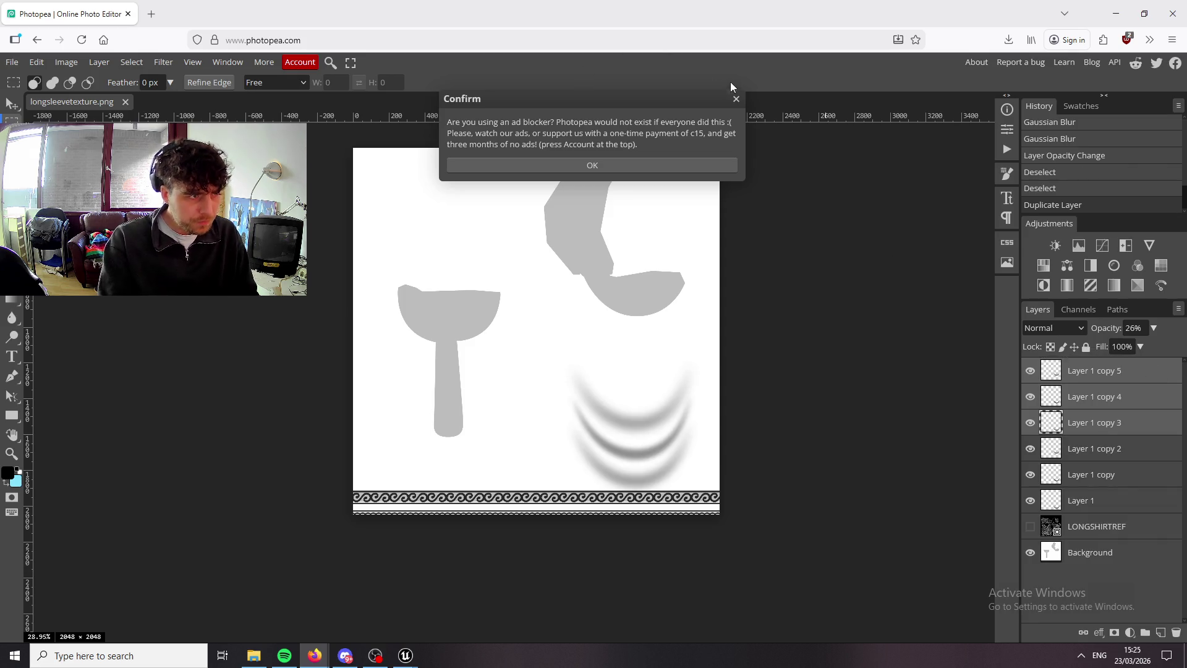
click(735, 99)
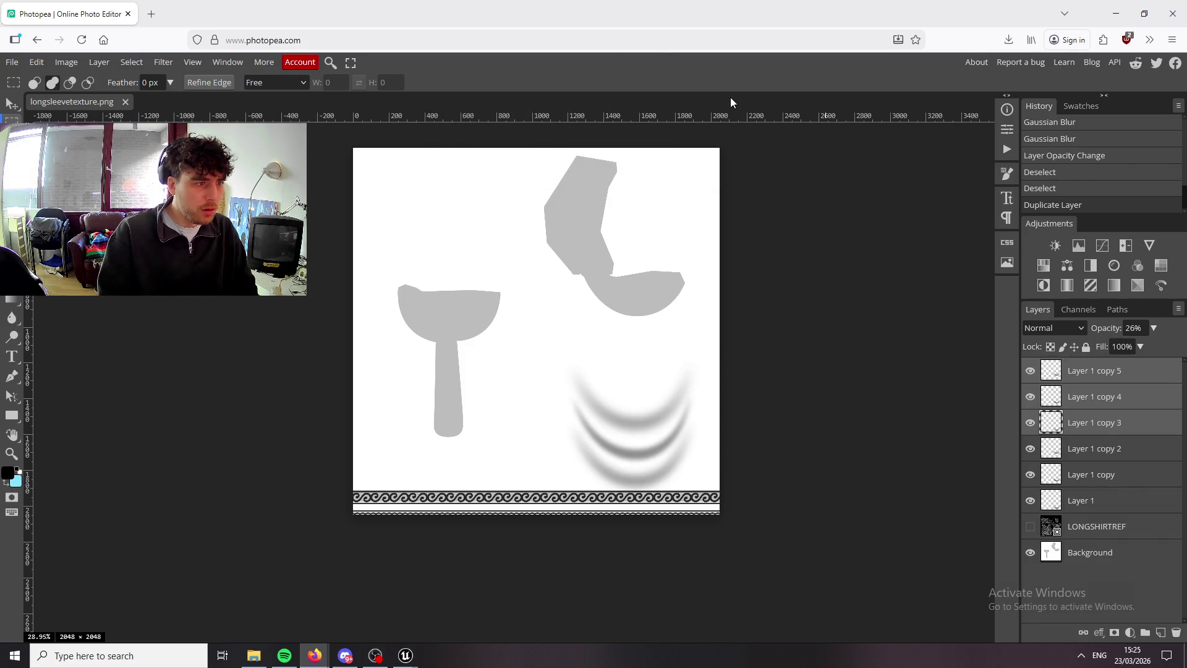
click(5, 102)
key(shift+Left)
key(shift+Left)
key(shift+Left)
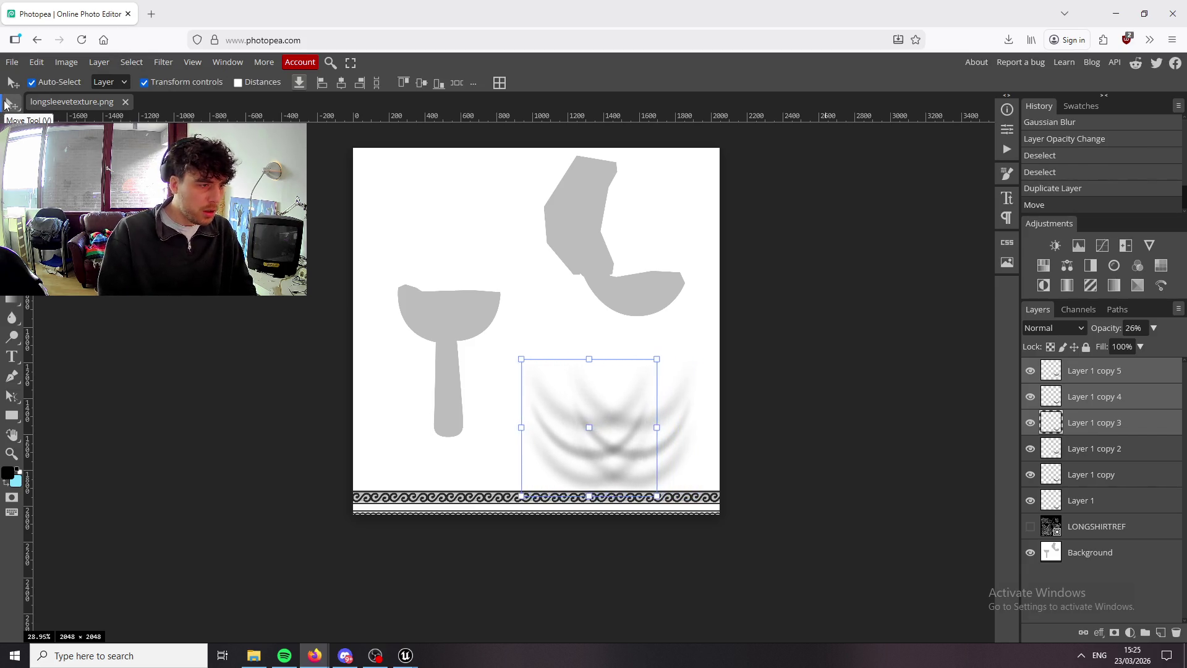
key(shift+Left)
key(shift+Left)
key(shift+Left)
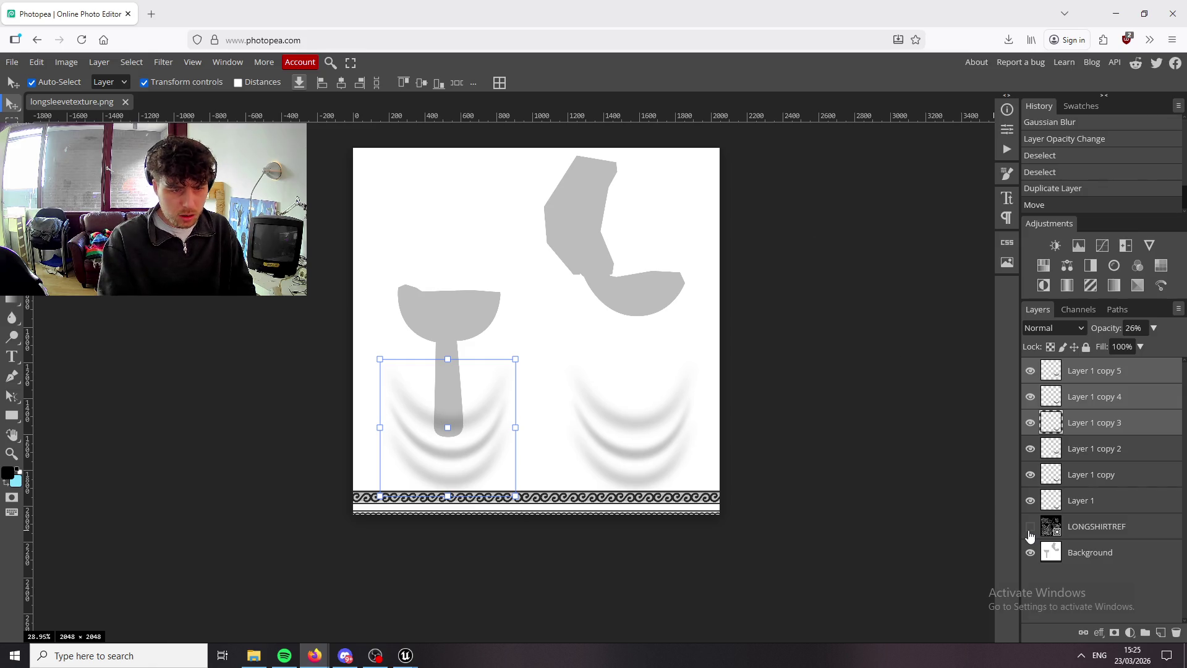
Stretch the new stripes wider and taller toward the hem, checking against the shirt reference.
click(1030, 527)
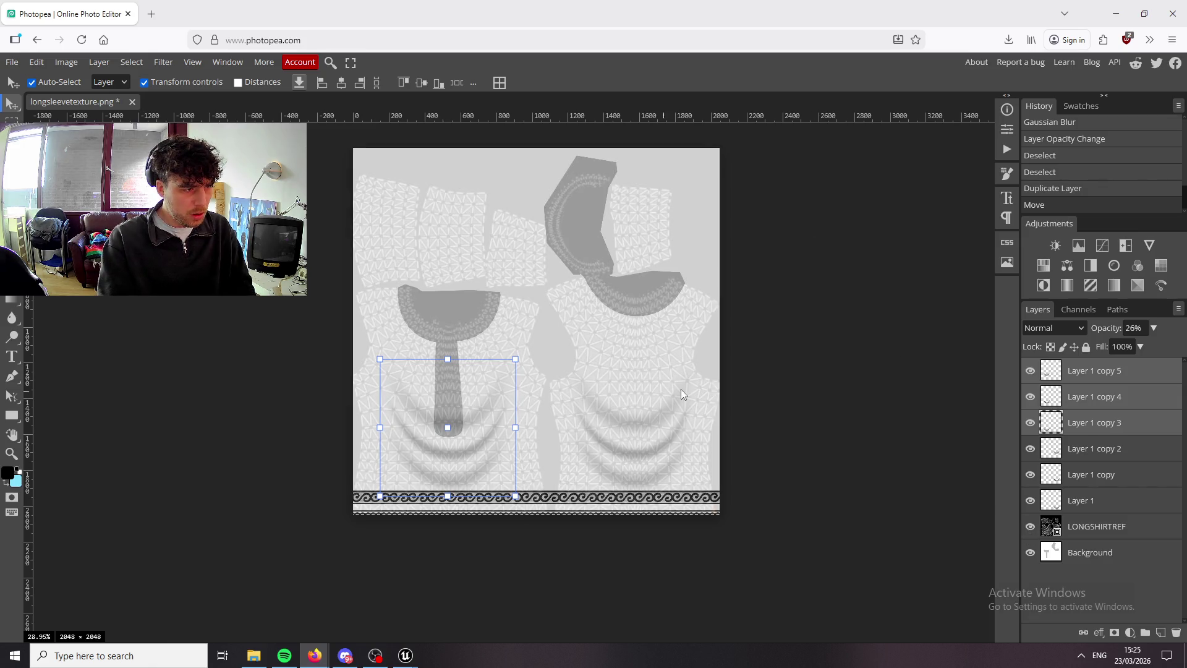
drag(515, 426, 544, 429)
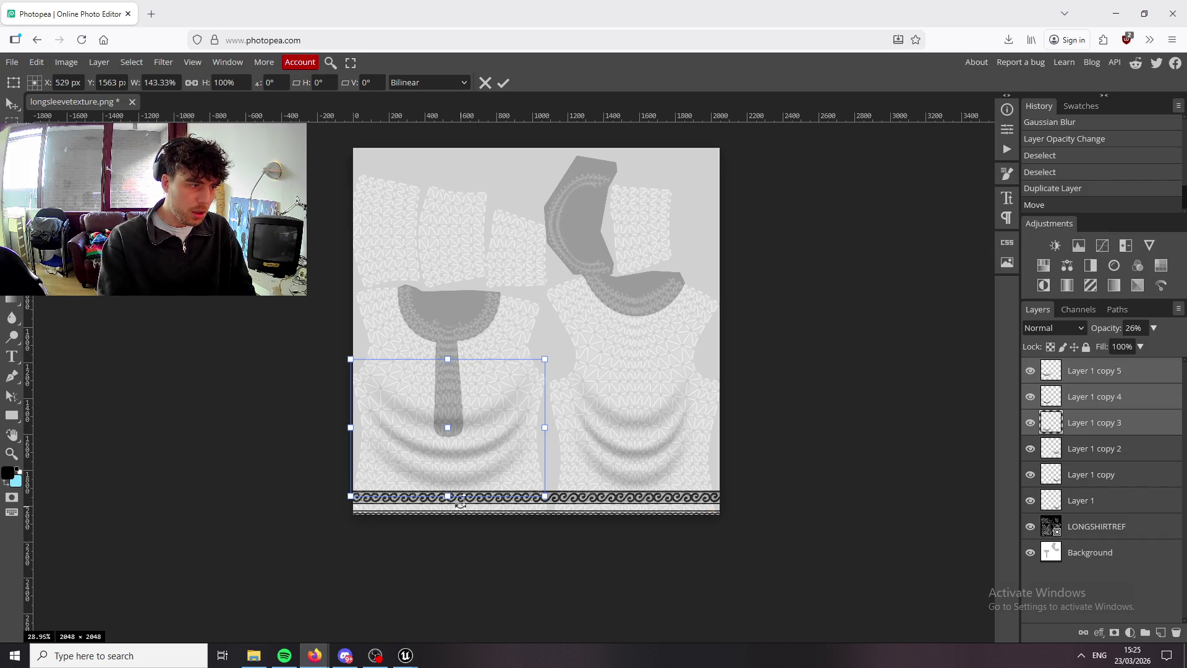
mouse_move(447, 497)
mouse_down()
mouse_move(450, 527)
mouse_move(449, 508)
mouse_up()
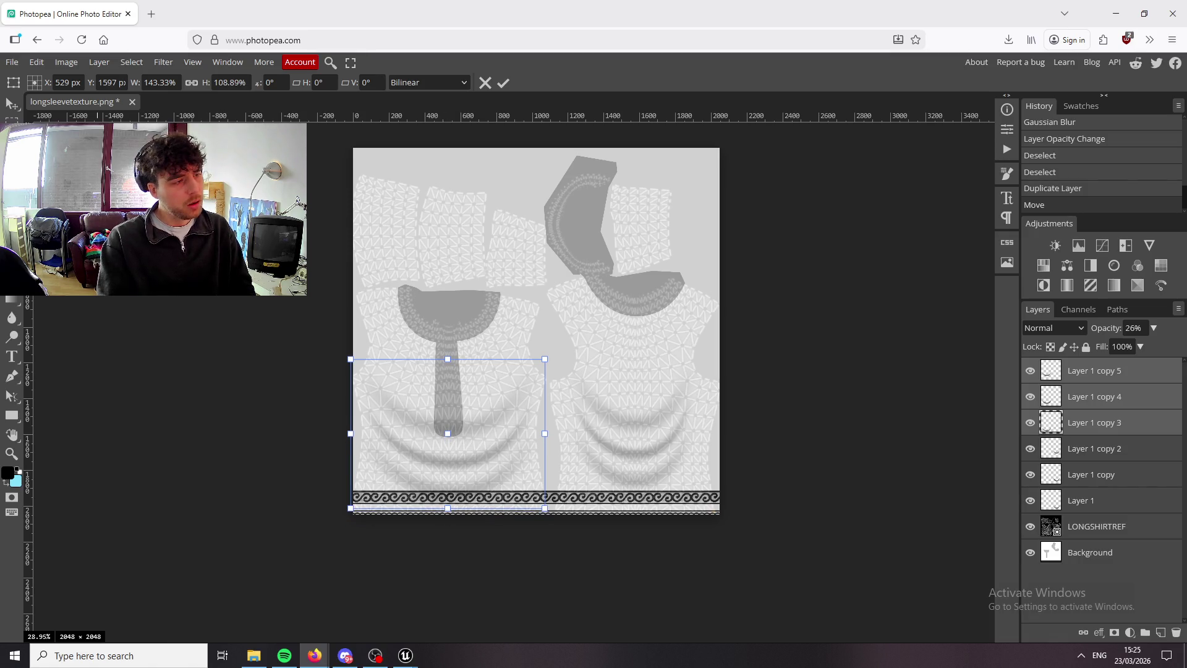
key(Return)
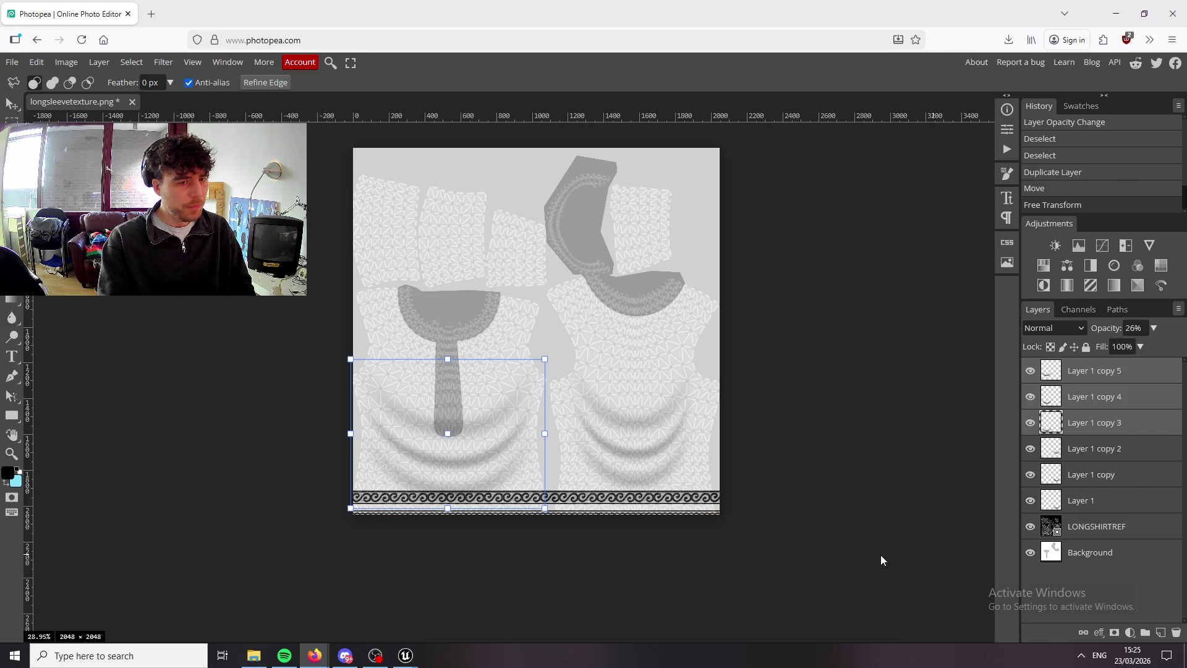
click(1030, 526)
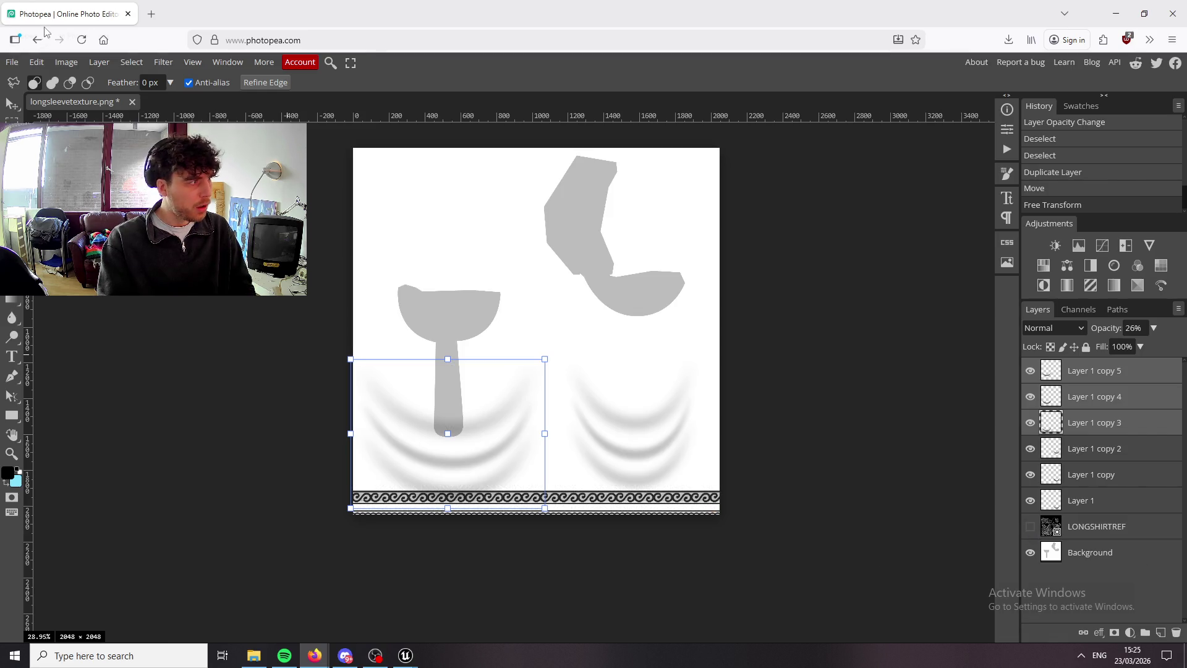
Re-export the texture as PNG and bring up Unreal's LongShirt assets.
click(12, 63)
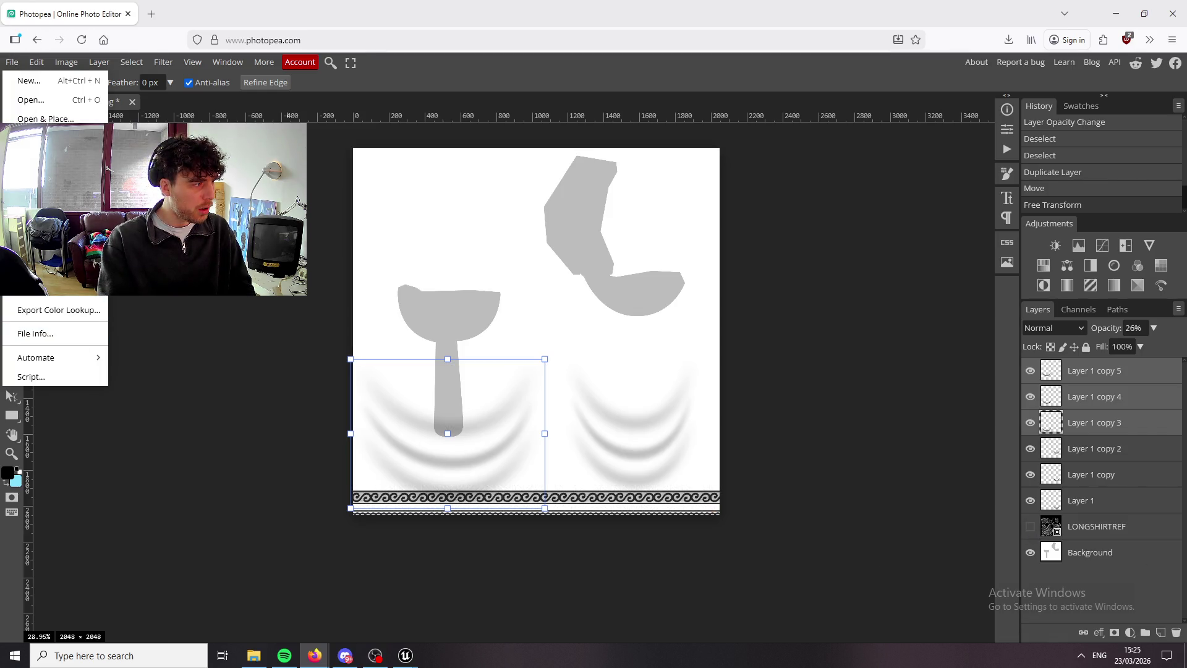
mouse_move(50, 291)
click(204, 305)
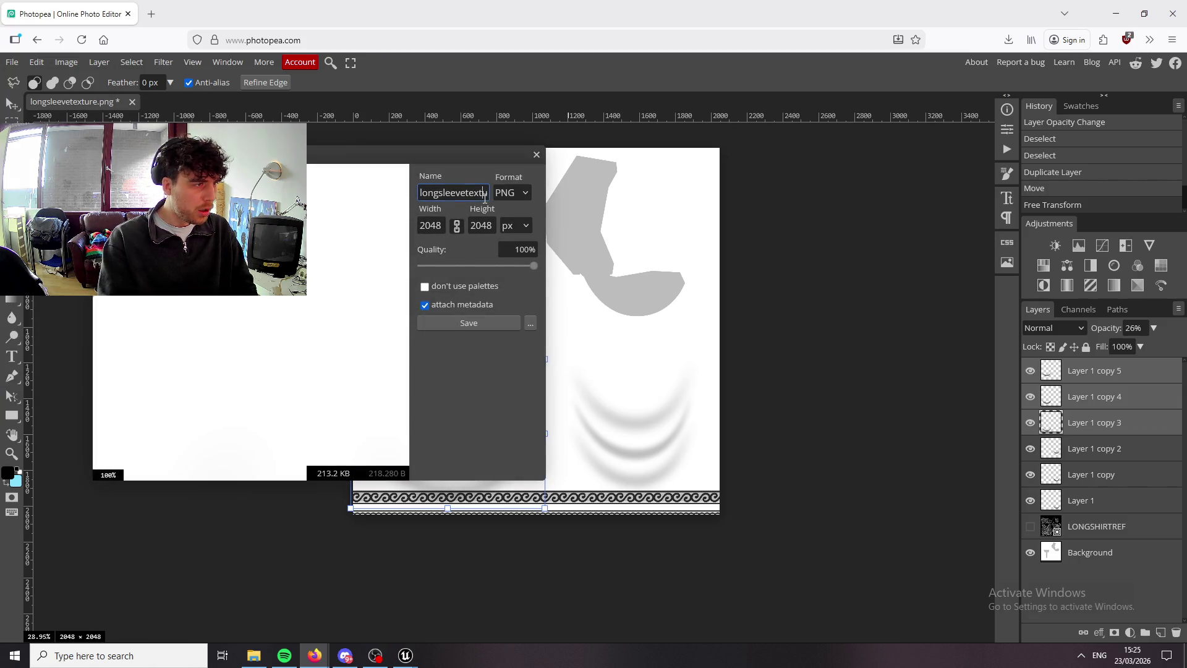
key(Return)
click(406, 655)
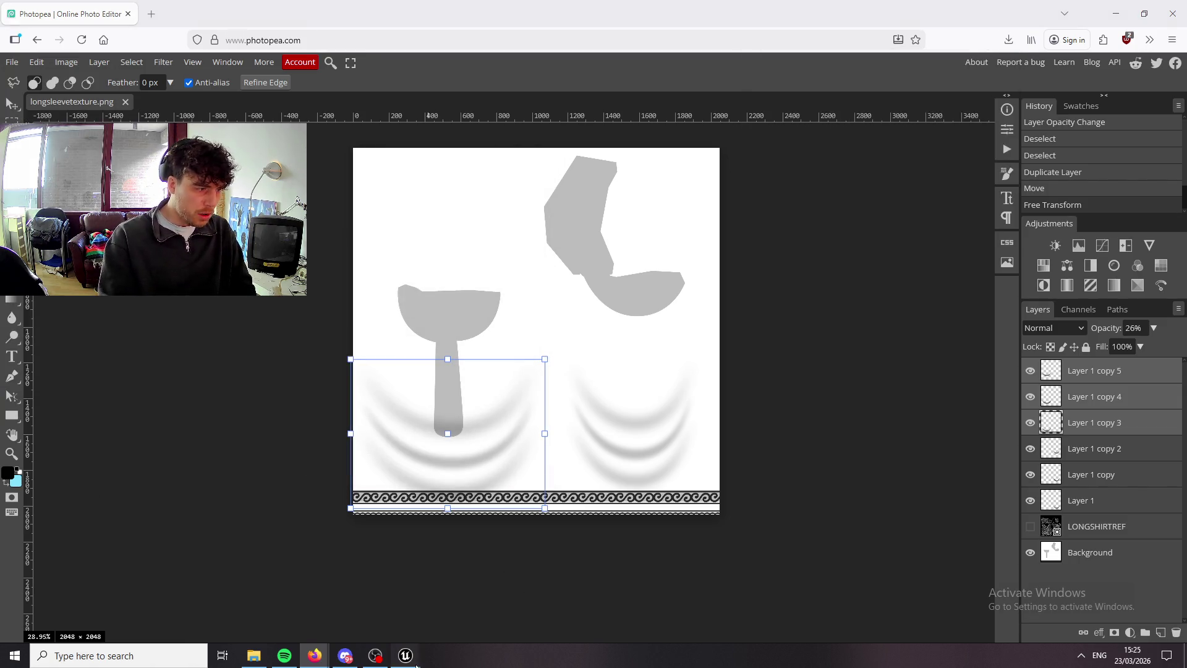
click(291, 594)
click(27, 635)
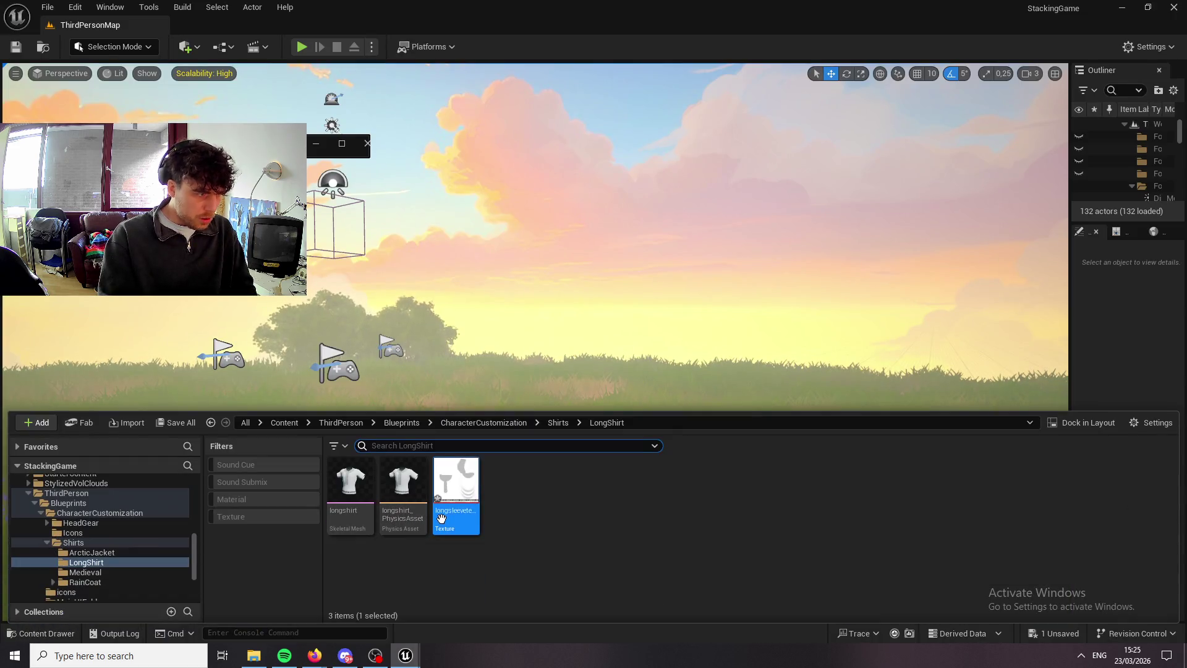
Reimport the longsleeve texture asset from the latest exported PNG.
right_click(455, 489)
click(529, 217)
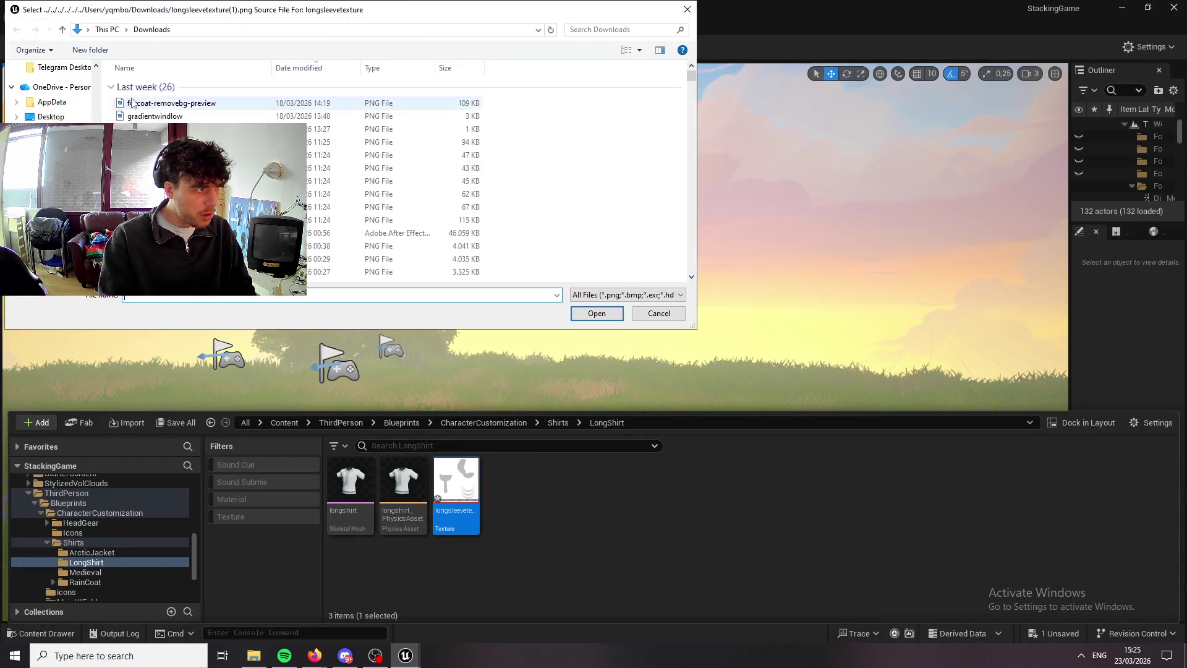
click(598, 313)
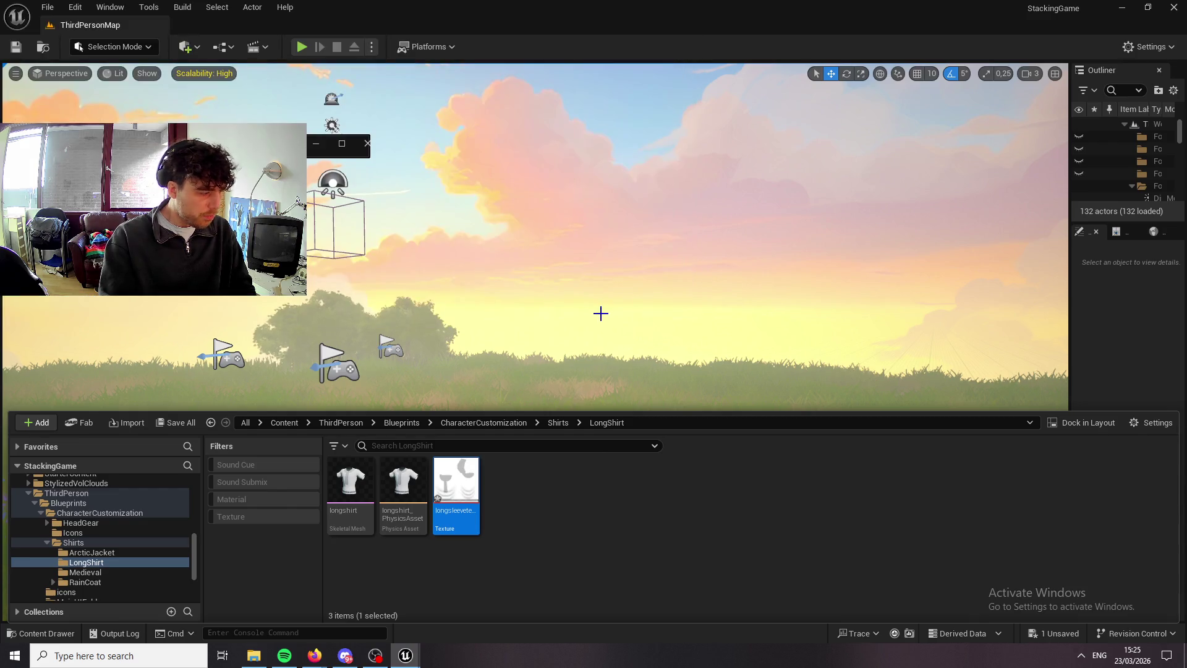
Playtest a new game, walk the character to view the shirt, then stop.
click(301, 50)
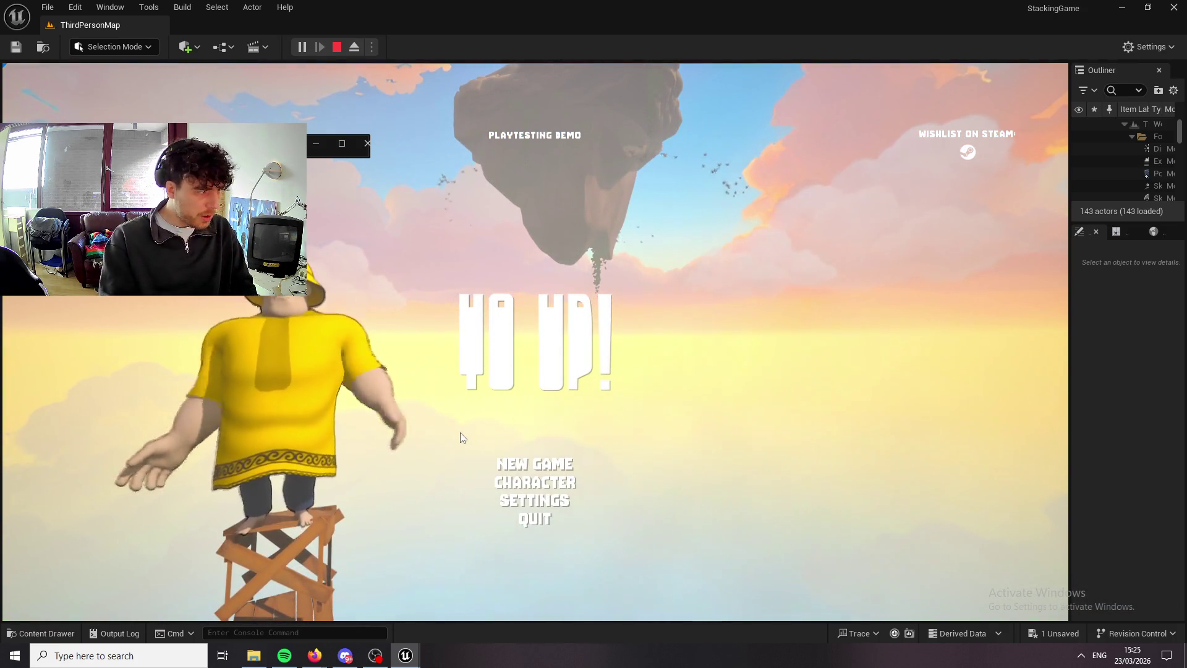
click(544, 464)
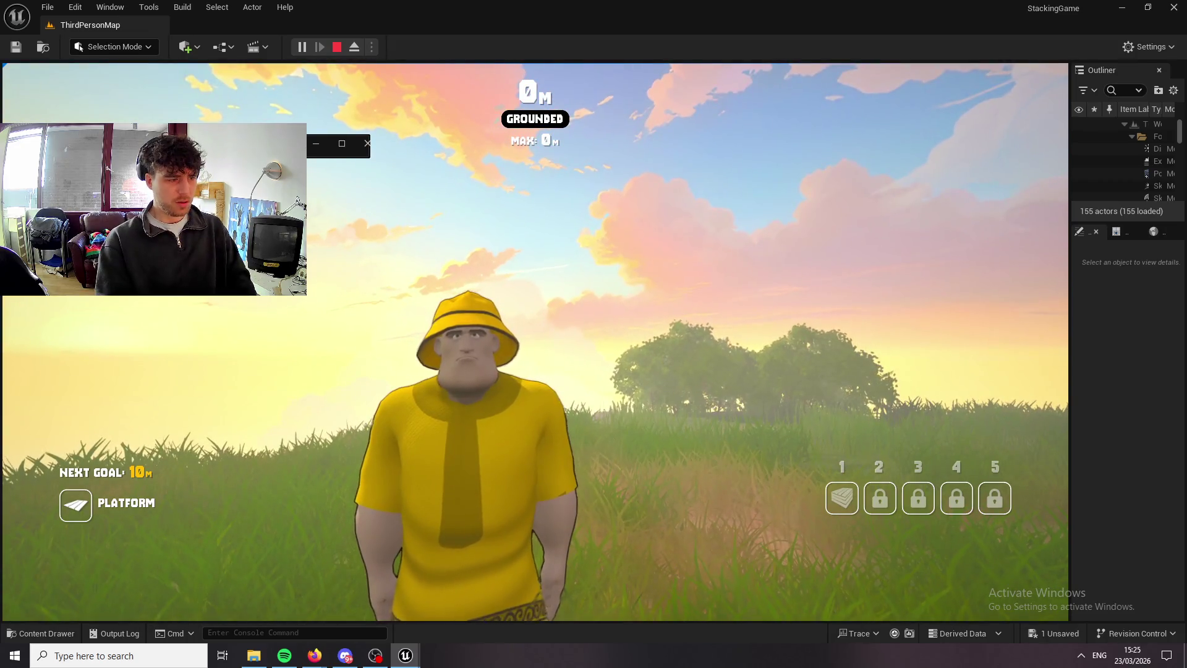
key(w)
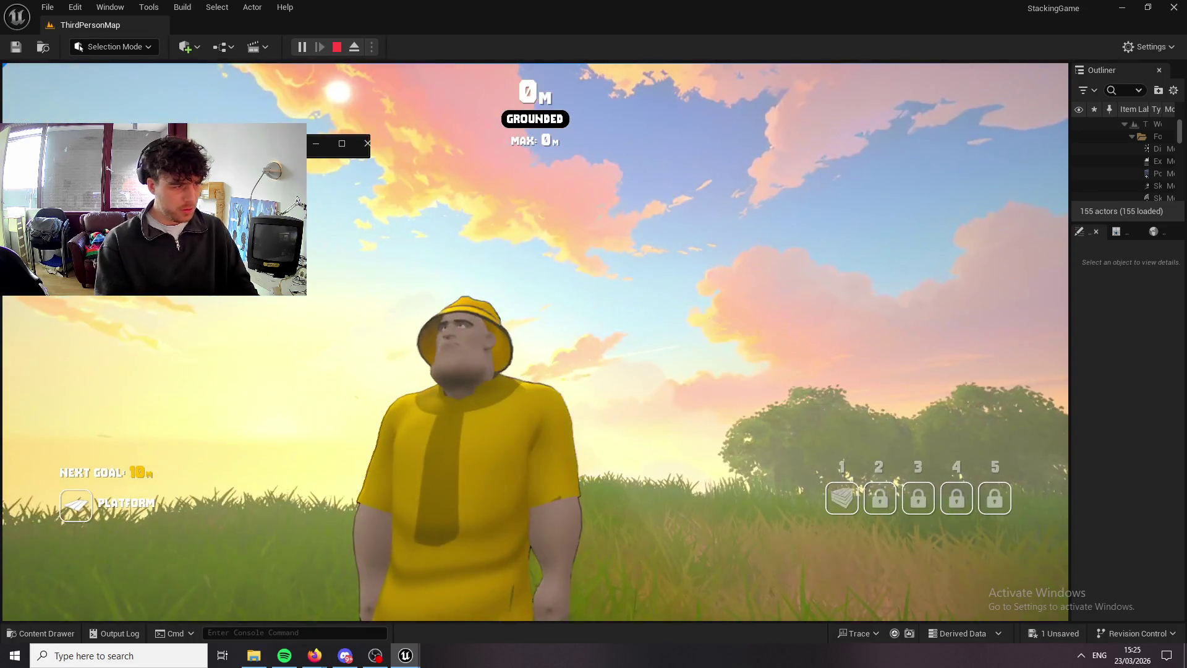
key(Escape)
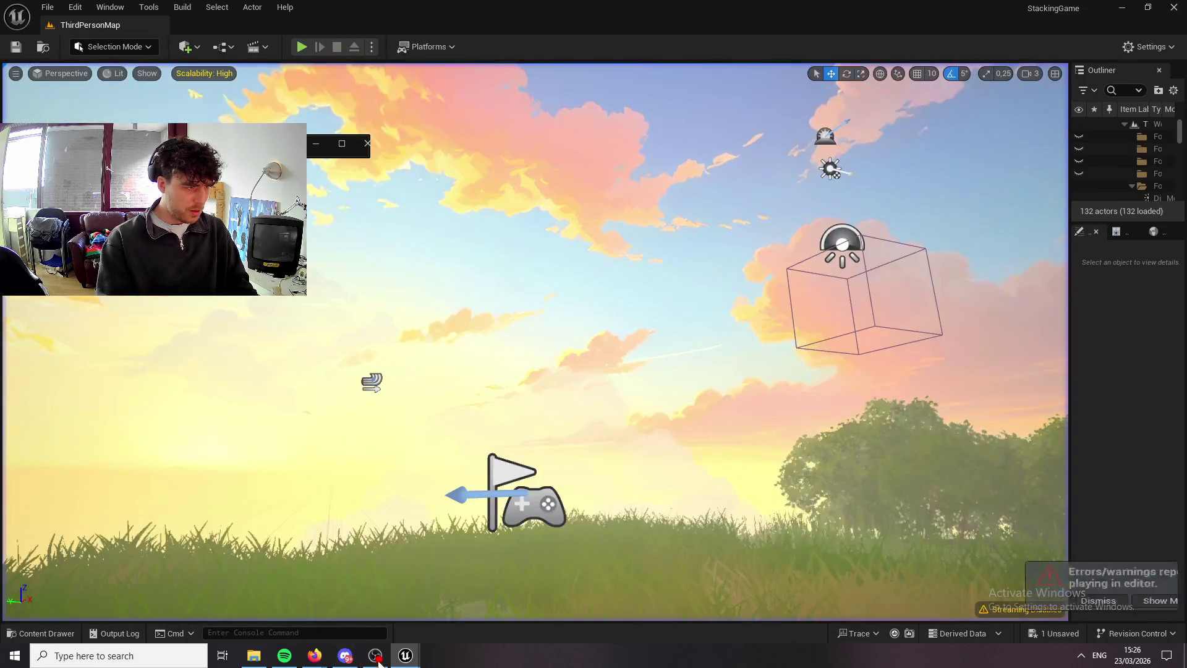
Select Layer 1 through its copies and lower their opacity to 14%.
mouse_move(313, 659)
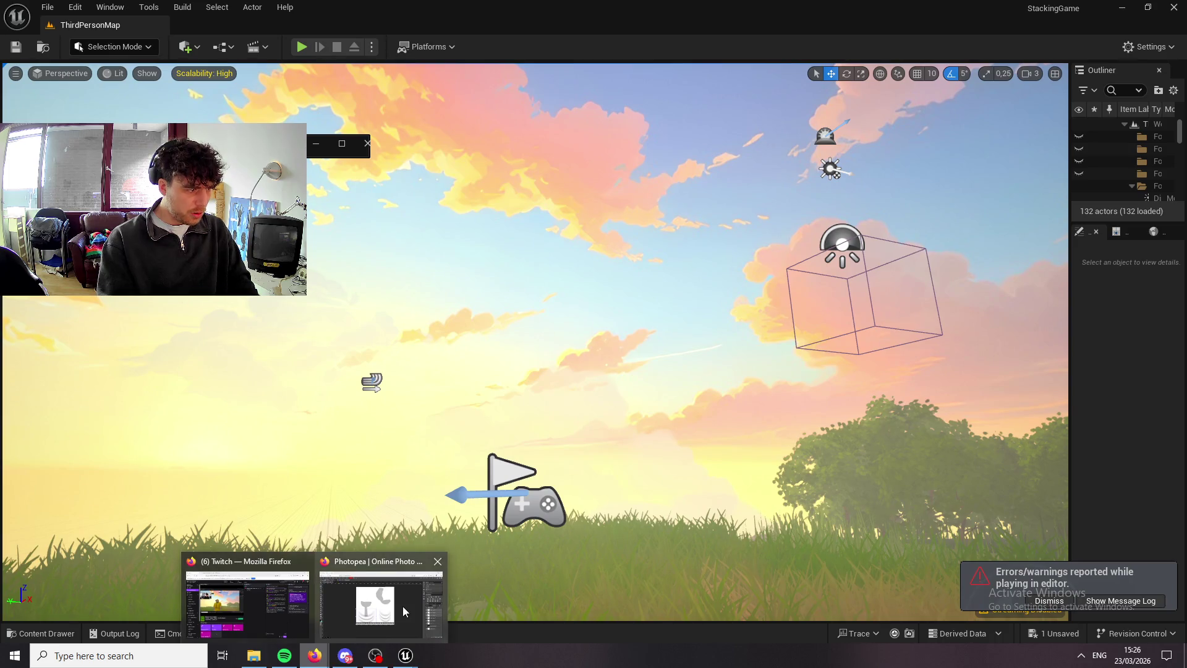
click(404, 604)
shift+click(1095, 503)
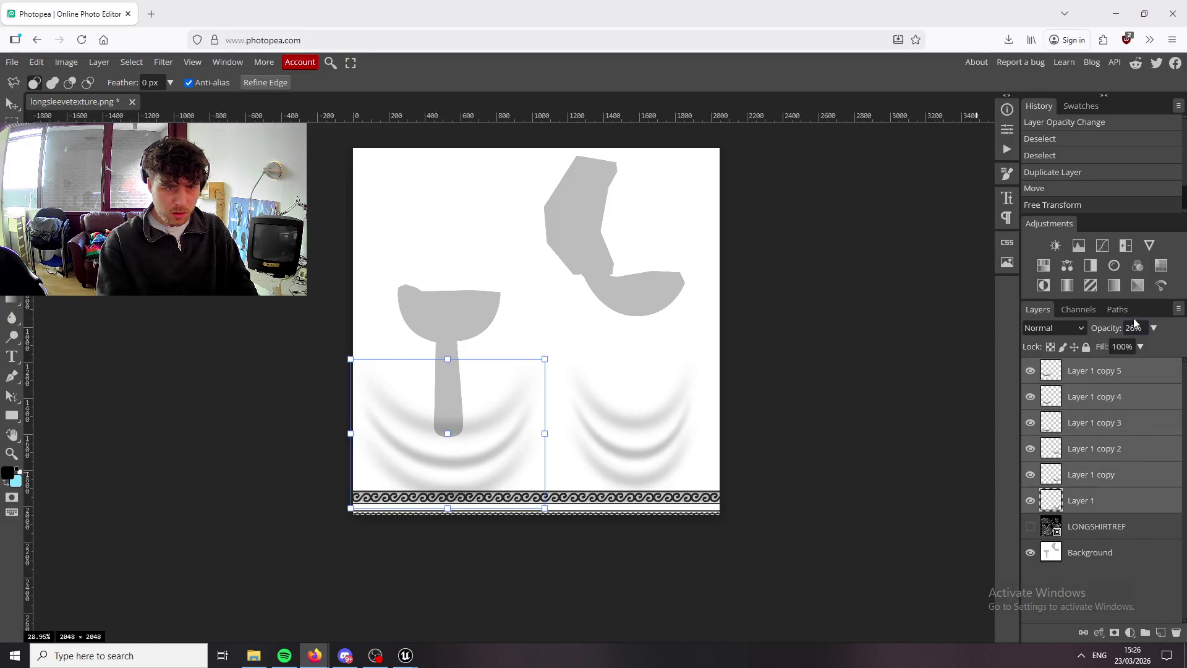
drag(1108, 348, 1106, 348)
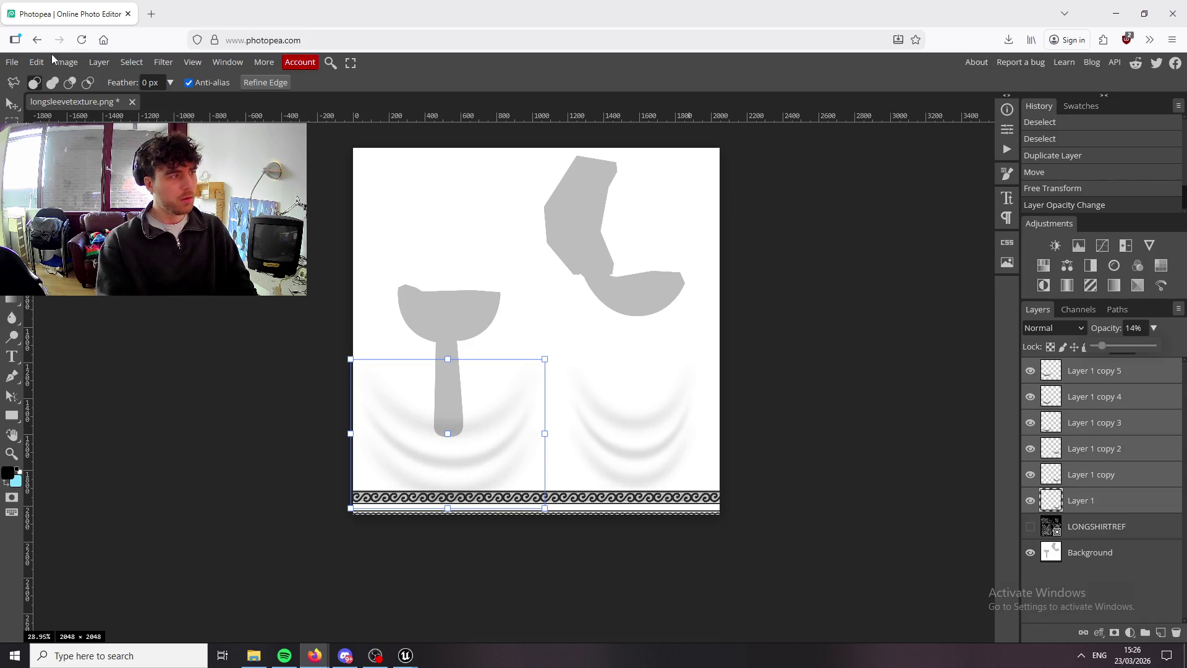
Export the texture as longsleevetexture(3).png, cancelling a mistaken JPG export, then return to Unreal.
click(12, 65)
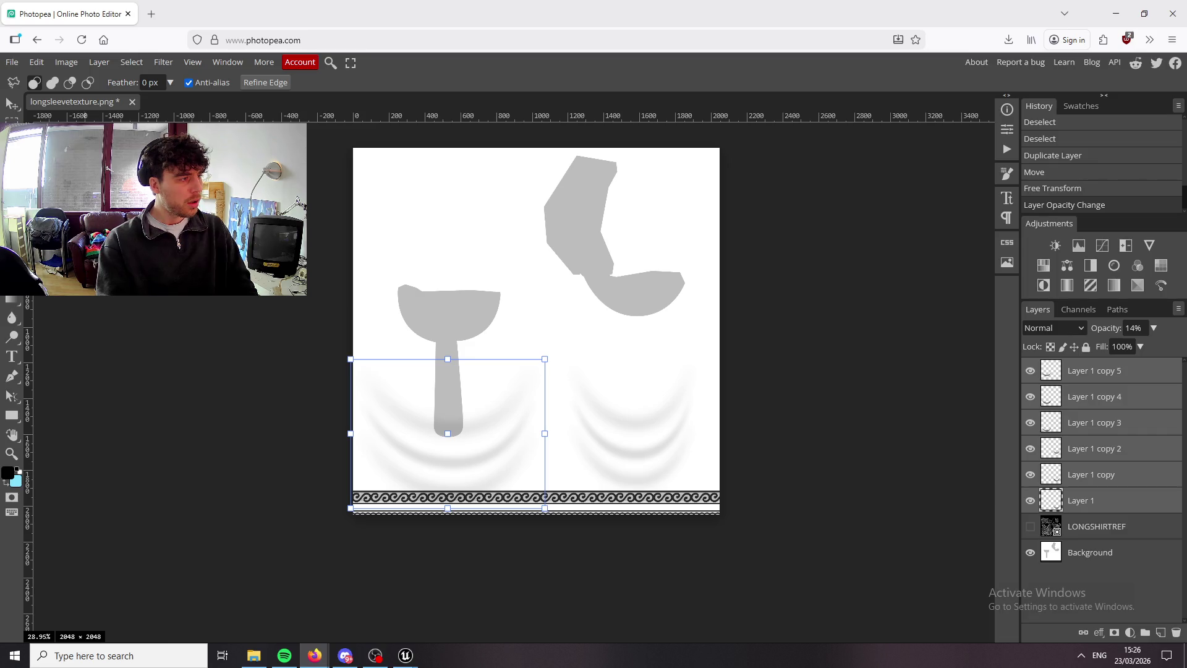
click(17, 64)
mouse_move(56, 290)
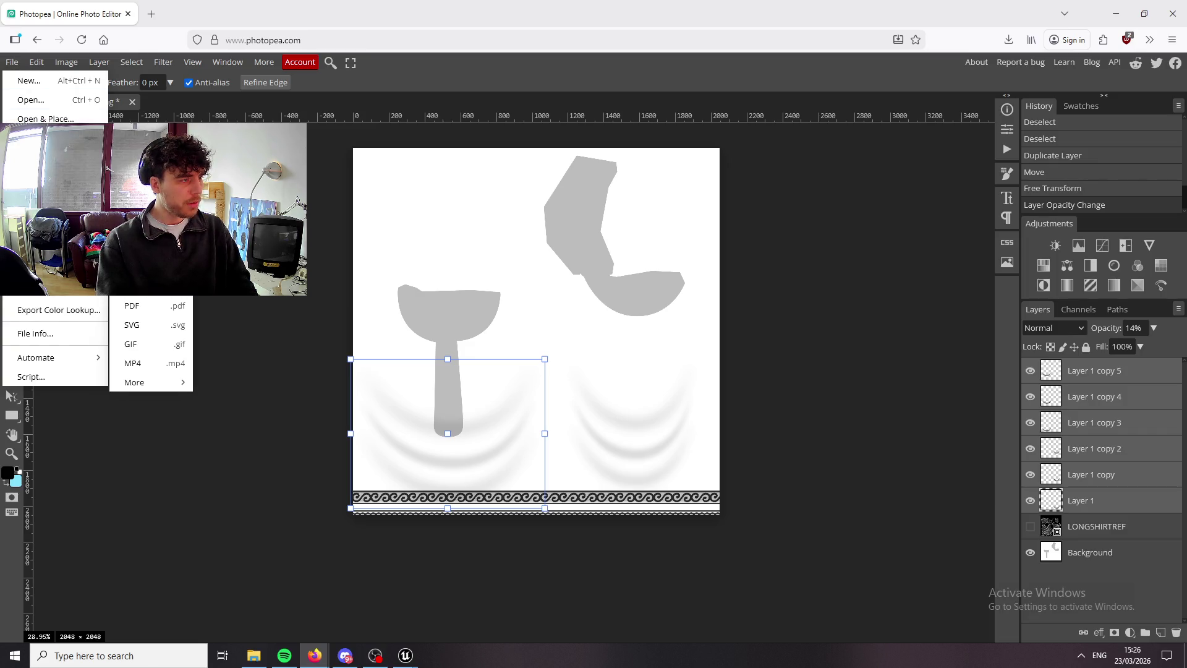
click(133, 324)
click(537, 155)
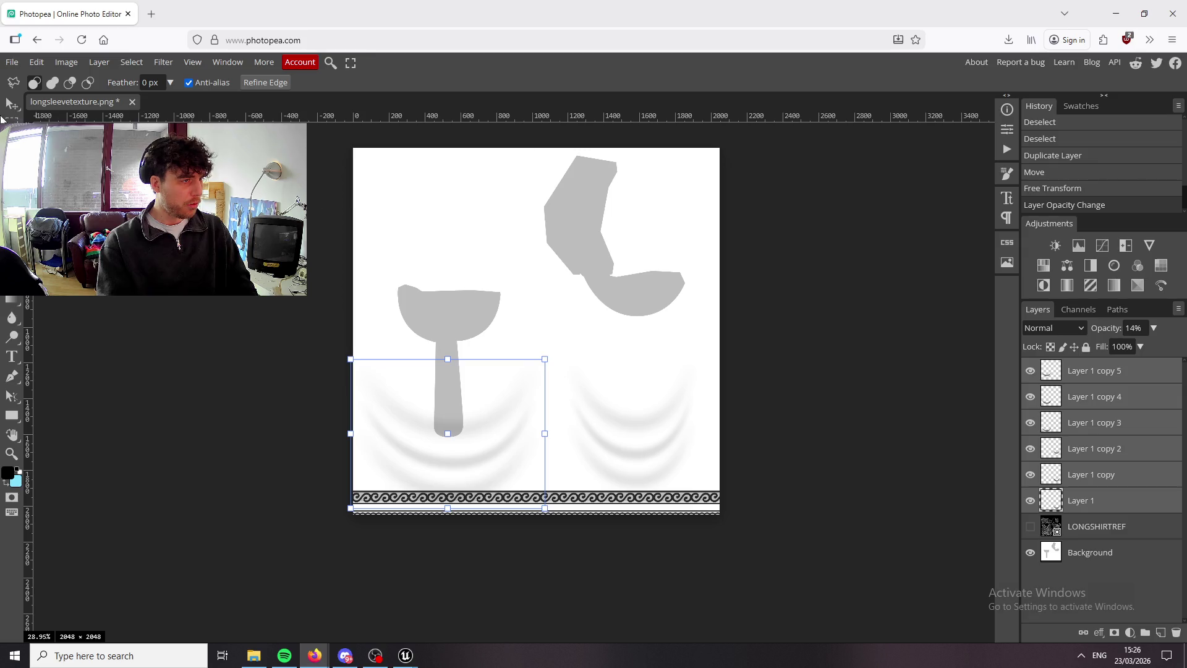
click(9, 62)
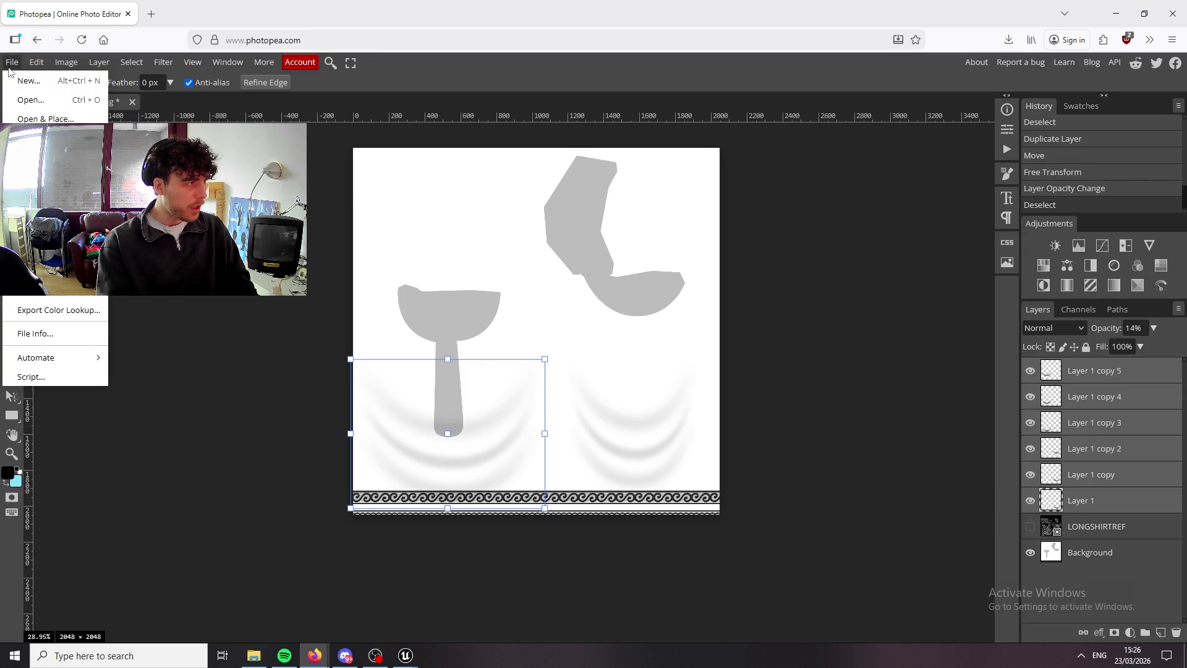
mouse_move(55, 247)
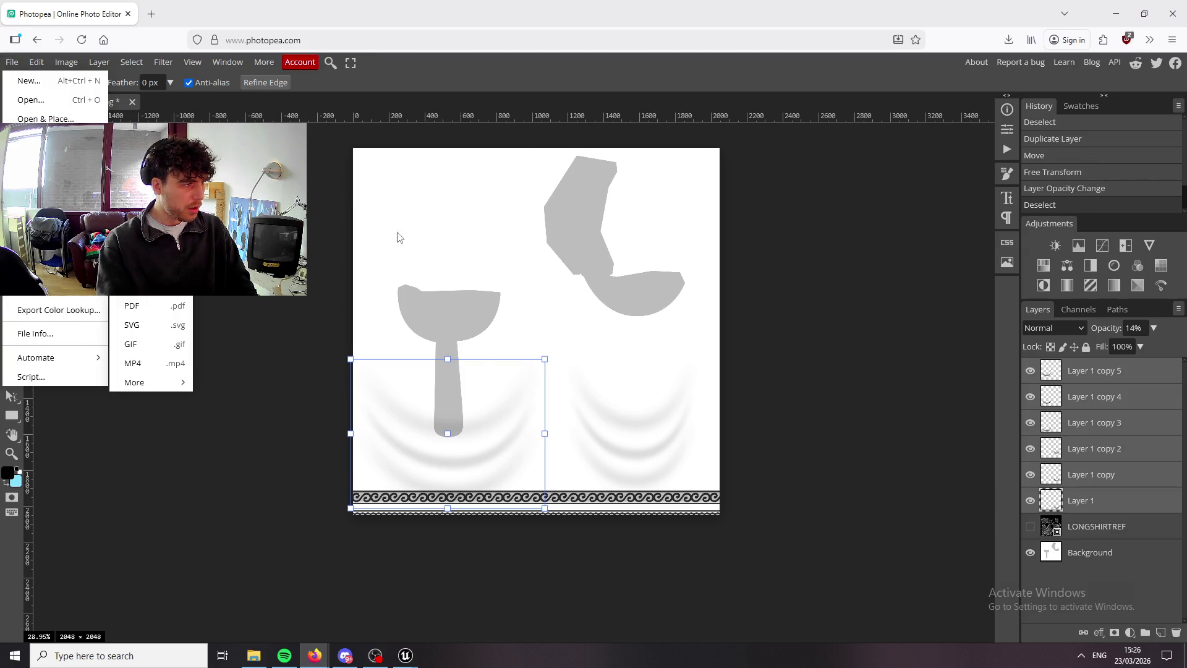
click(132, 248)
click(469, 323)
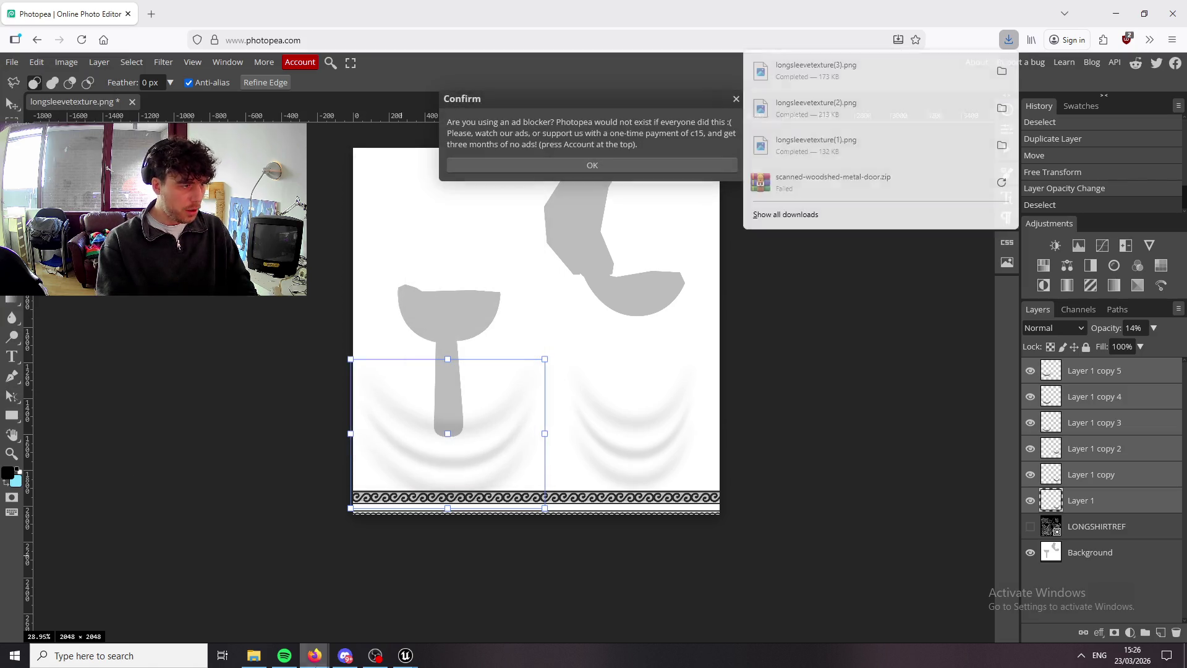
click(406, 655)
click(335, 622)
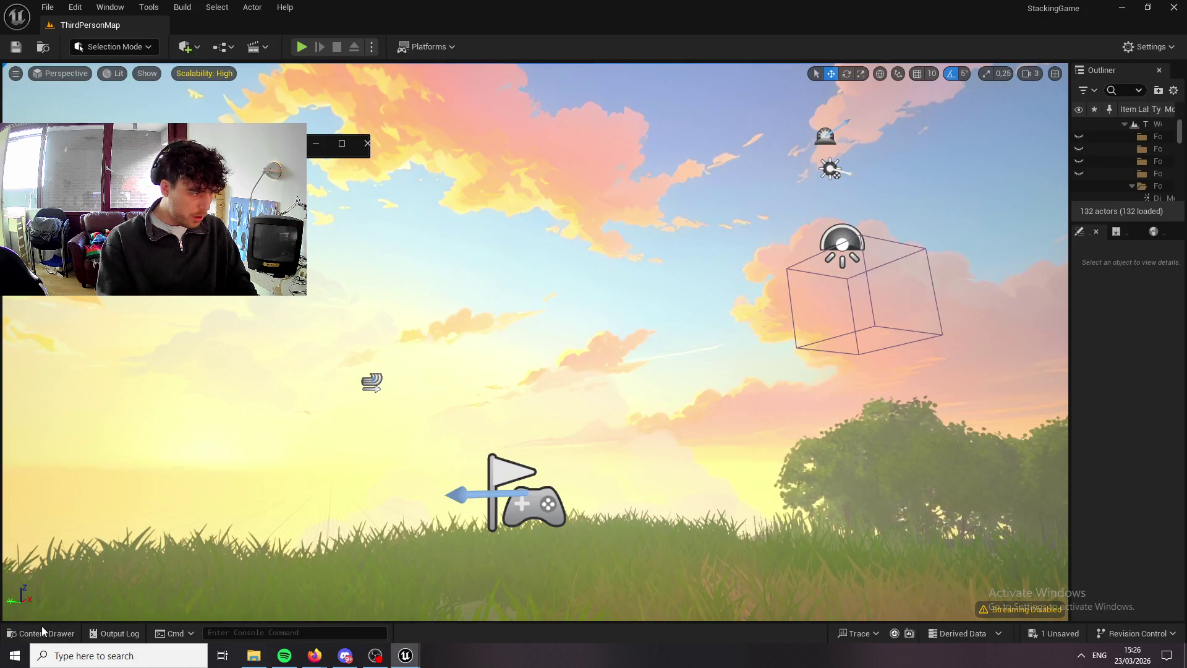
Reimport the longsleeve texture from longsleevetexture(3).png.
click(42, 632)
right_click(453, 537)
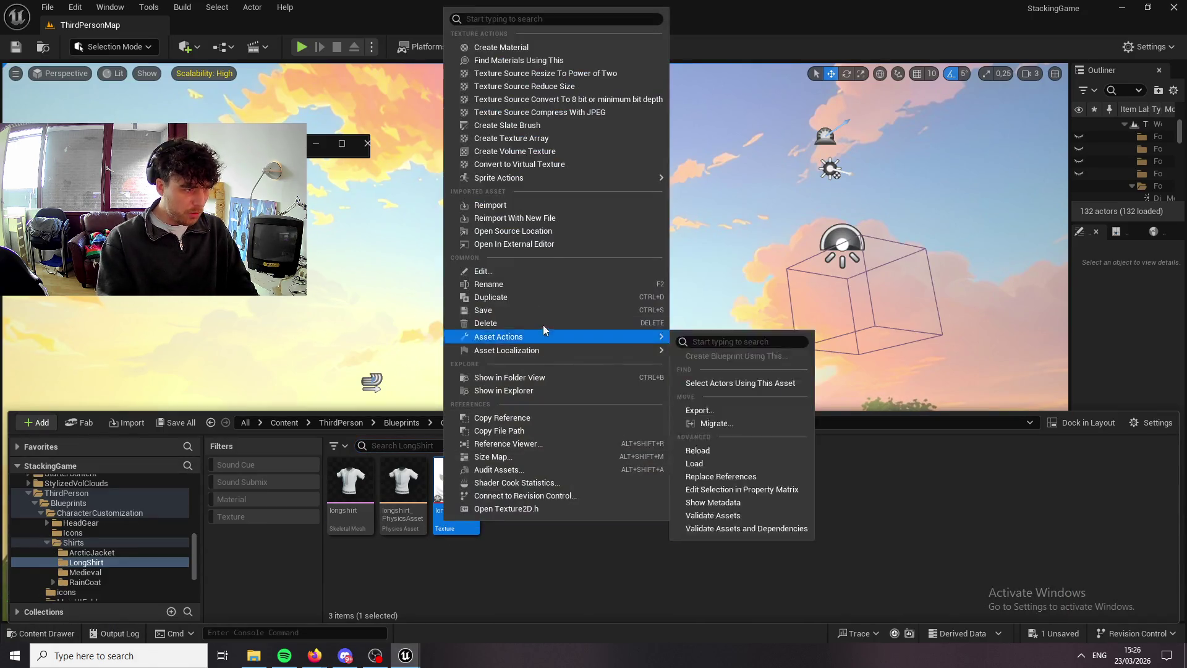
click(565, 220)
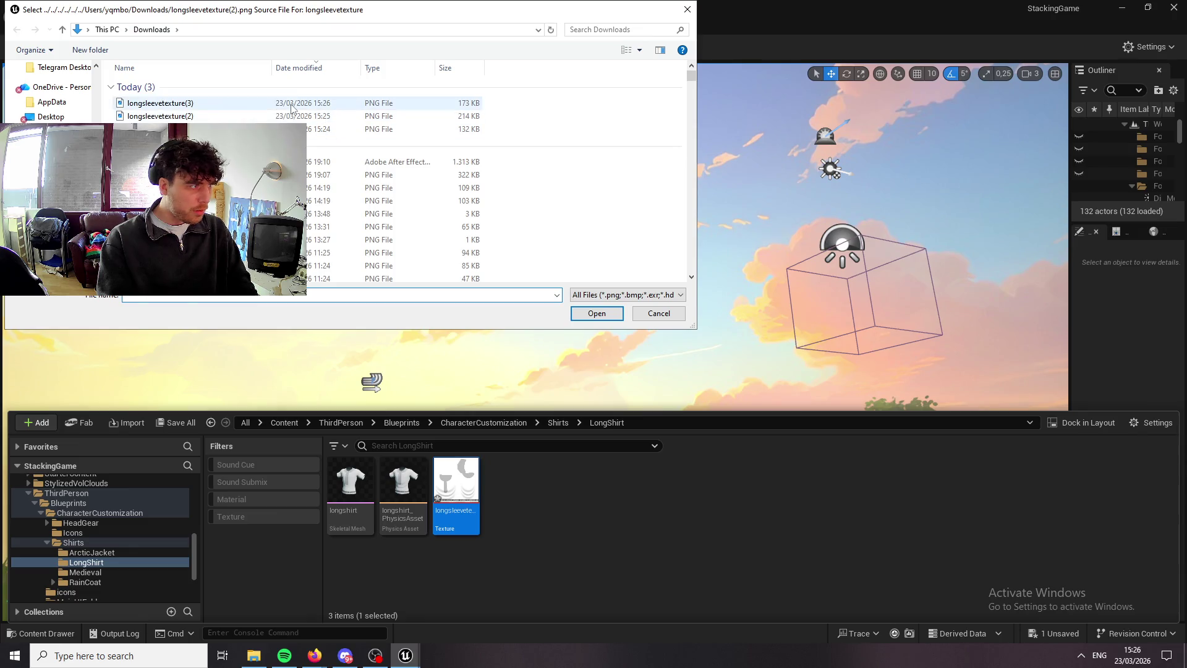
click(596, 314)
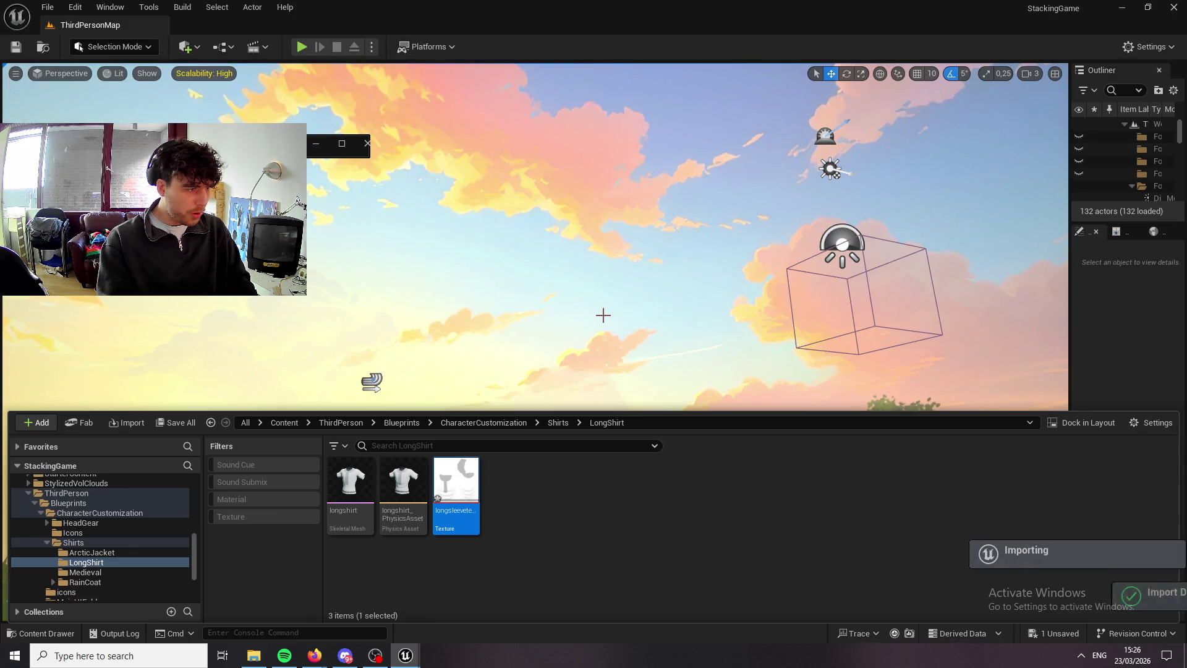
drag(660, 278, 659, 371)
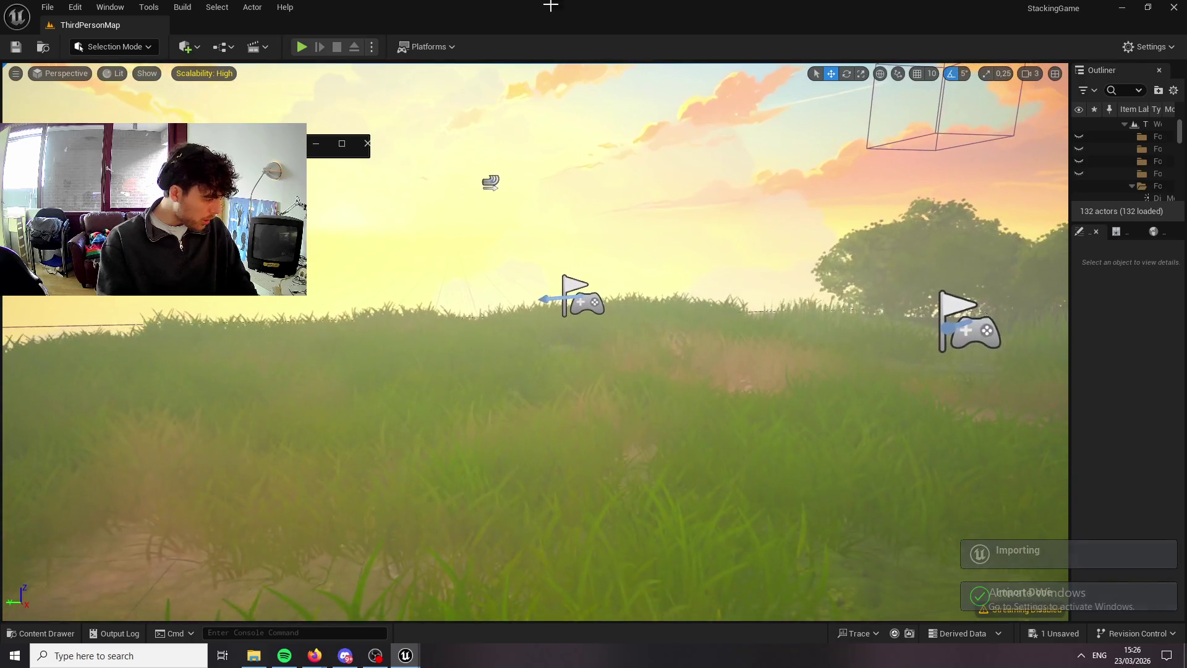
Play in editor, check the character customization face and body options, then start a new game.
key(alt+p)
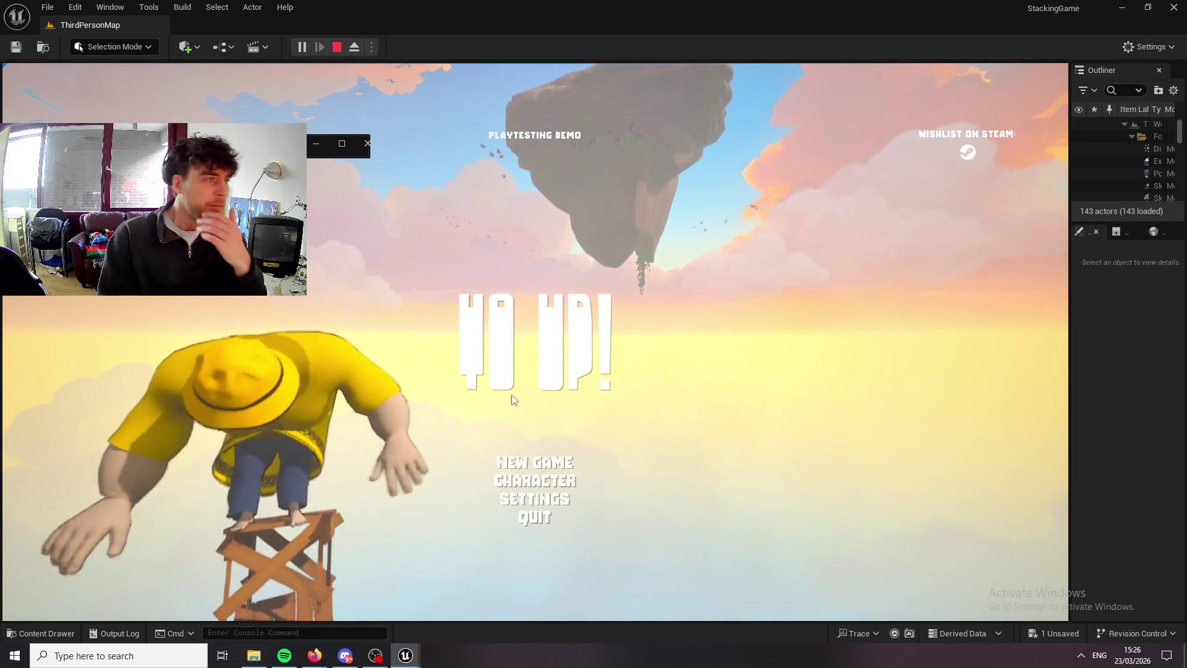
click(555, 476)
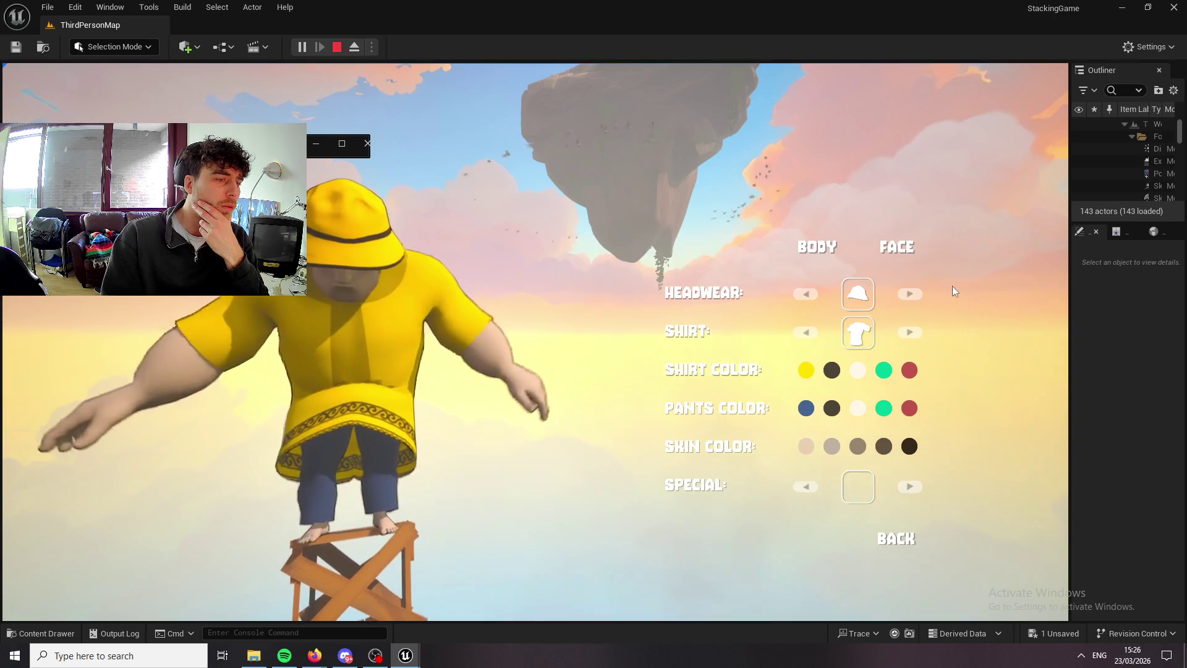
click(906, 250)
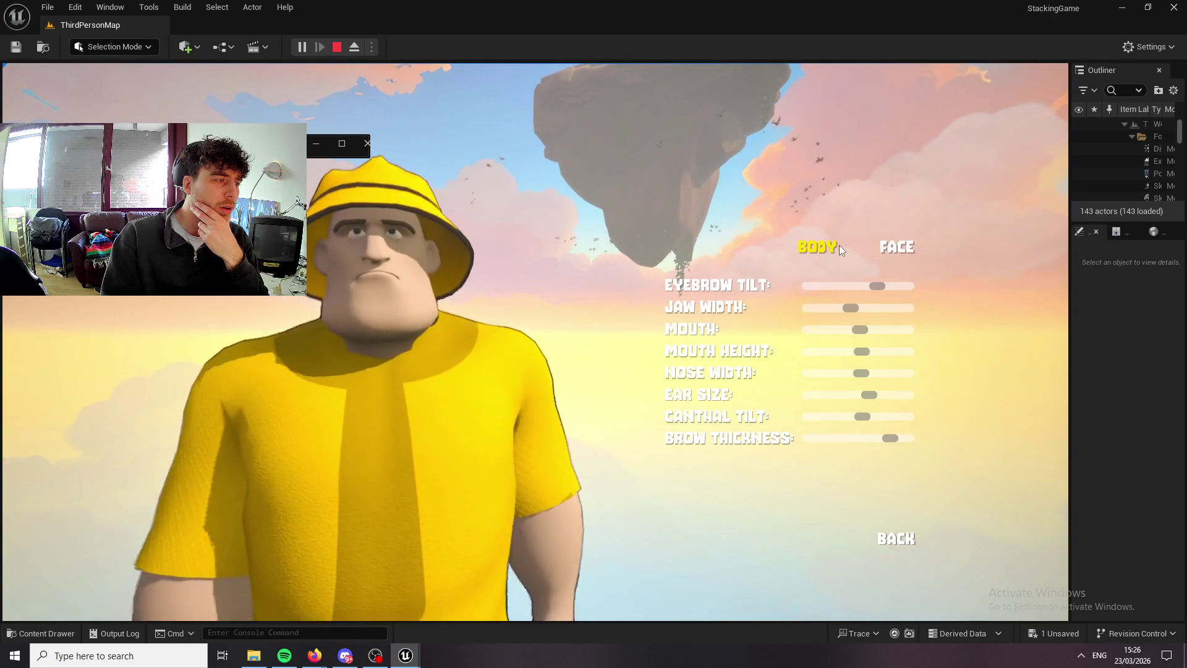
click(837, 243)
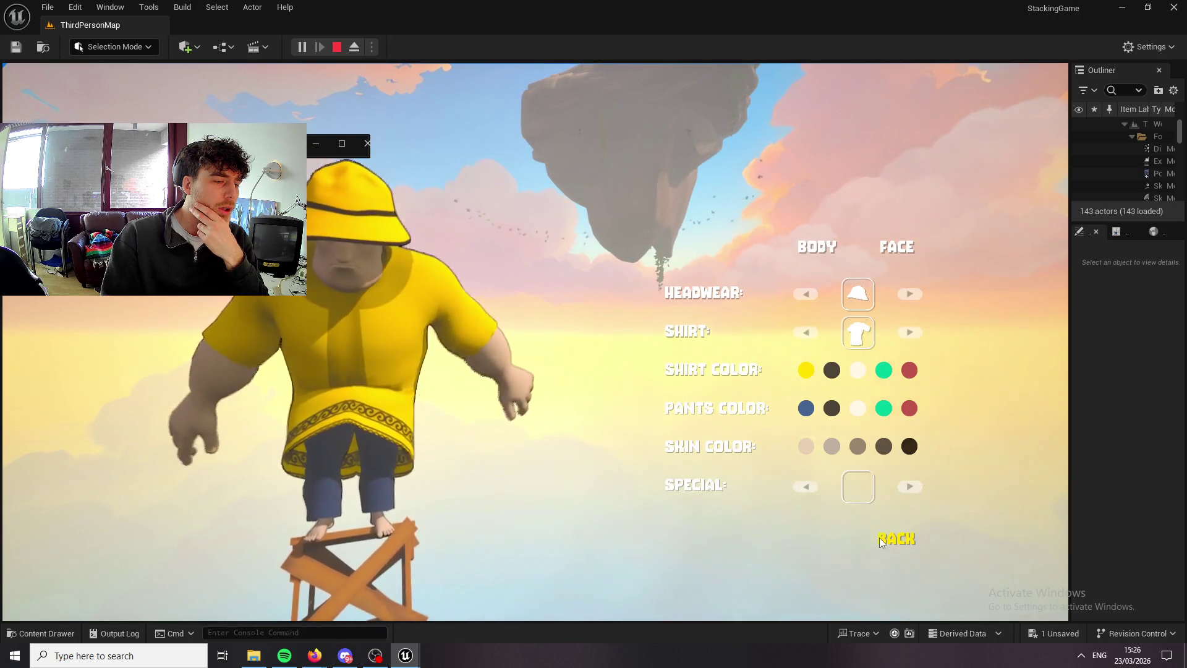
click(890, 539)
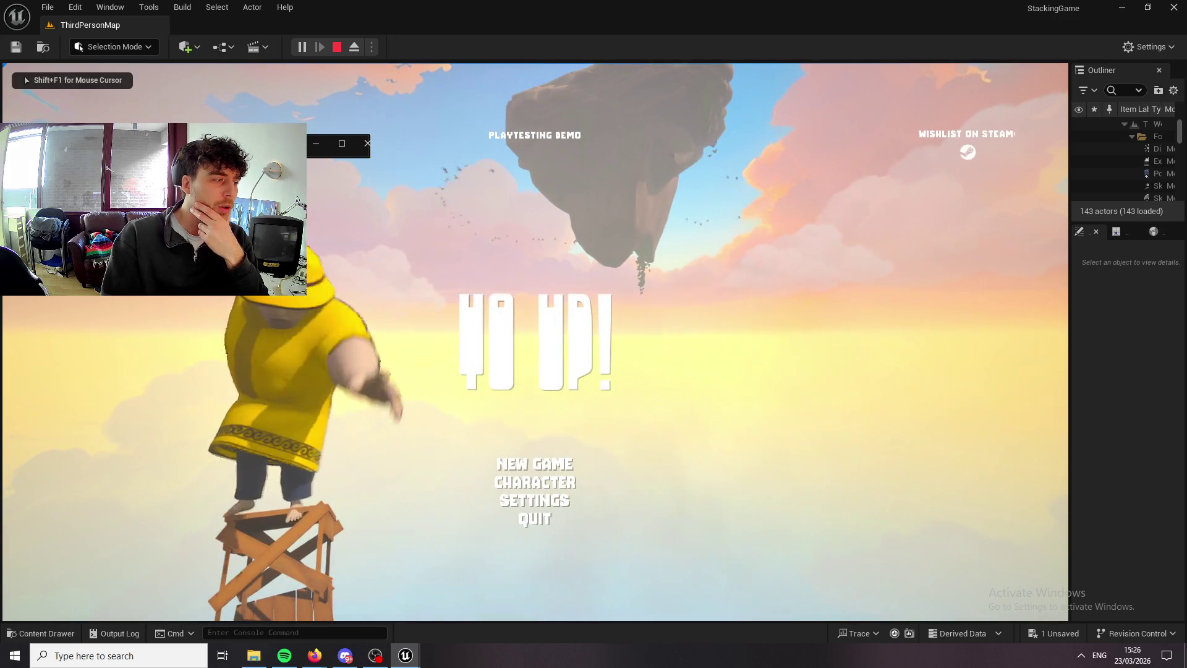
click(535, 464)
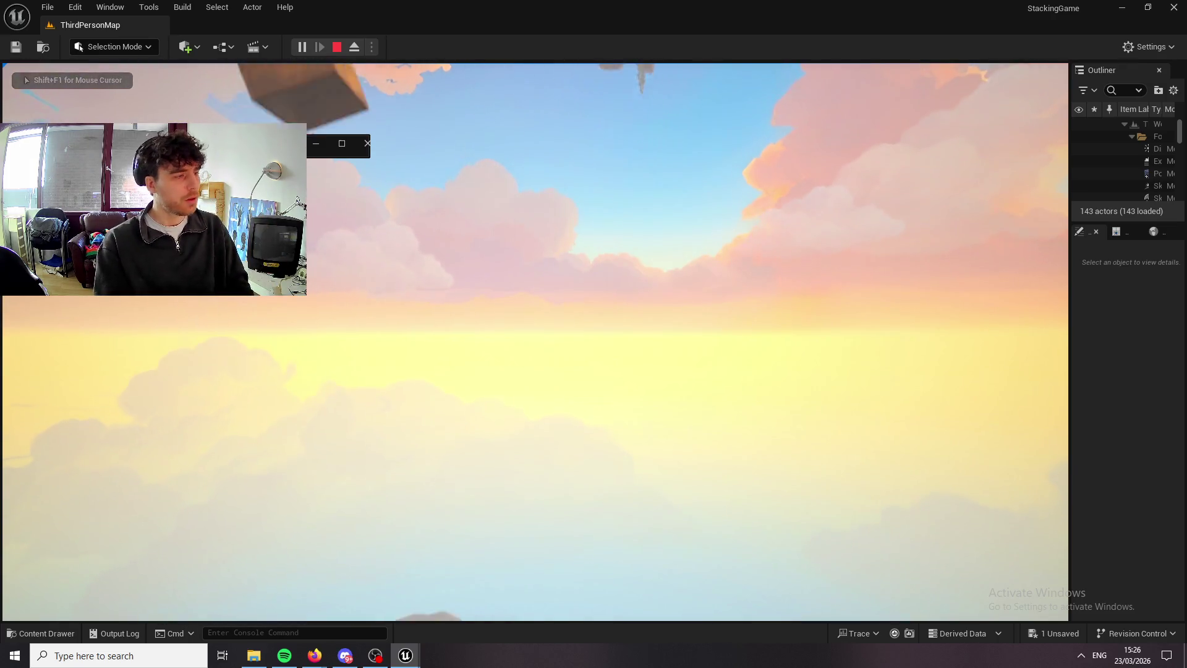
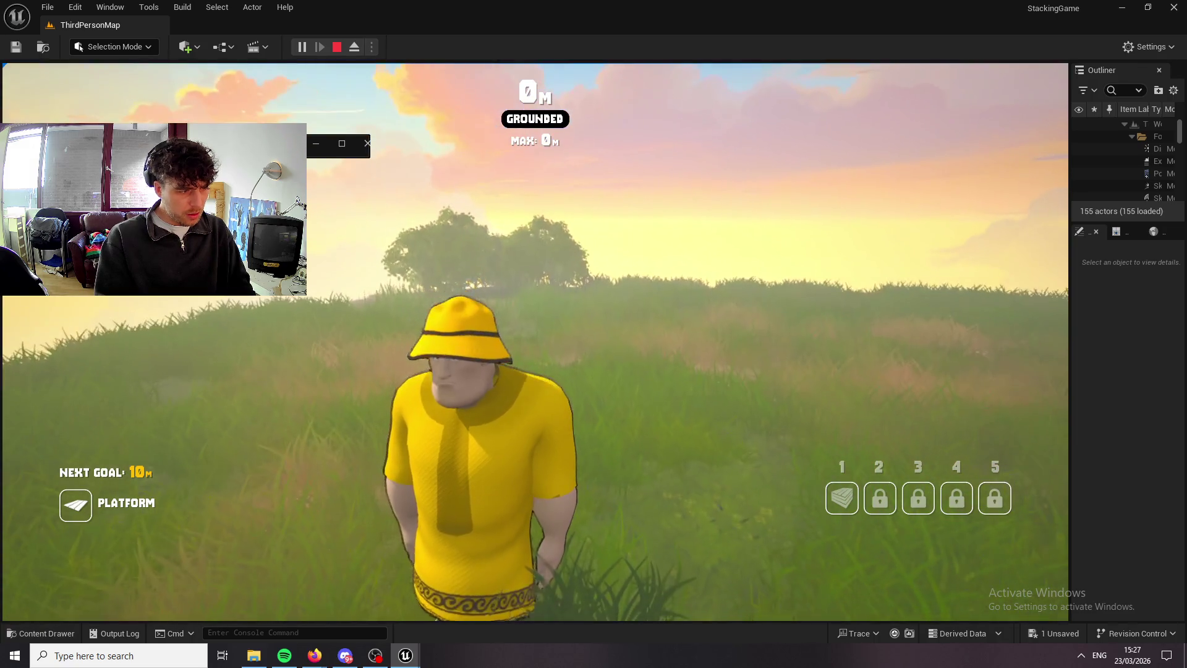
Run forward, switch the character's shirt to the yellow raincoat, then stop the play test.
key(w)
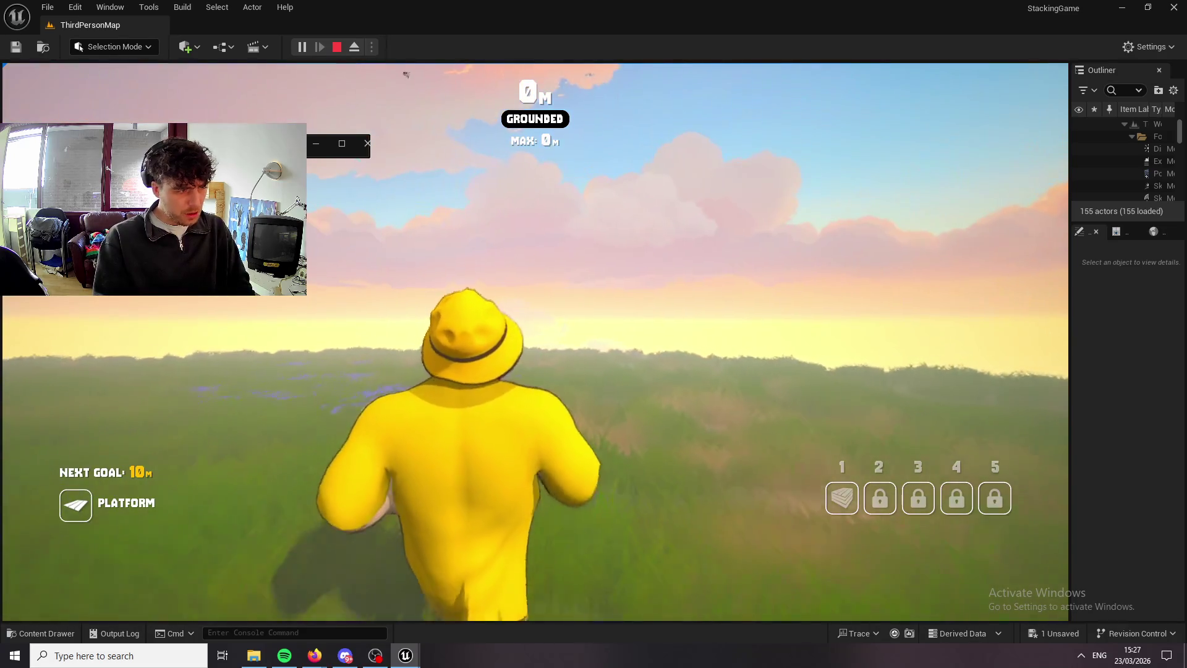
key(Tab)
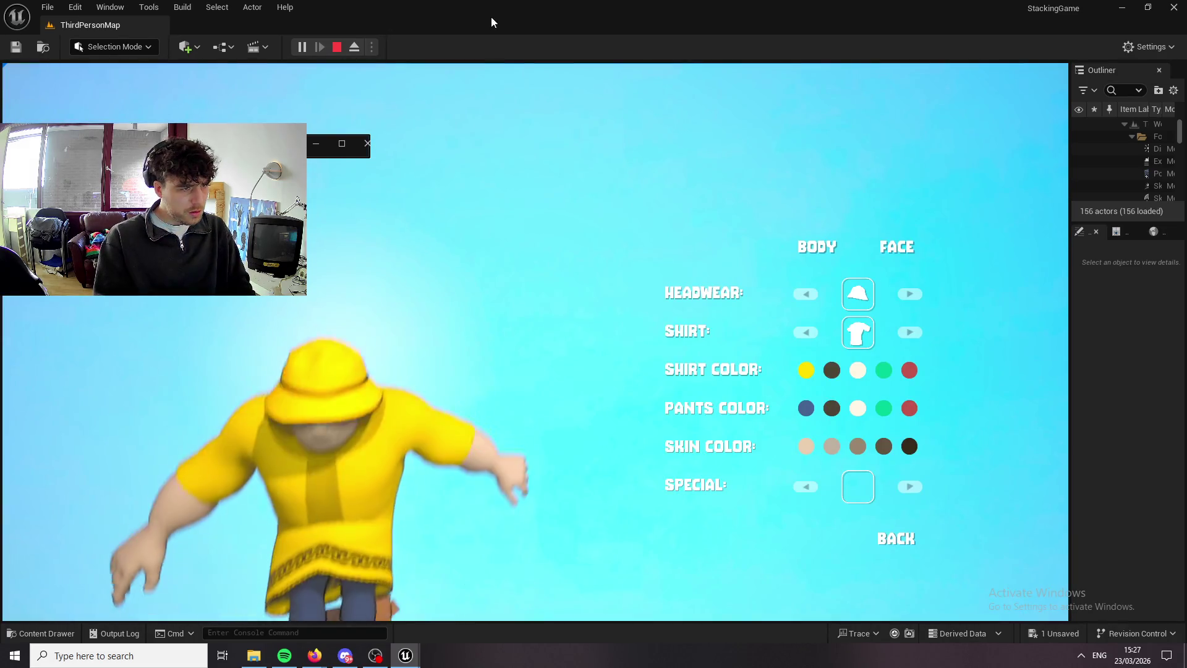
click(920, 331)
click(919, 331)
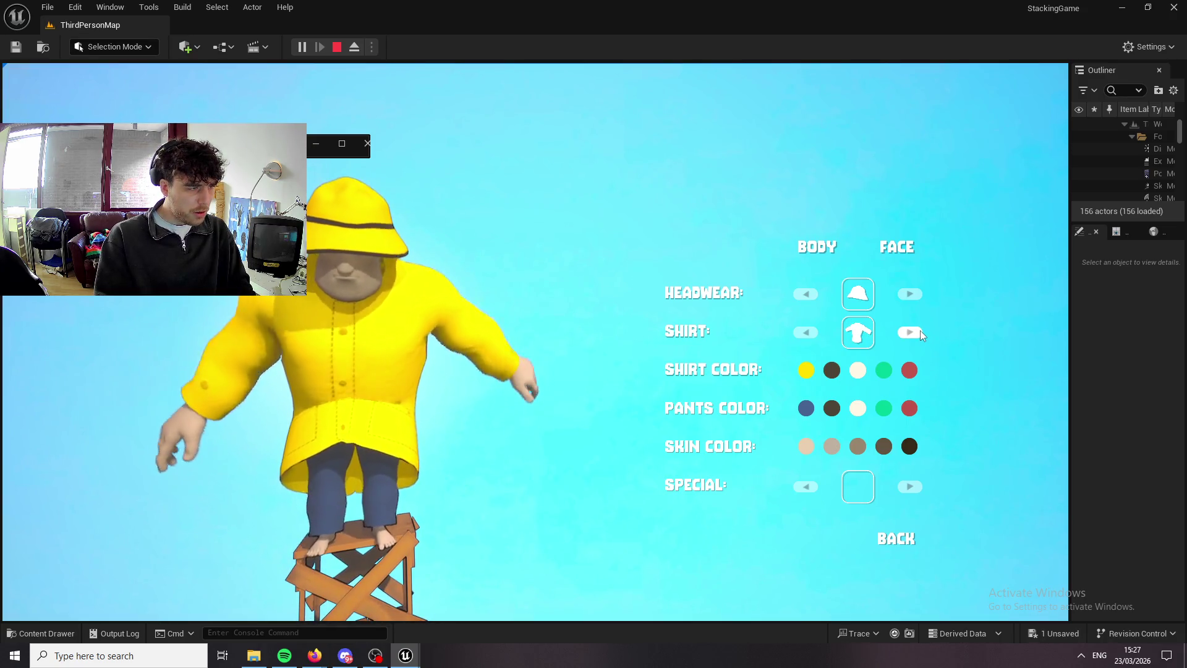
click(914, 545)
key(Escape)
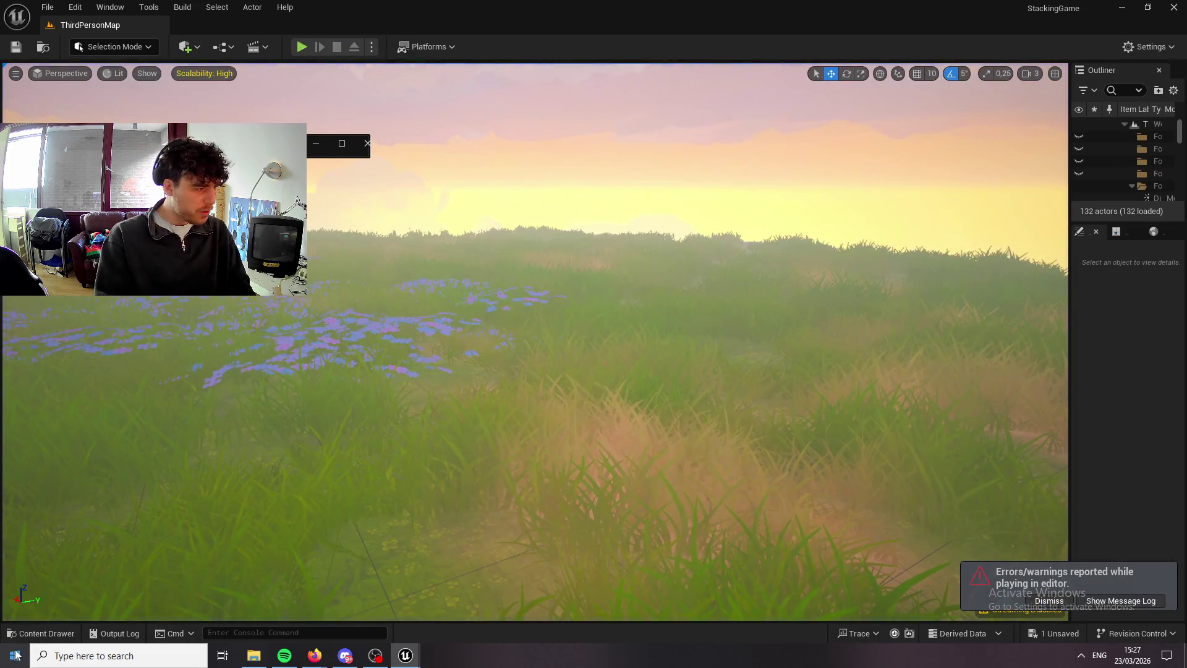
Open the RAINCOATmat texture from the RainCoat shirt folder.
click(15, 636)
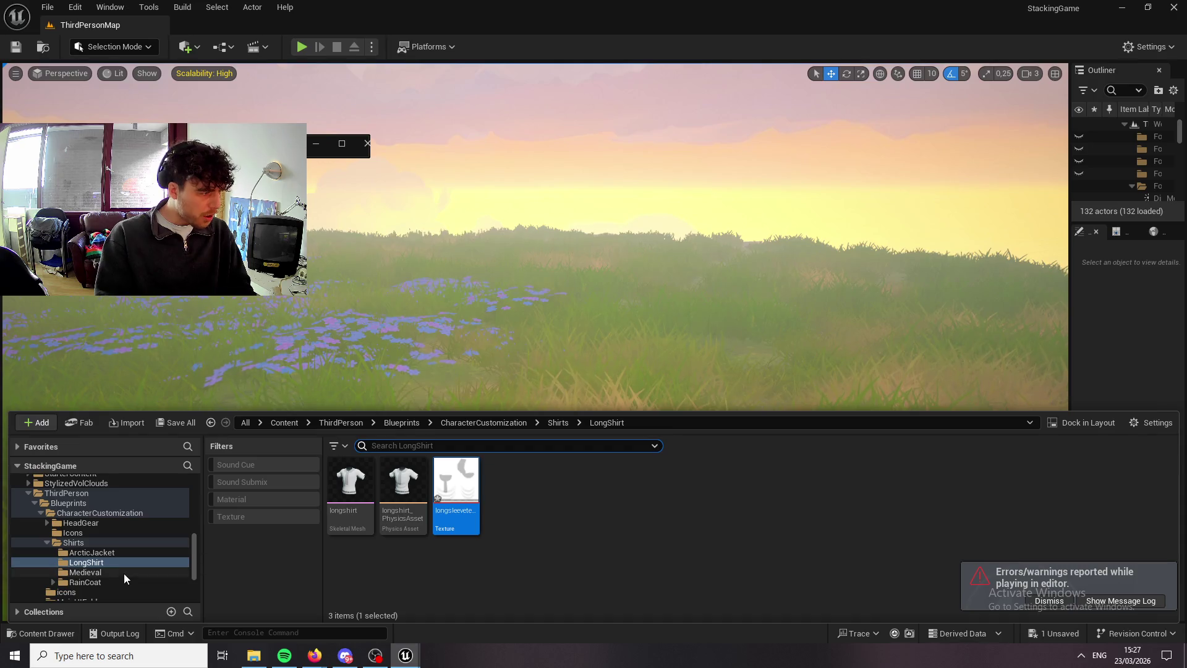
click(113, 584)
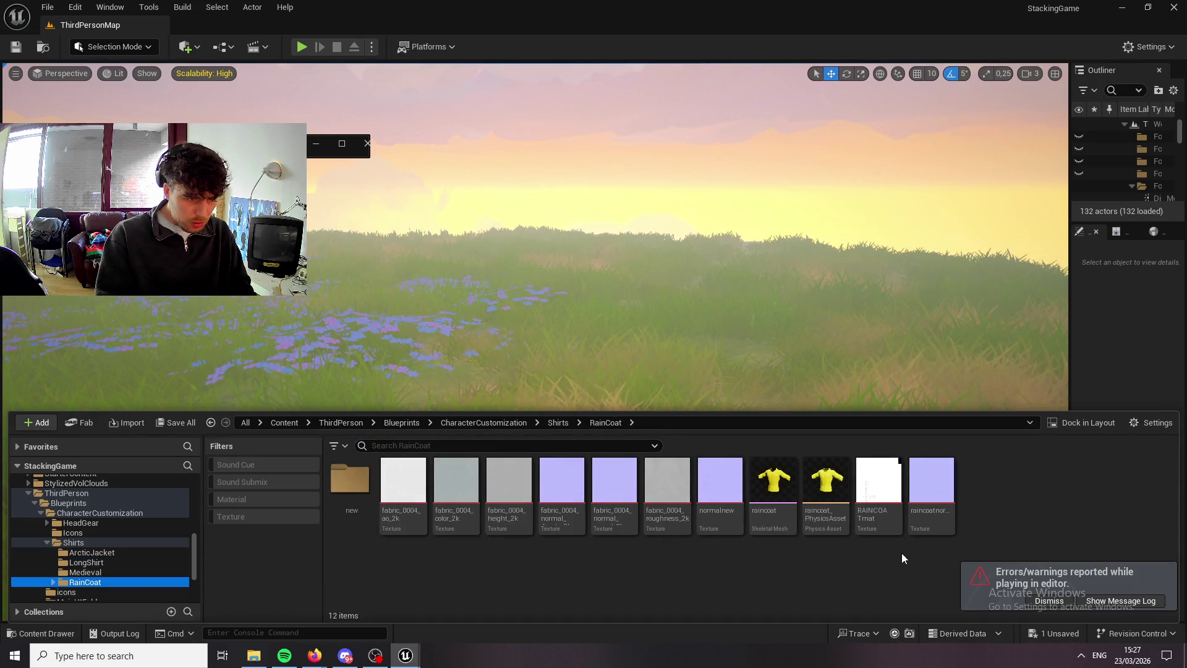
double_click(866, 495)
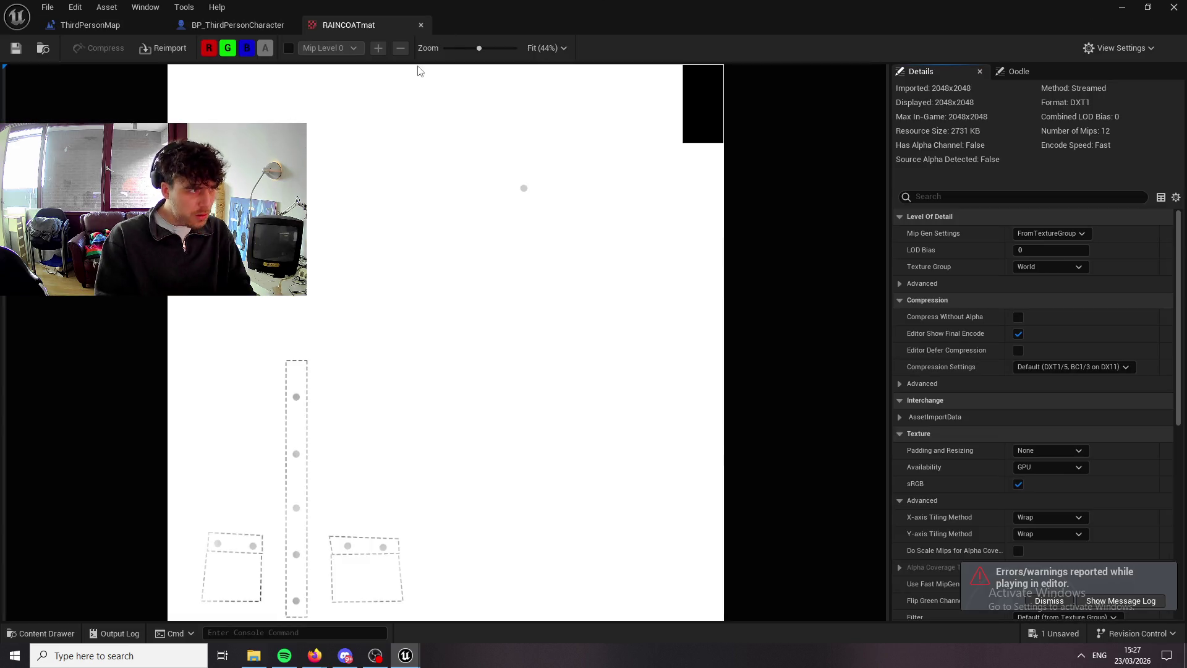
Export RAINCOATmat through Asset Actions into the Downloads folder.
click(7, 636)
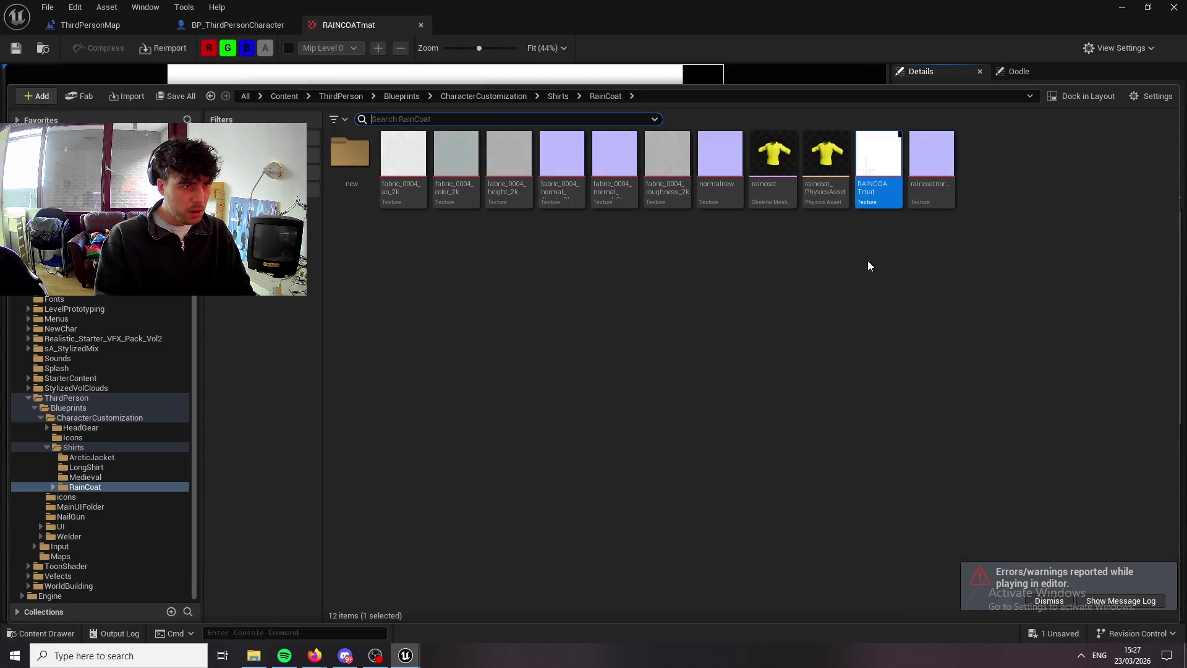
right_click(867, 182)
mouse_move(1014, 458)
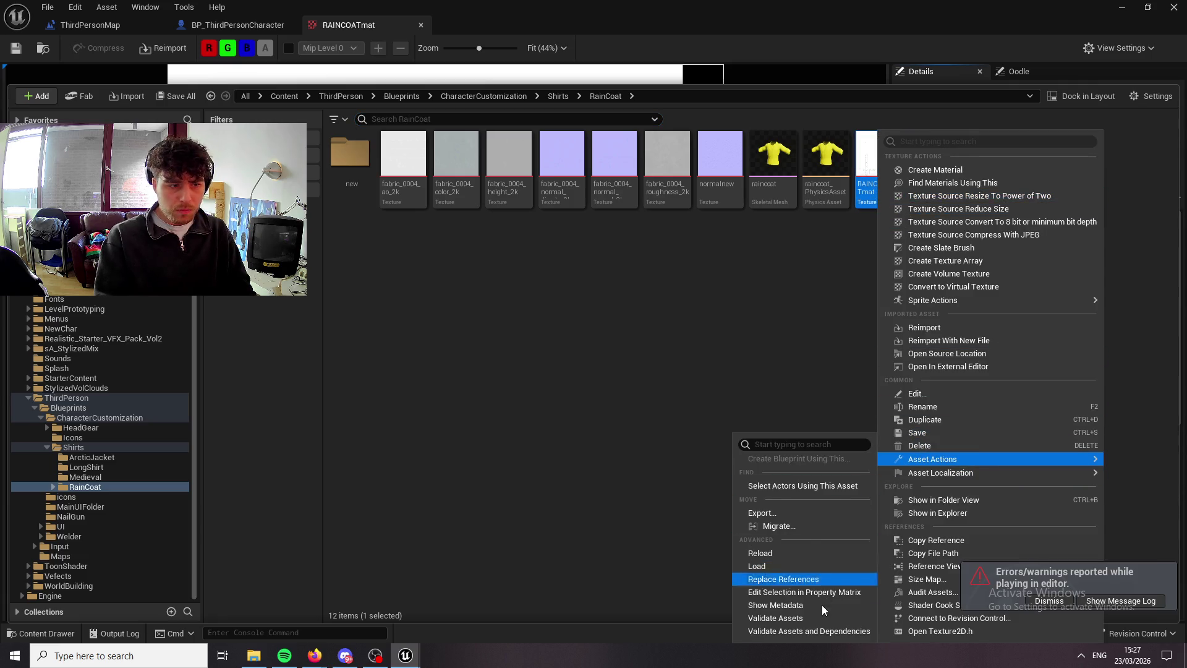
click(807, 513)
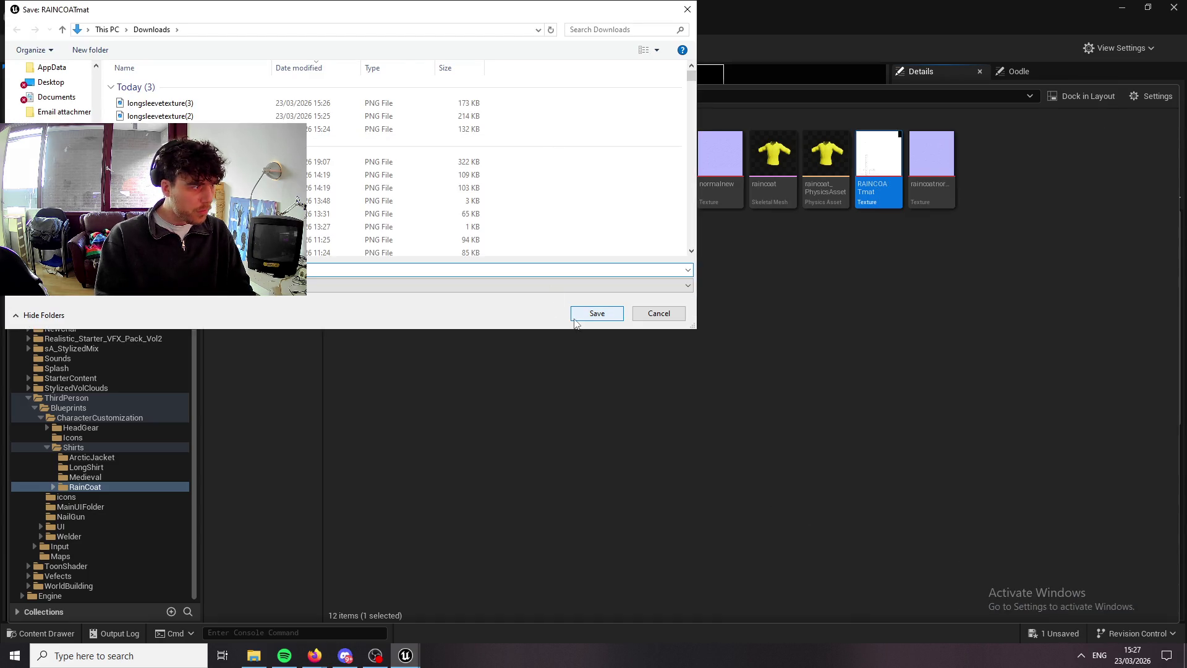
click(578, 315)
mouse_move(313, 654)
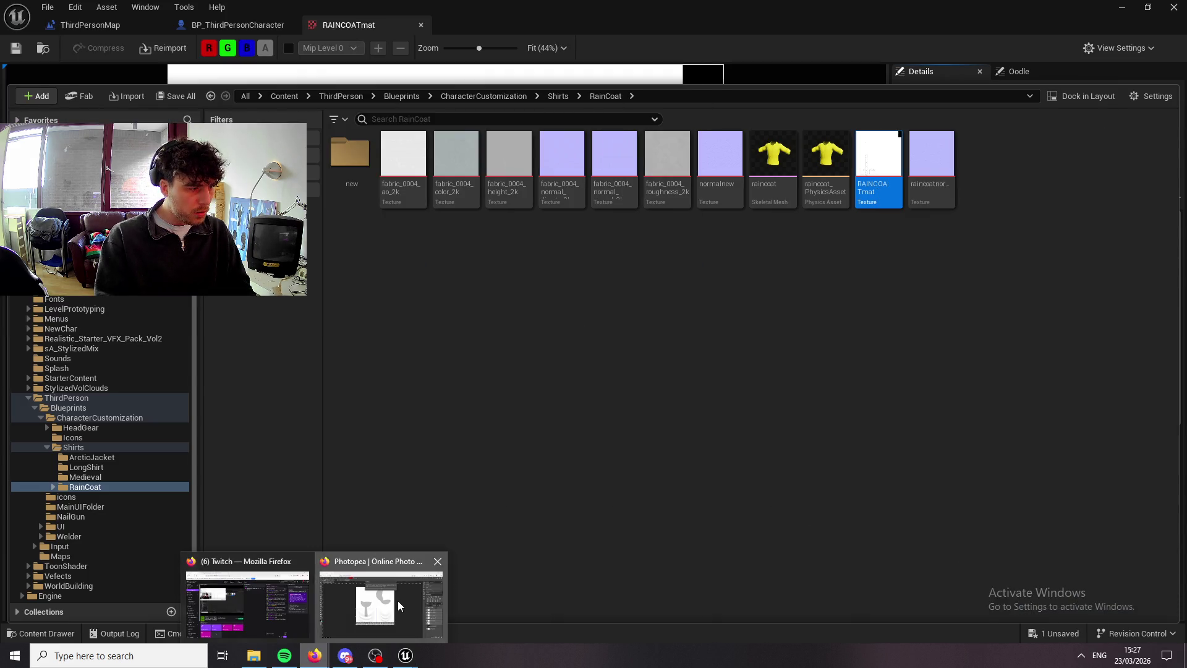
click(399, 599)
Dismiss the ad-blocker notice and add a new empty layer above Background.
click(736, 99)
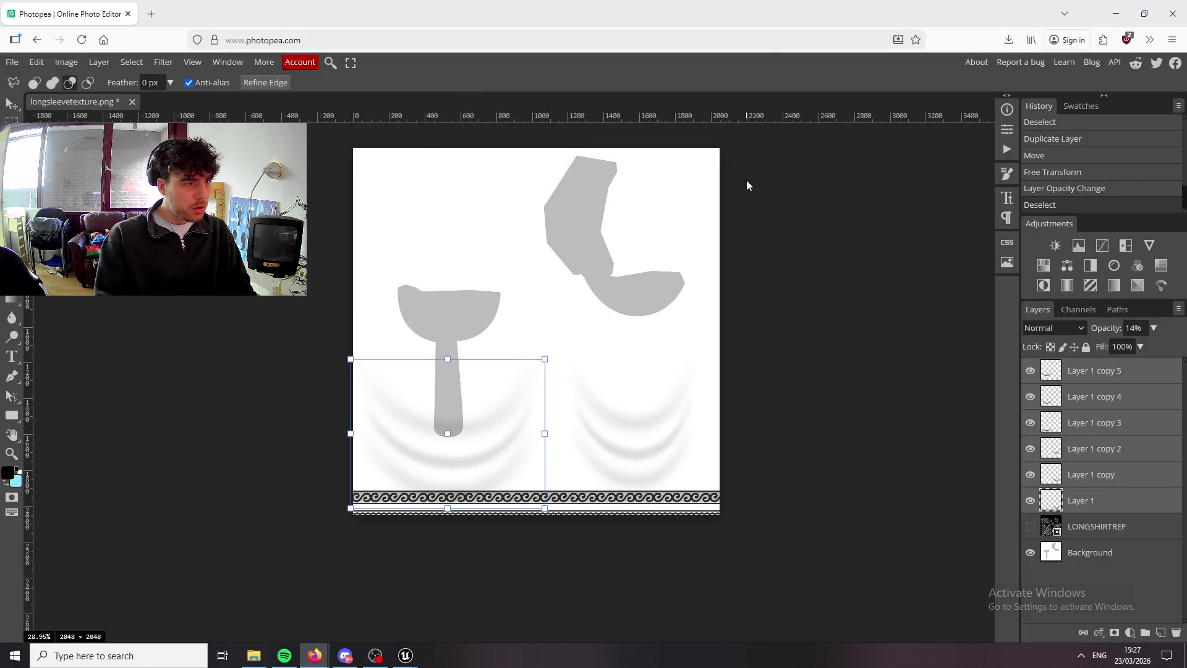
scroll(748, 180, down, 2)
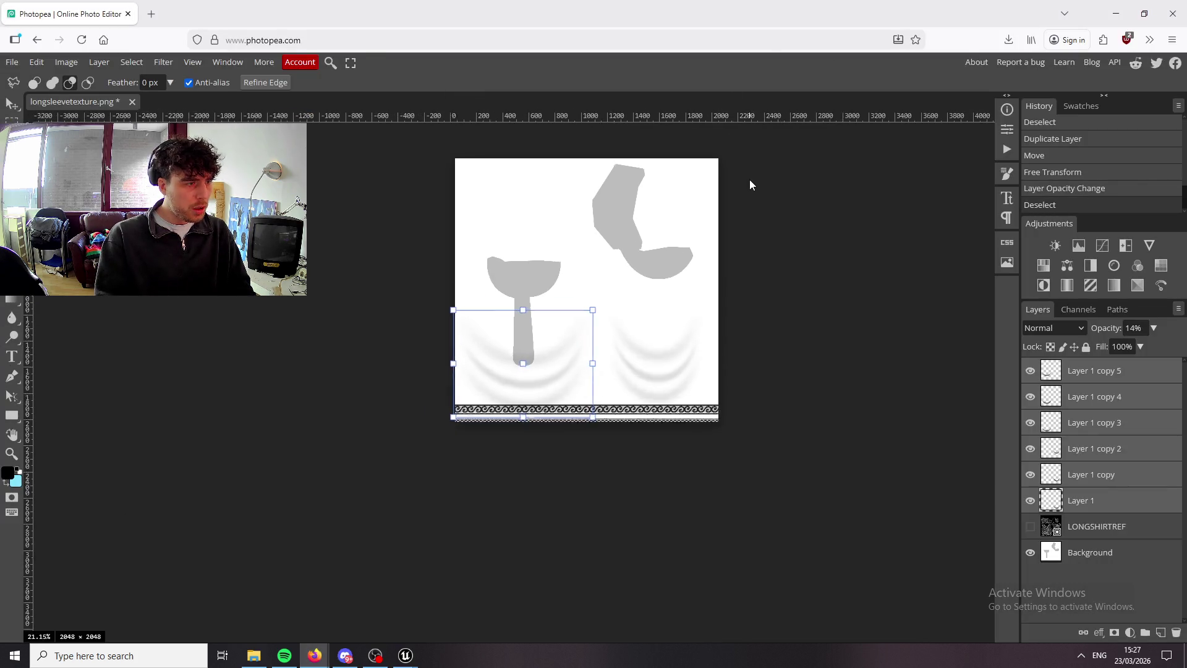
click(1119, 553)
click(1159, 634)
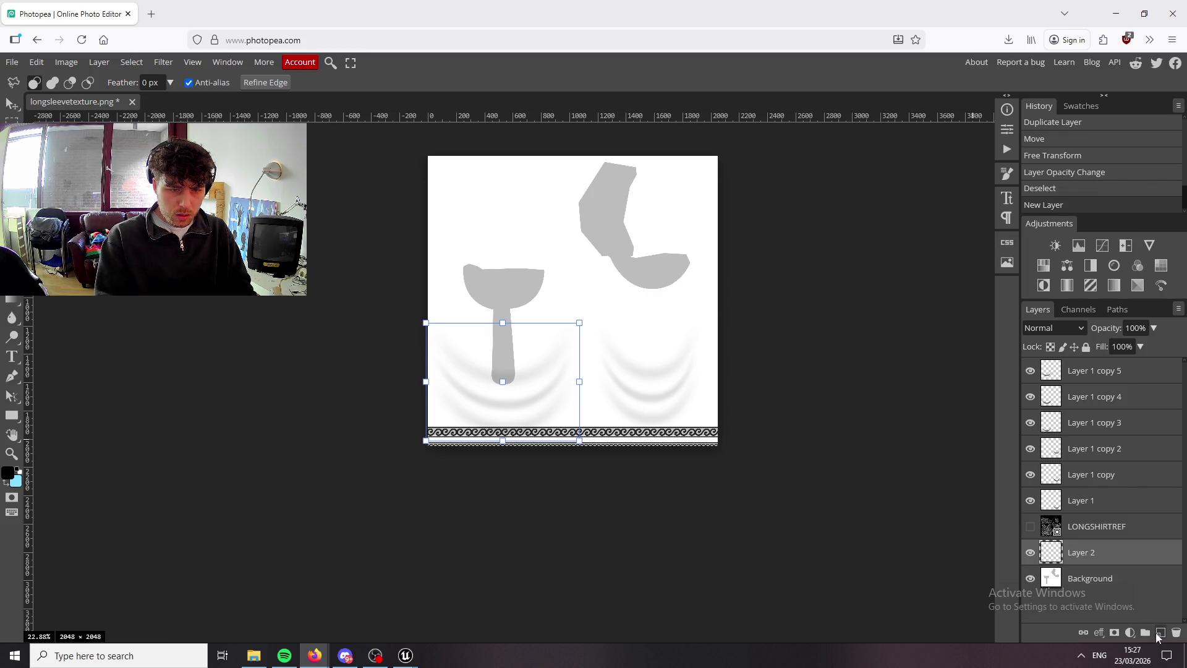
Place the longsleevetexture image on the canvas, then delete that placed layer.
click(254, 655)
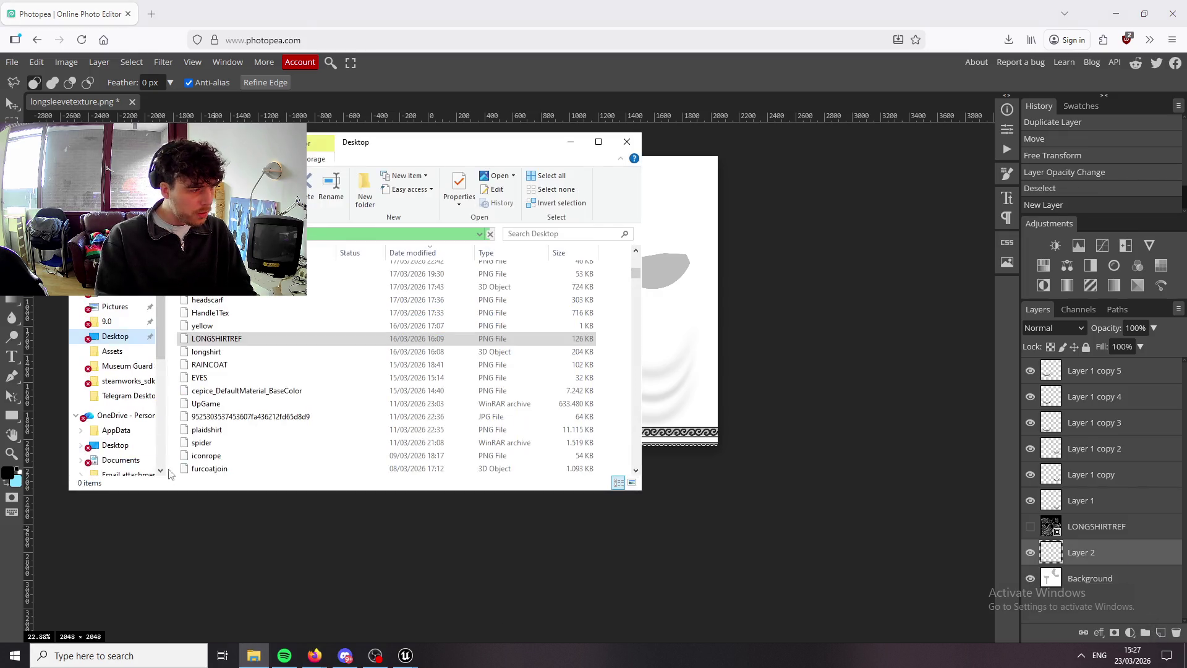
scroll(386, 367, up, 7)
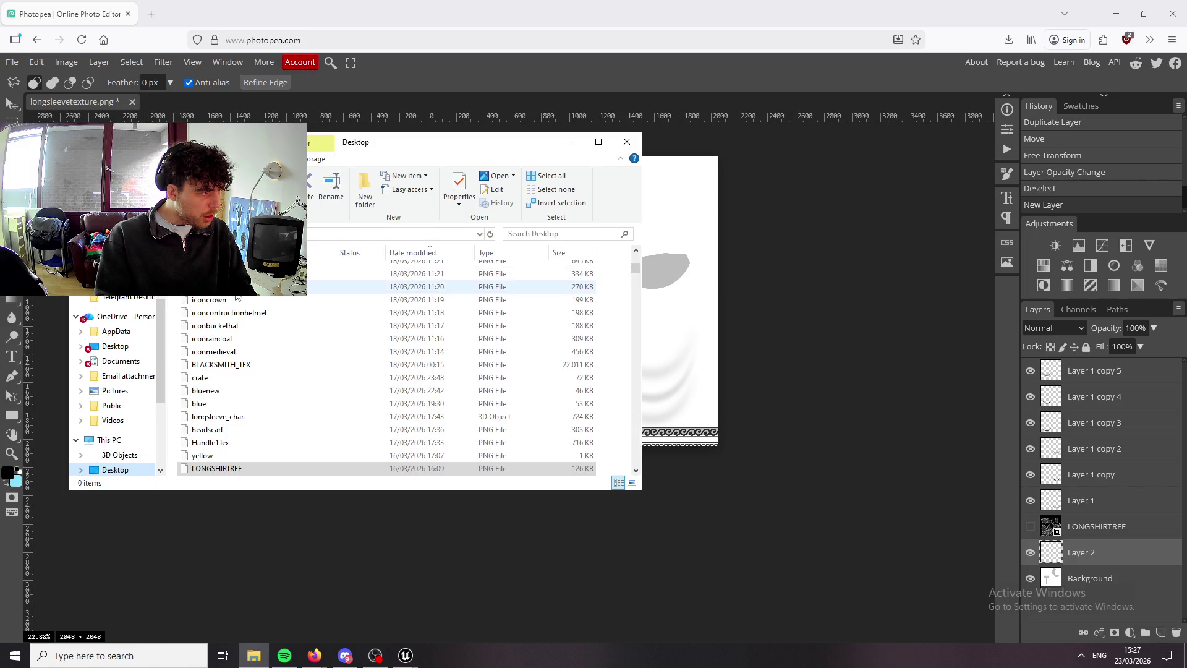
scroll(235, 296, up, 10)
mouse_move(247, 270)
mouse_down()
mouse_move(811, 300)
mouse_move(779, 332)
mouse_move(797, 337)
mouse_up()
key(Return)
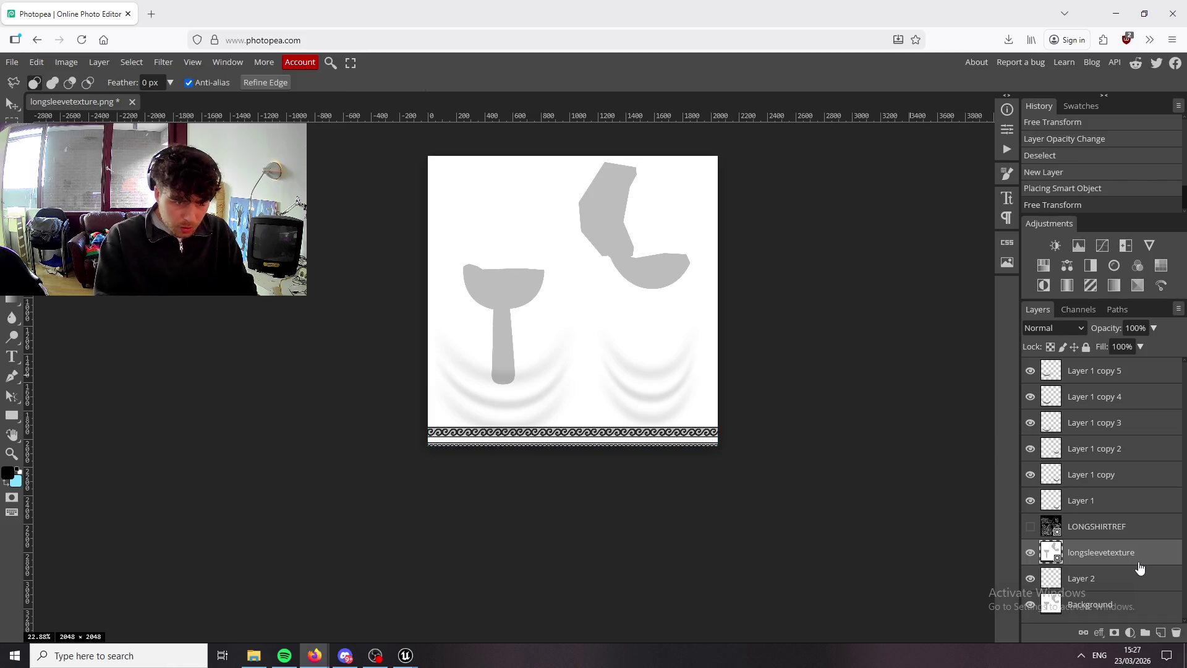
key(Delete)
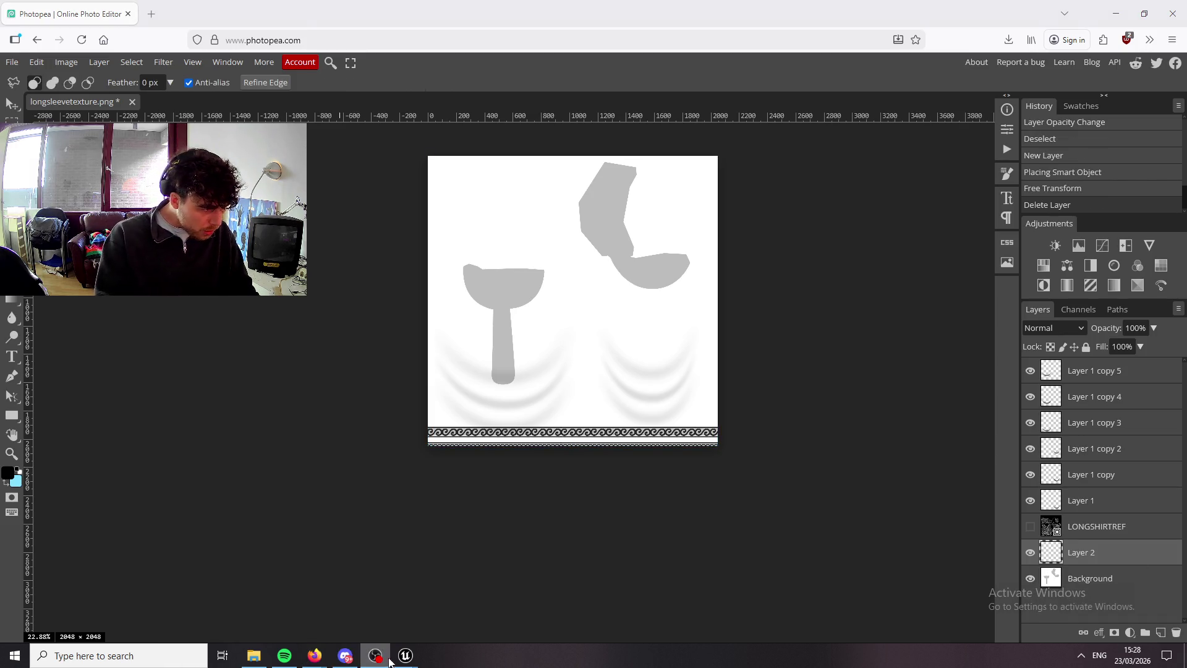
click(405, 654)
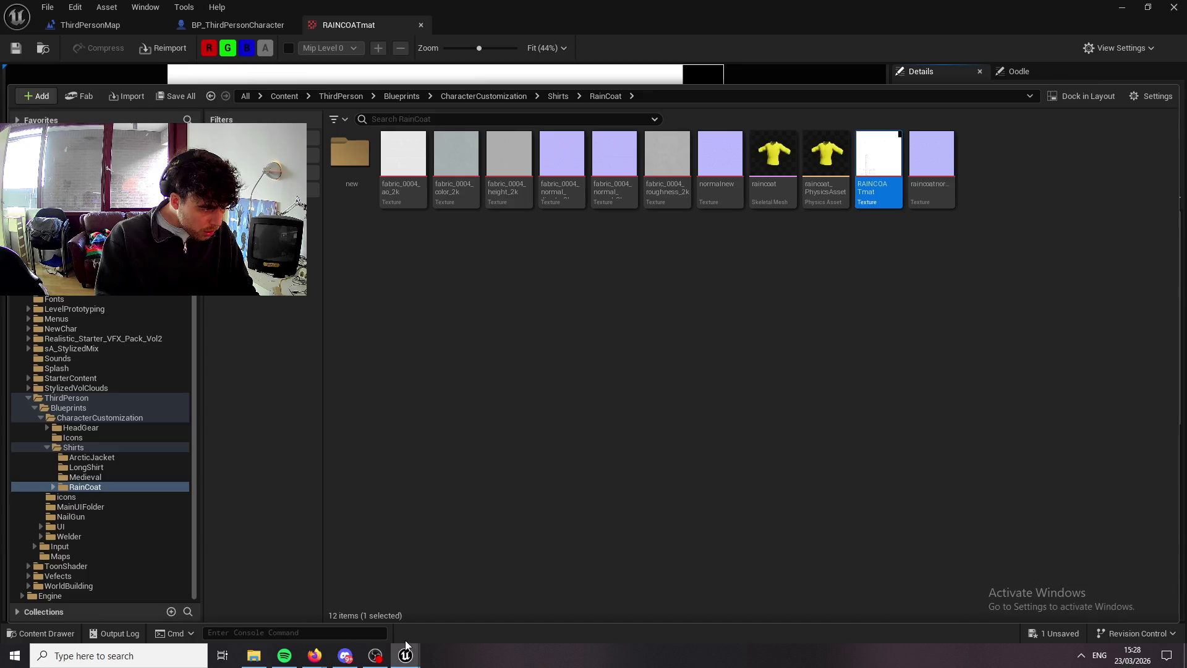
Start another export of RAINCOATmat, then cancel it.
right_click(896, 185)
mouse_move(988, 459)
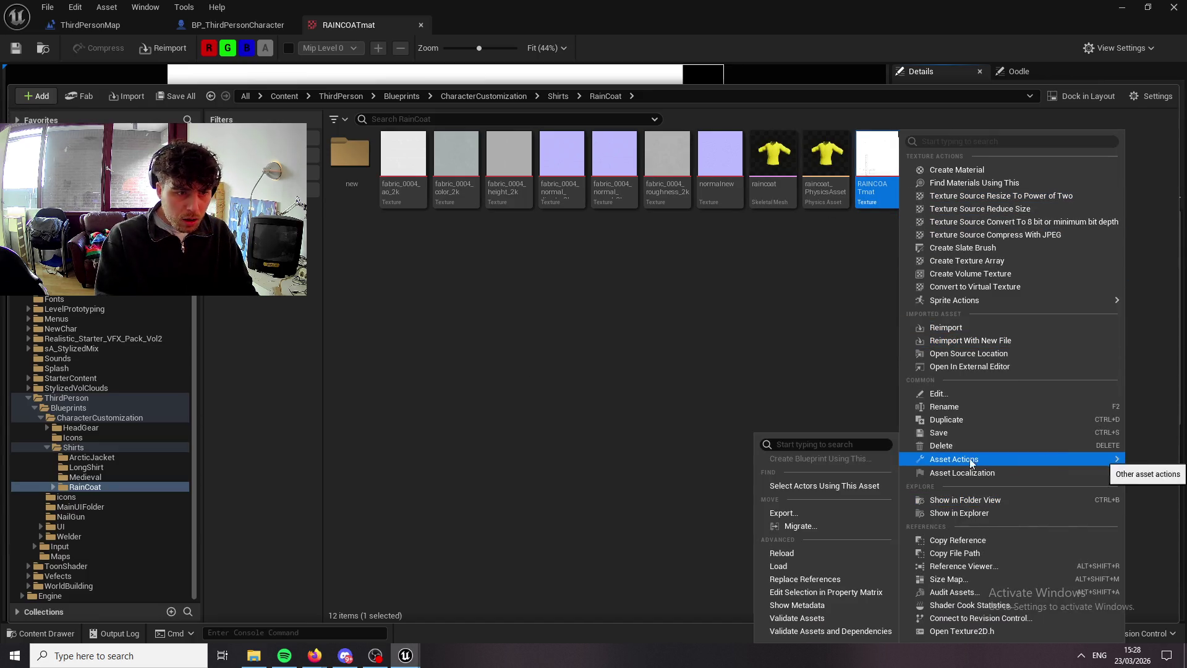
click(795, 513)
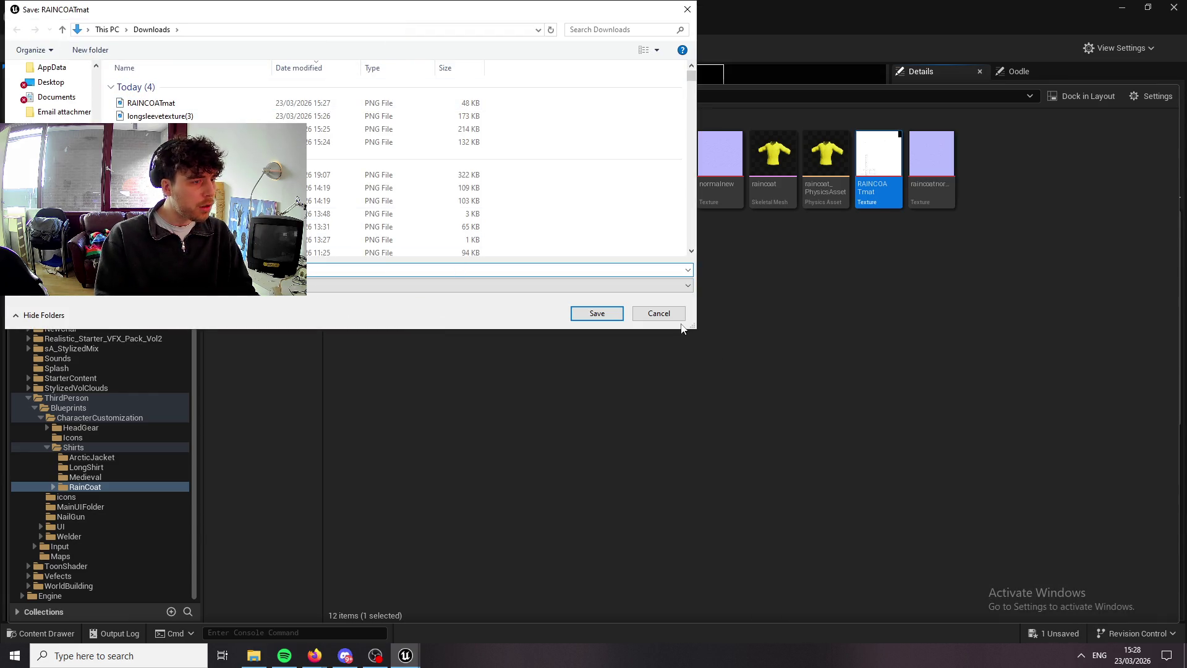
click(659, 313)
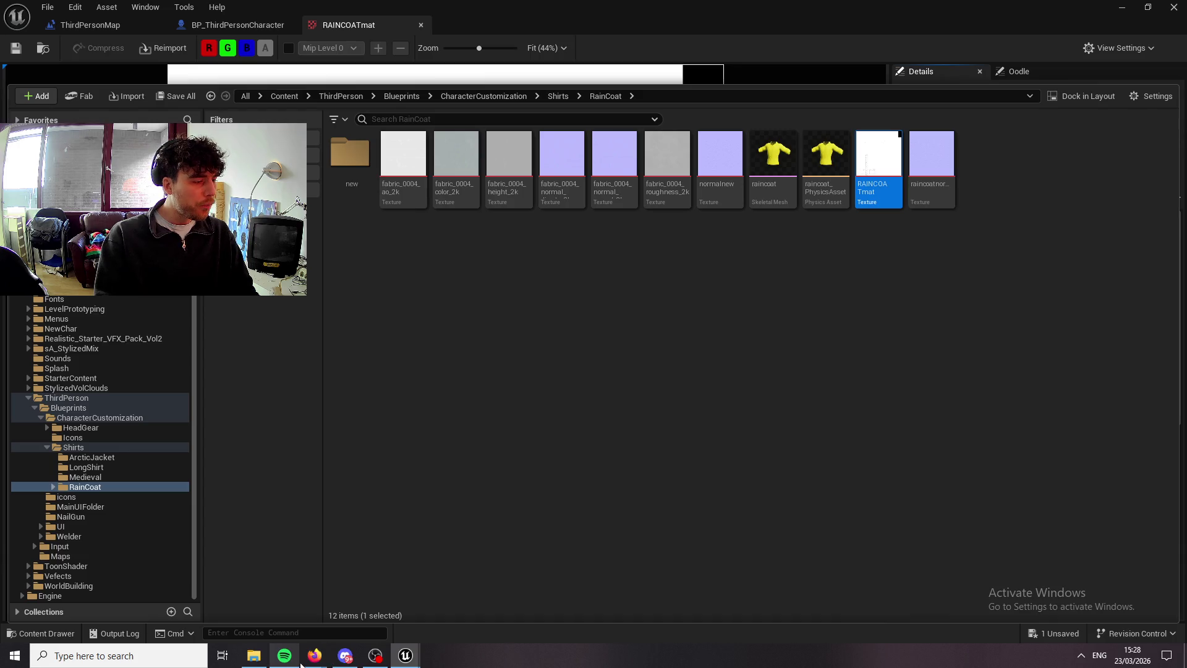
Drag the exported RAINCOATmat.png from Downloads into the Photopea document.
mouse_move(312, 659)
click(381, 598)
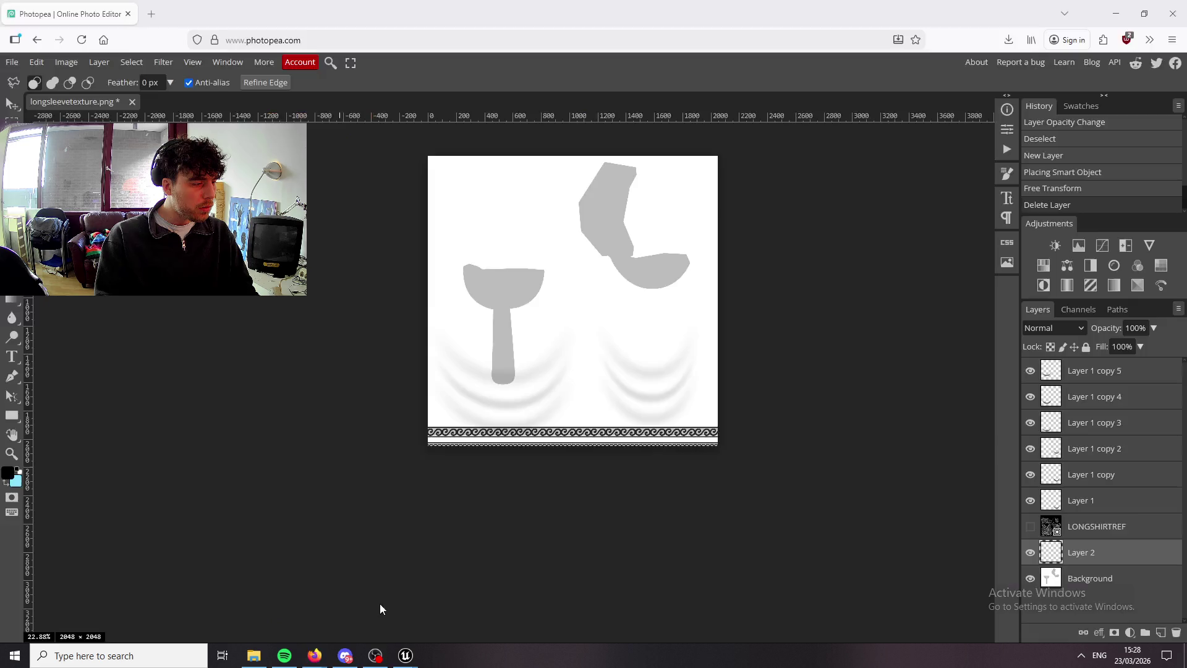
click(253, 655)
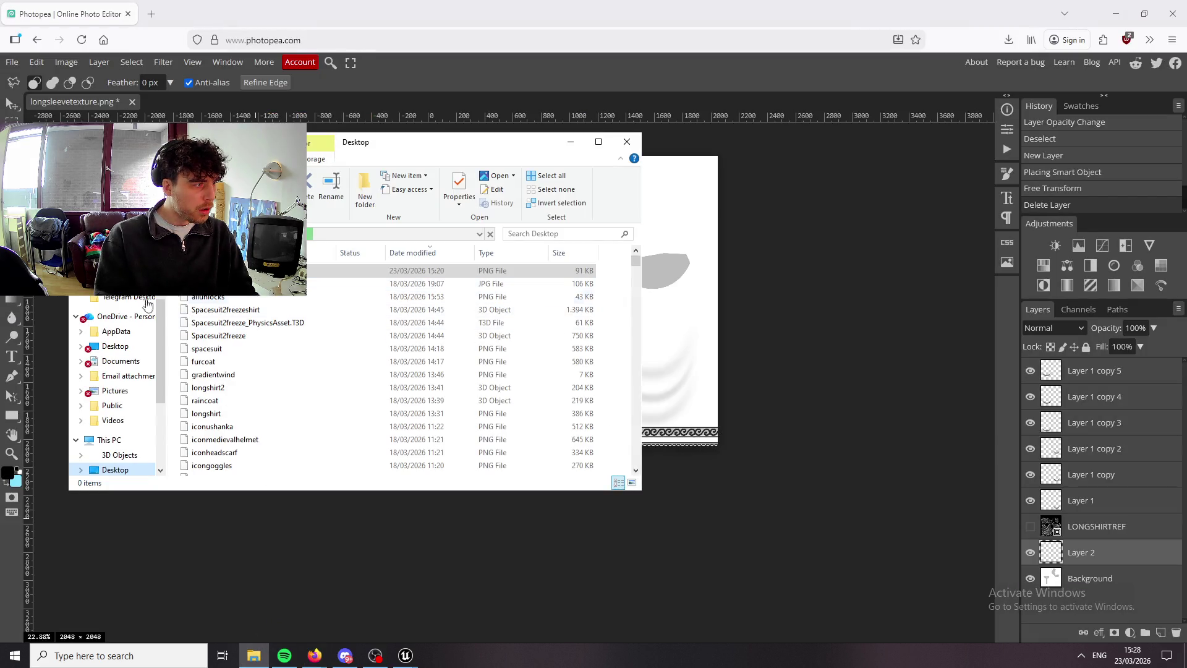
click(1009, 40)
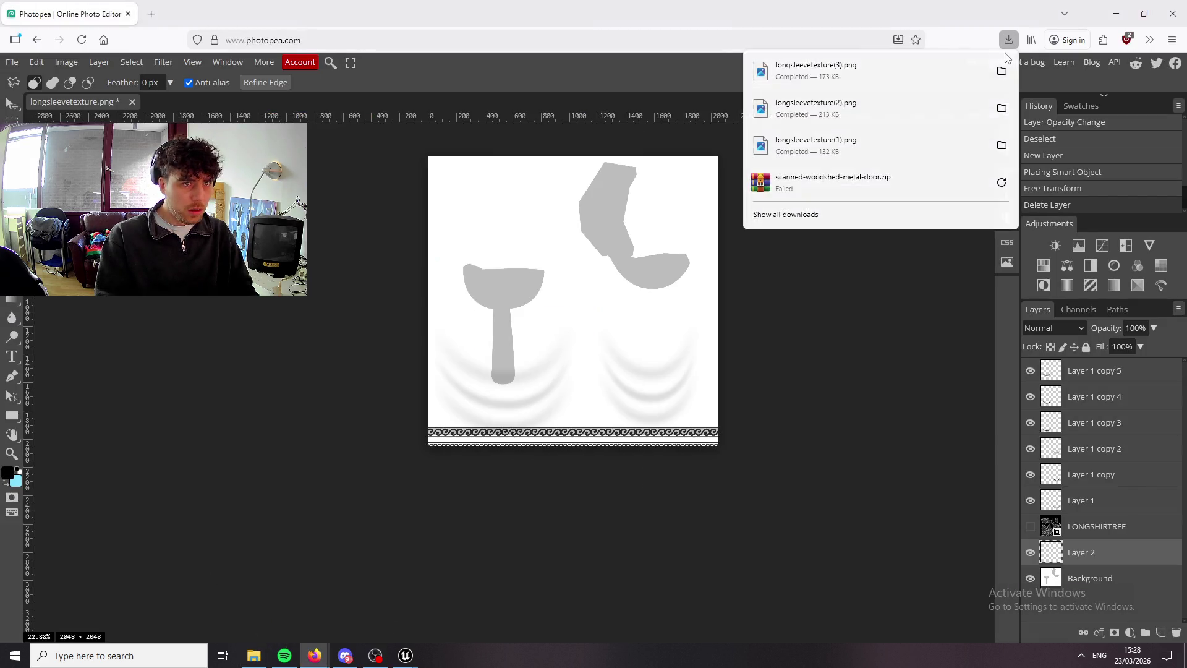
click(999, 68)
mouse_move(248, 304)
mouse_down()
mouse_move(791, 211)
mouse_move(778, 261)
mouse_up()
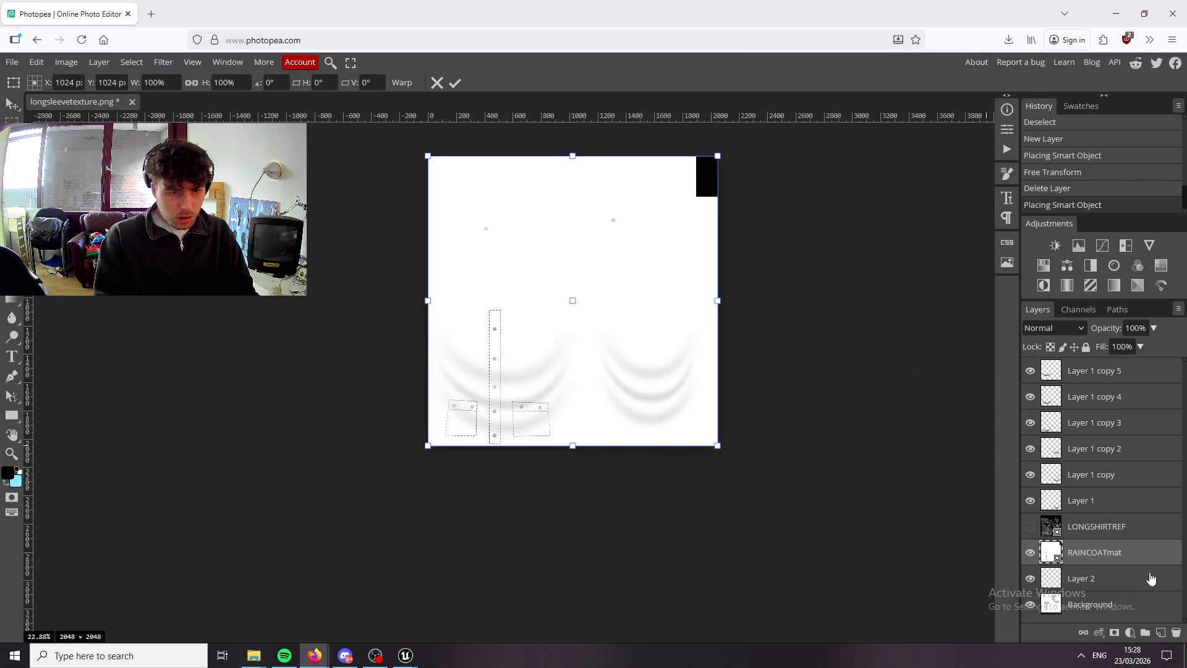
Make the LONGSHIRTREF UV layer visible over RAINCOATmat, toggling it off and on to compare.
click(1030, 527)
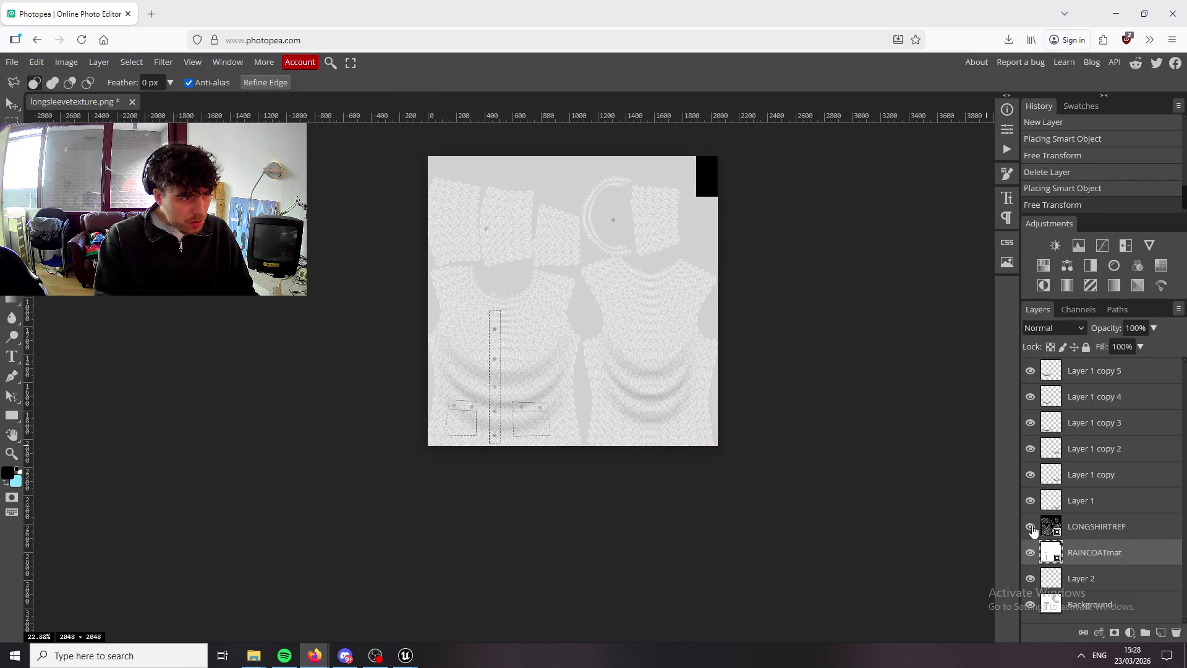
scroll(434, 365, up, 3)
scroll(434, 366, down, 3)
scroll(556, 434, up, 5)
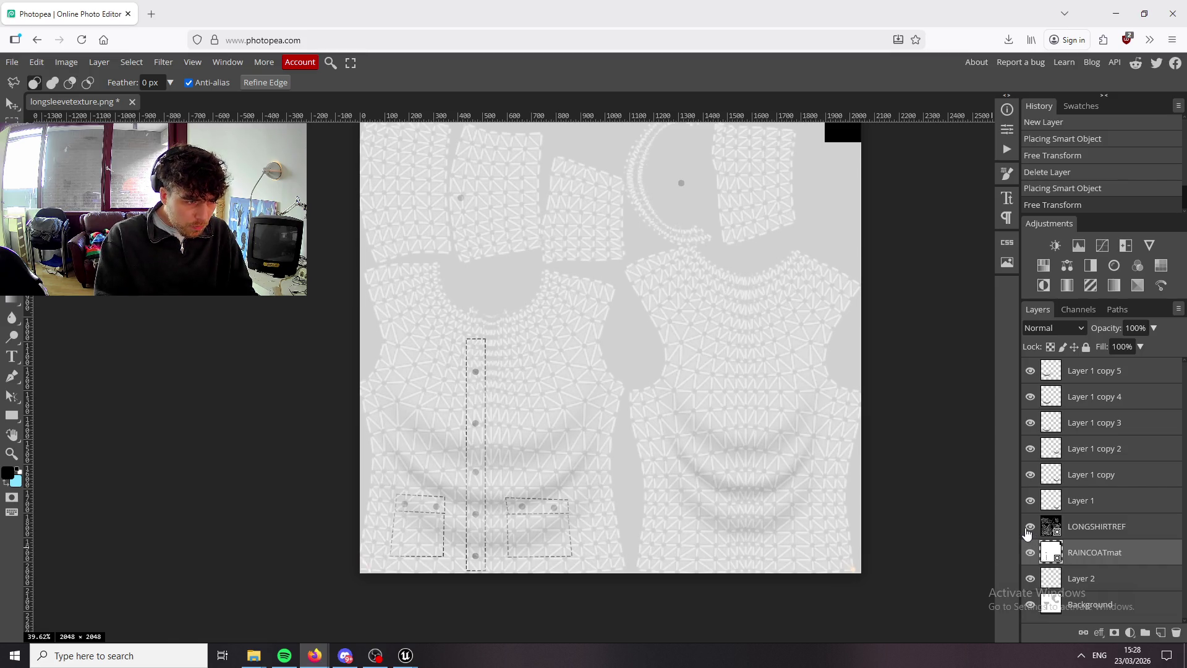
click(1027, 530)
click(1028, 529)
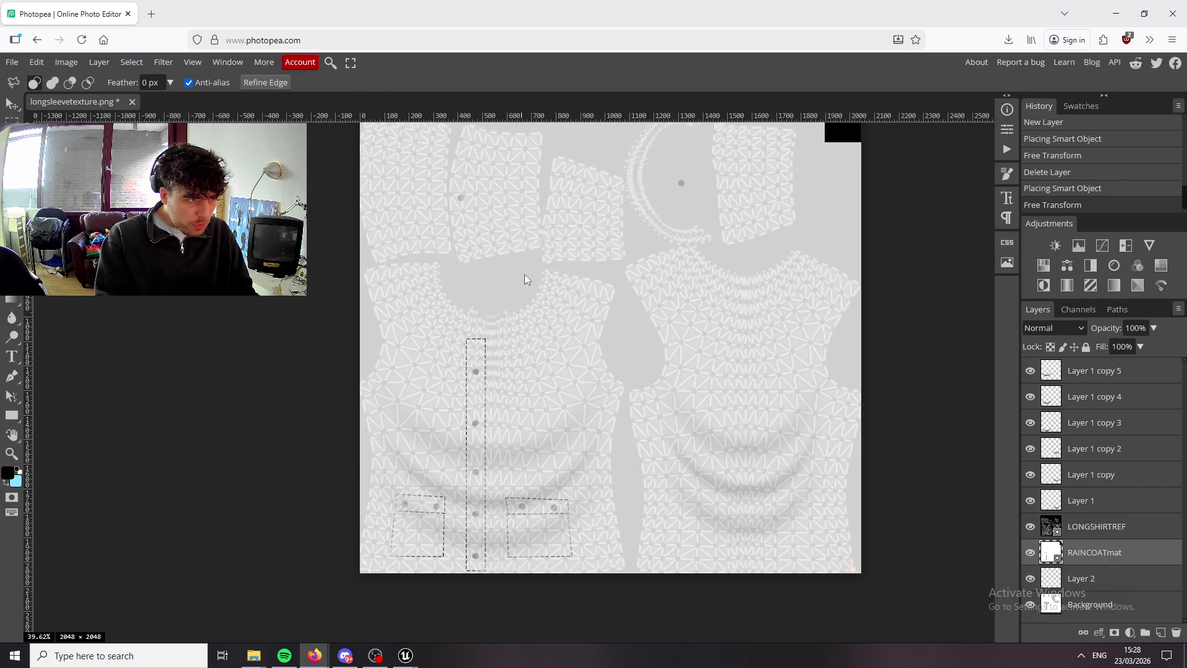
mouse_move(262, 660)
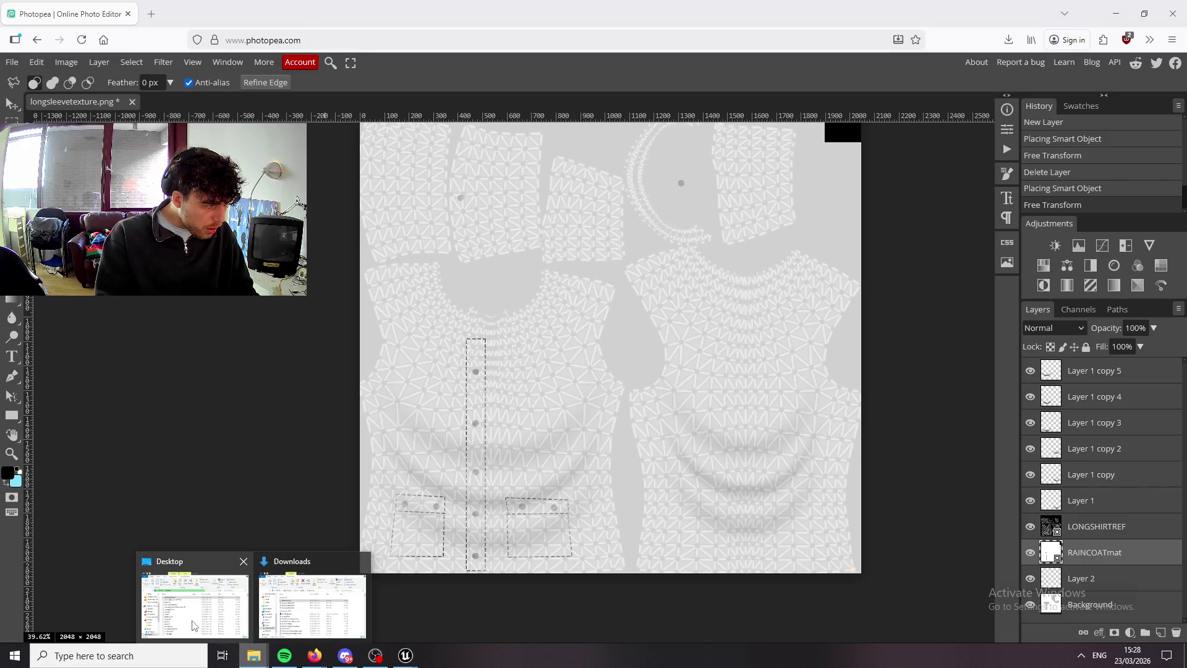
click(294, 601)
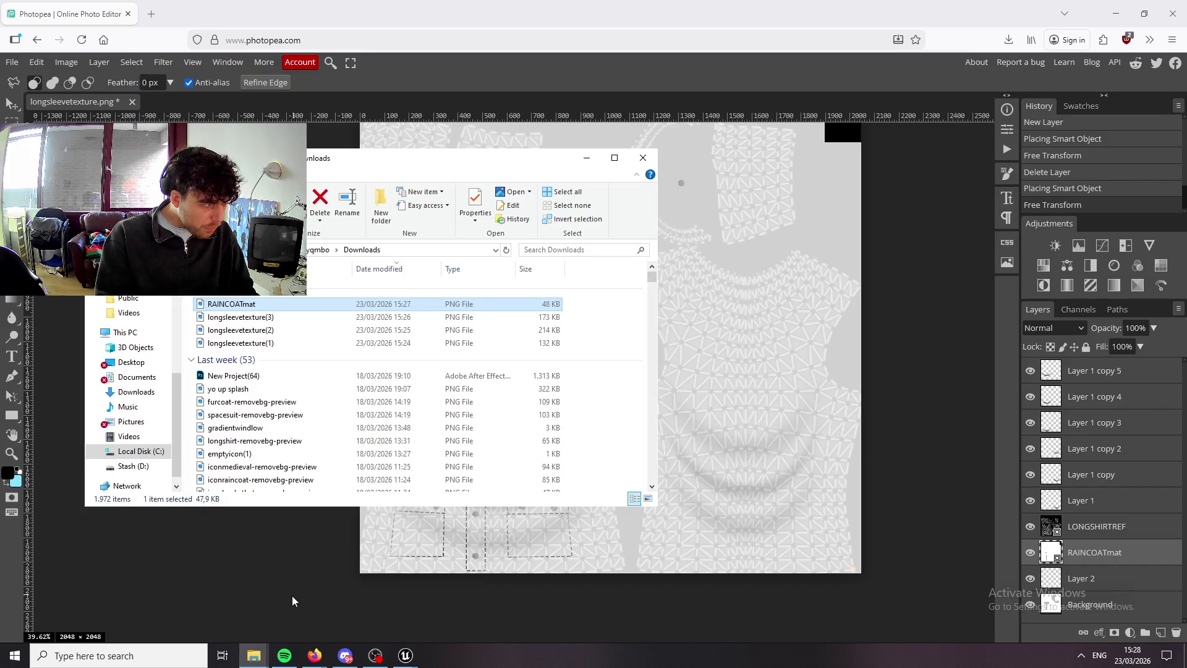
mouse_move(253, 655)
click(197, 597)
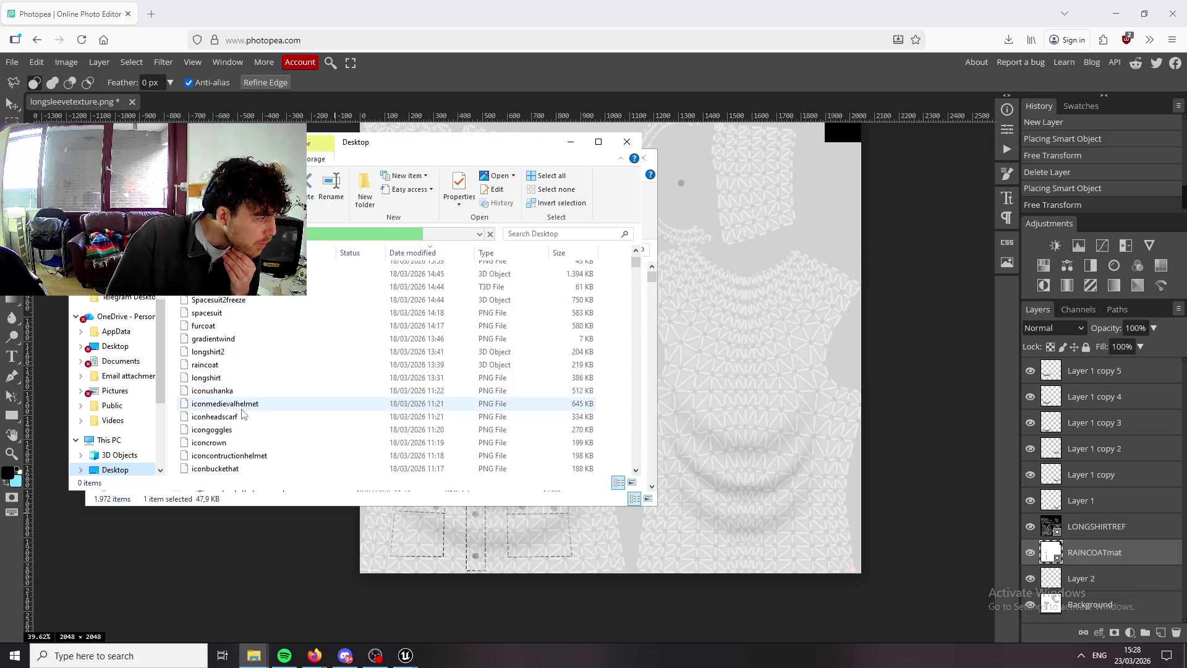
scroll(242, 417, down, 2)
scroll(244, 419, down, 2)
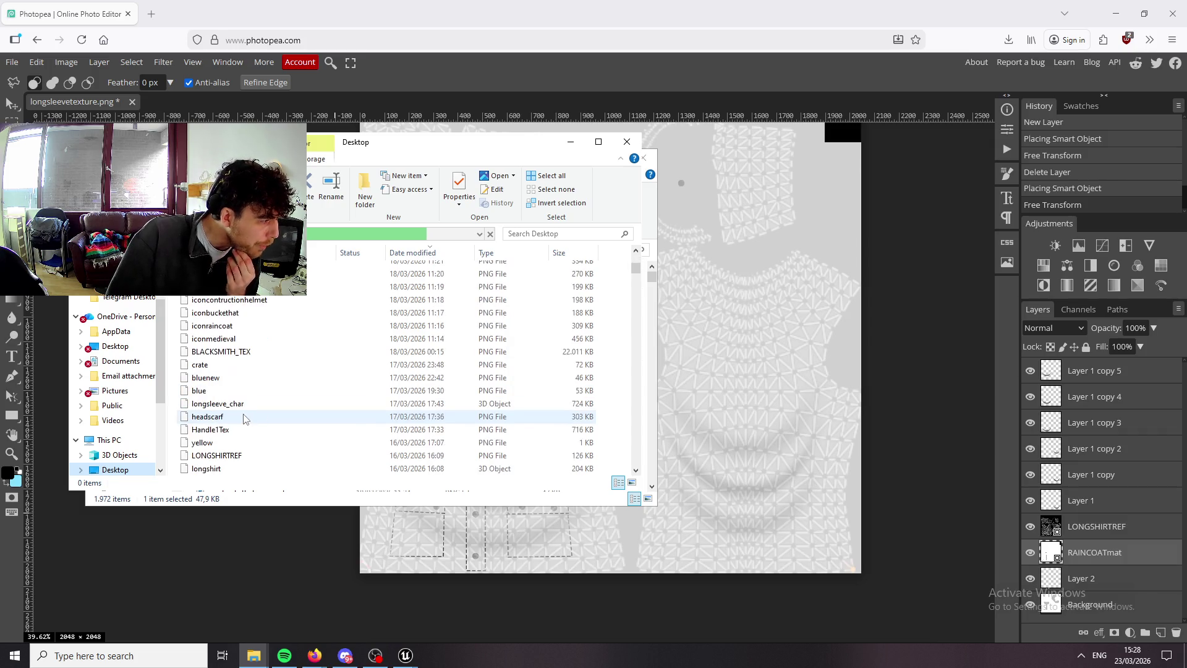
scroll(243, 417, down, 1)
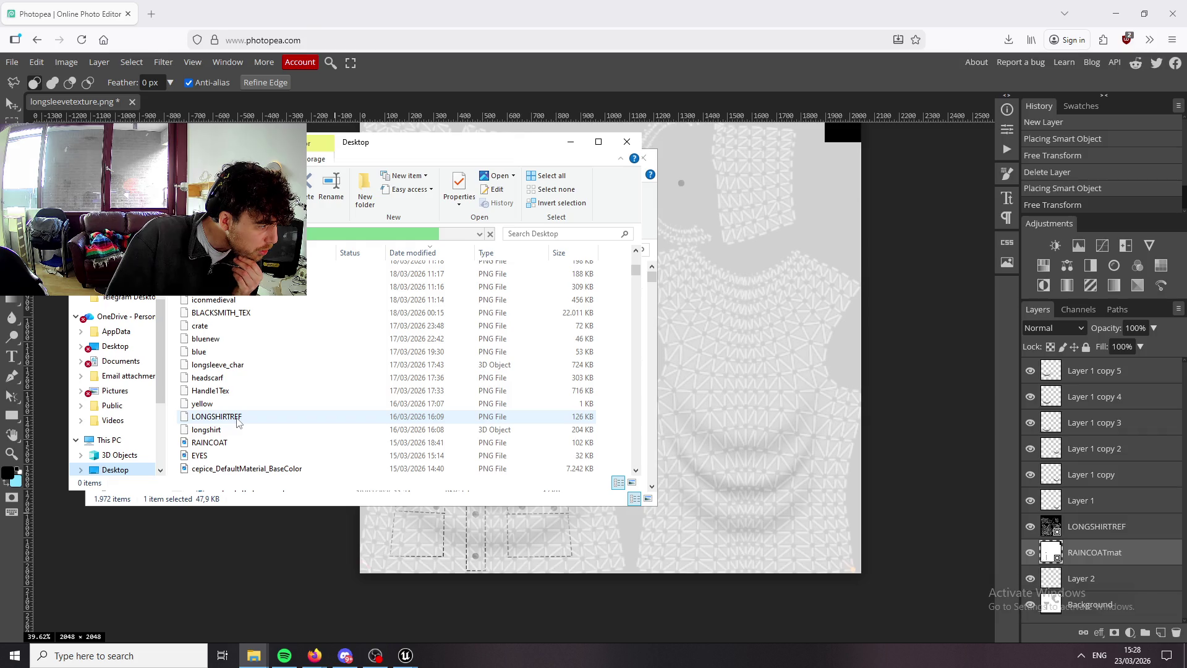
scroll(238, 424, up, 6)
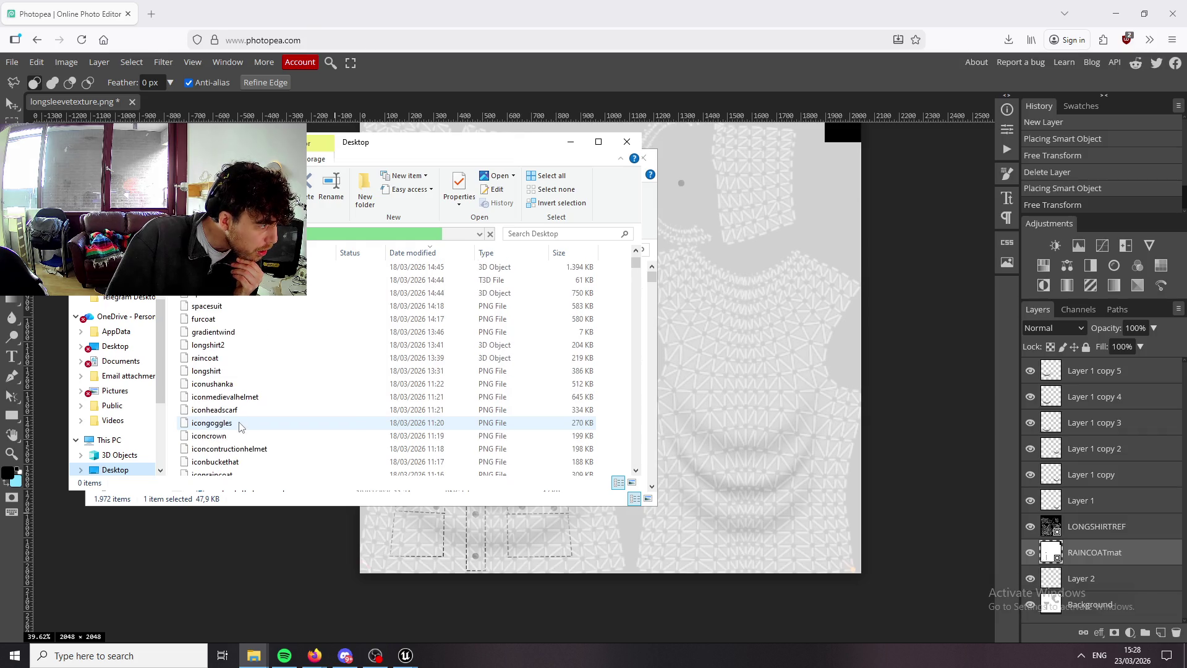
scroll(242, 426, down, 5)
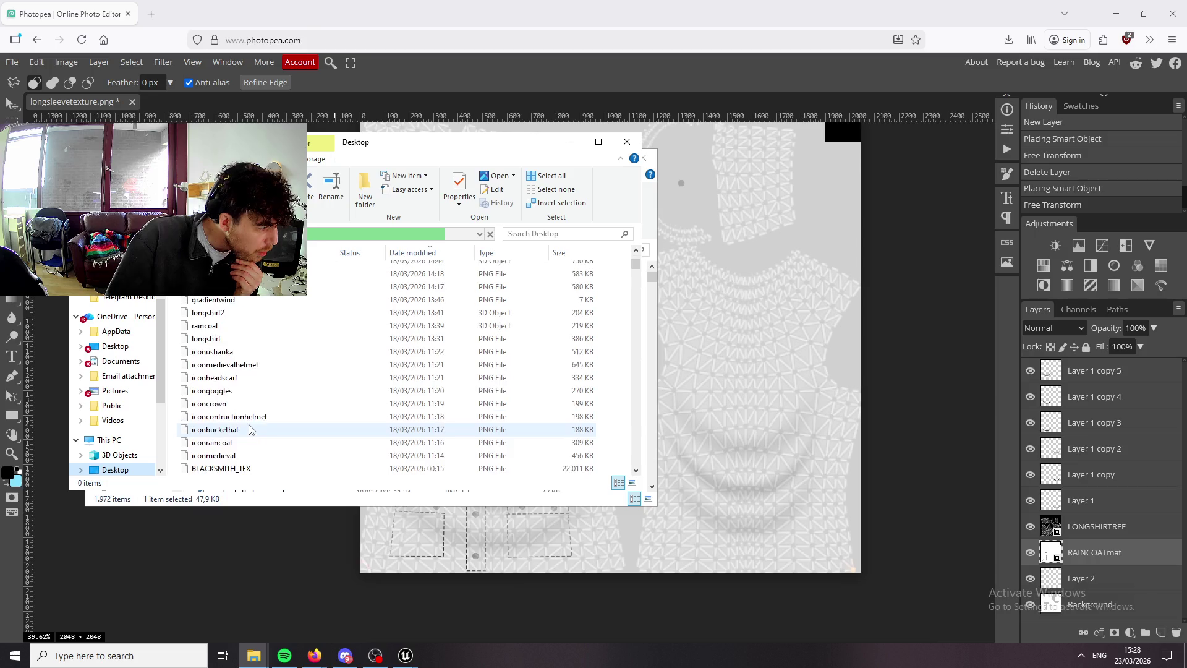
scroll(247, 423, down, 5)
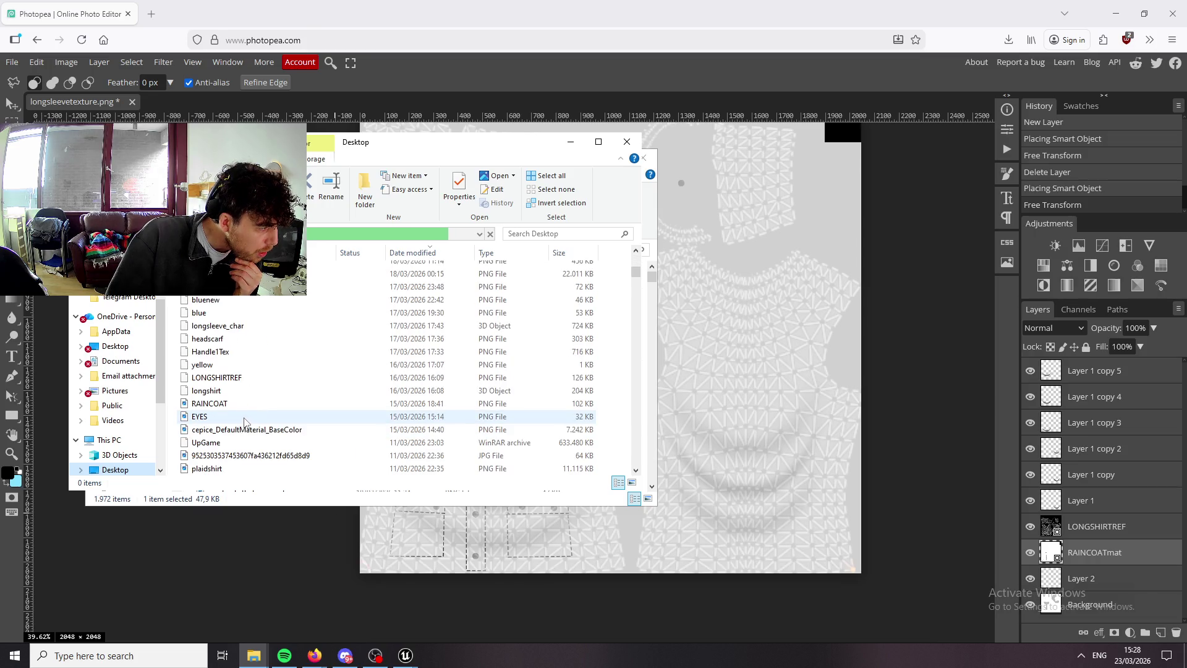
scroll(257, 418, down, 5)
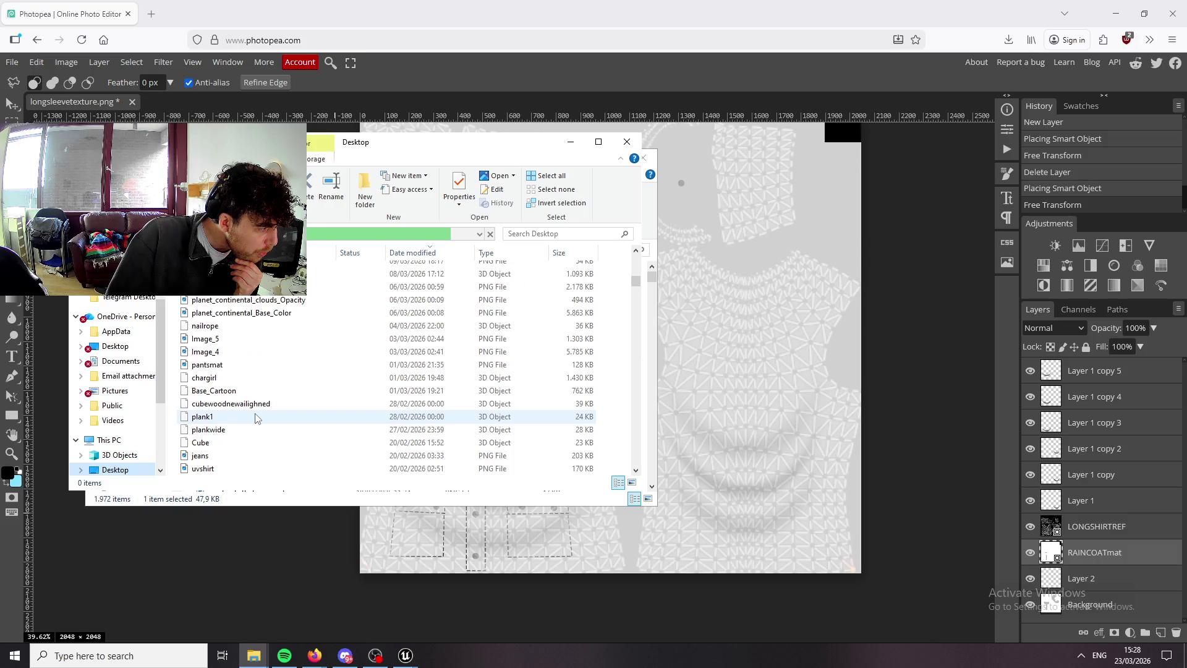
scroll(257, 418, down, 4)
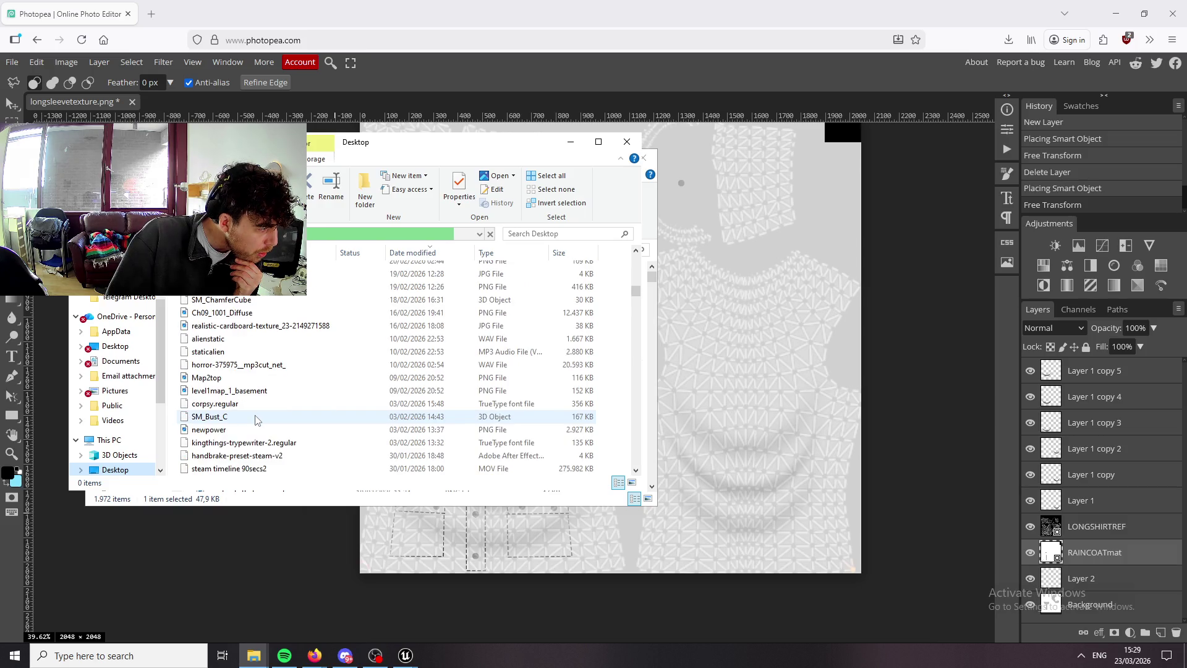
scroll(257, 419, up, 3)
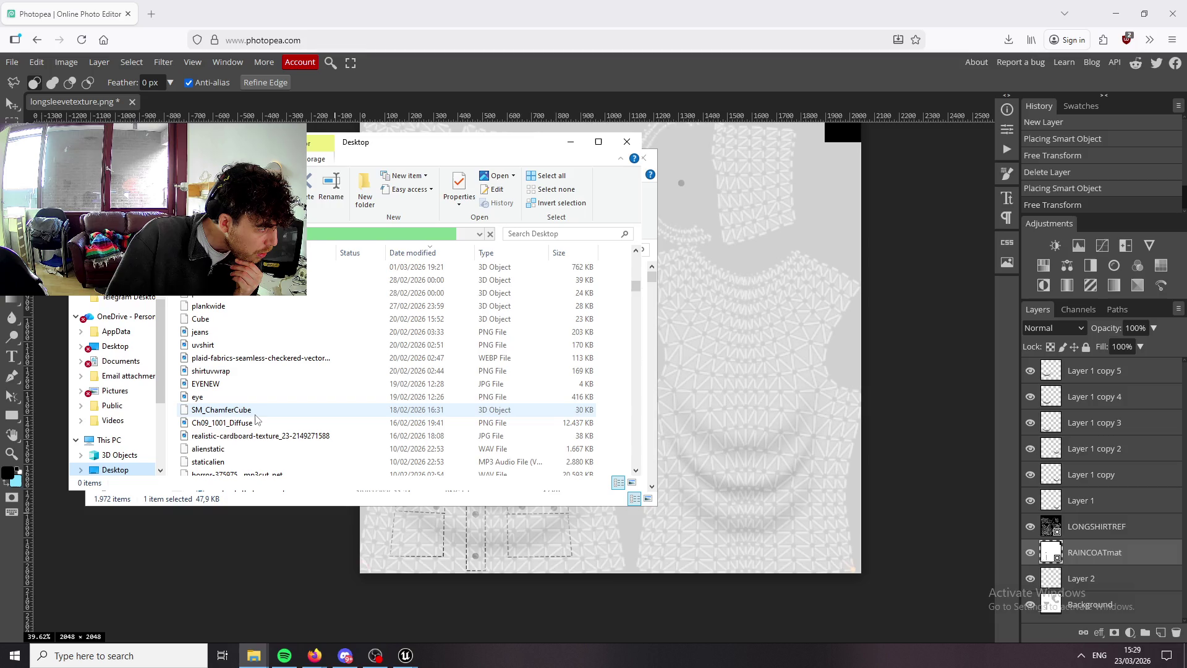
scroll(257, 418, up, 5)
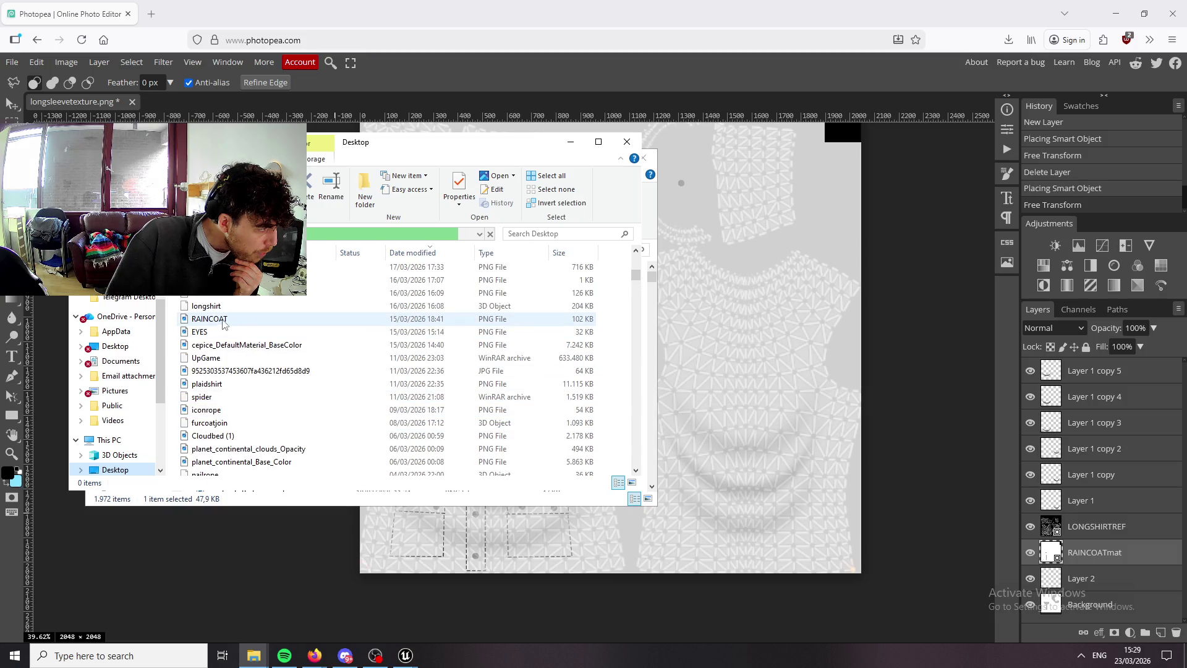
drag(520, 319, 791, 358)
Place the RAINCOAT image and scale it up to cover the whole texture.
click(918, 428)
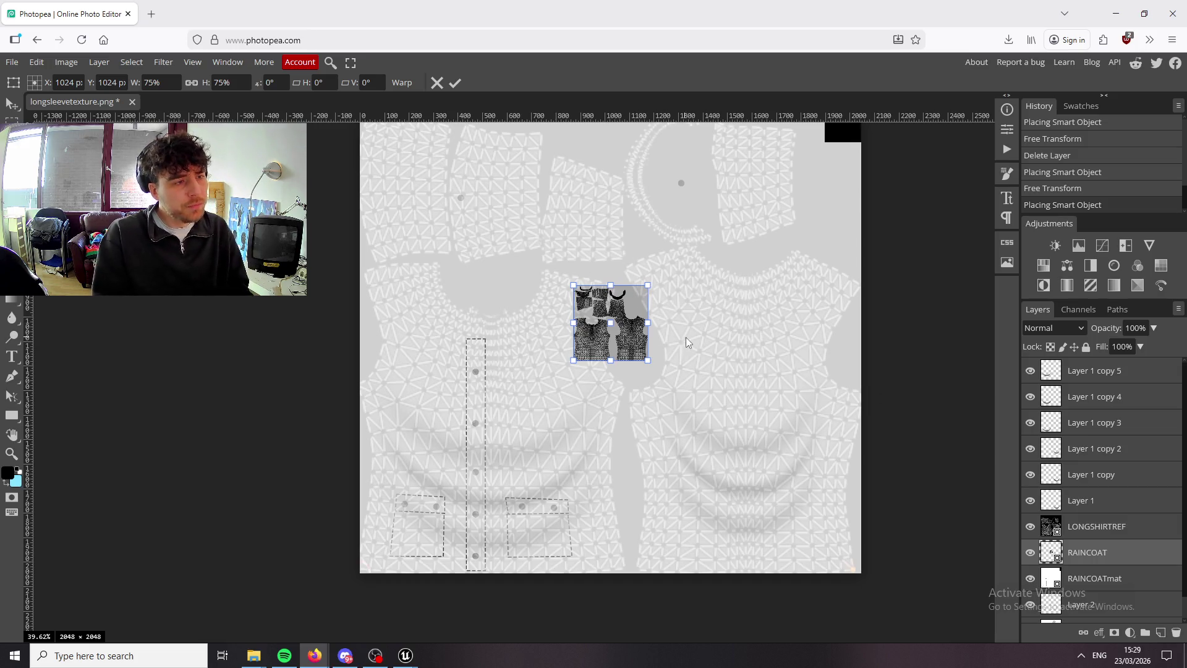
scroll(685, 342, down, 2)
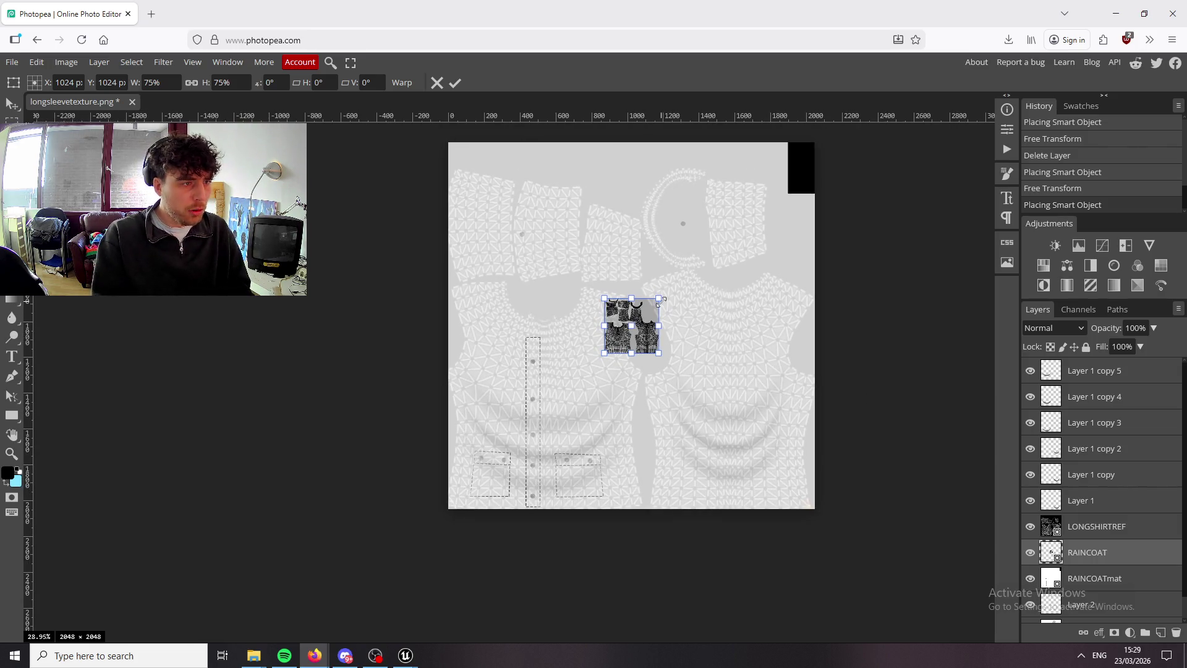
mouse_move(660, 301)
mouse_down()
mouse_move(902, 192)
mouse_move(825, 210)
mouse_move(865, 193)
mouse_up()
key(Return)
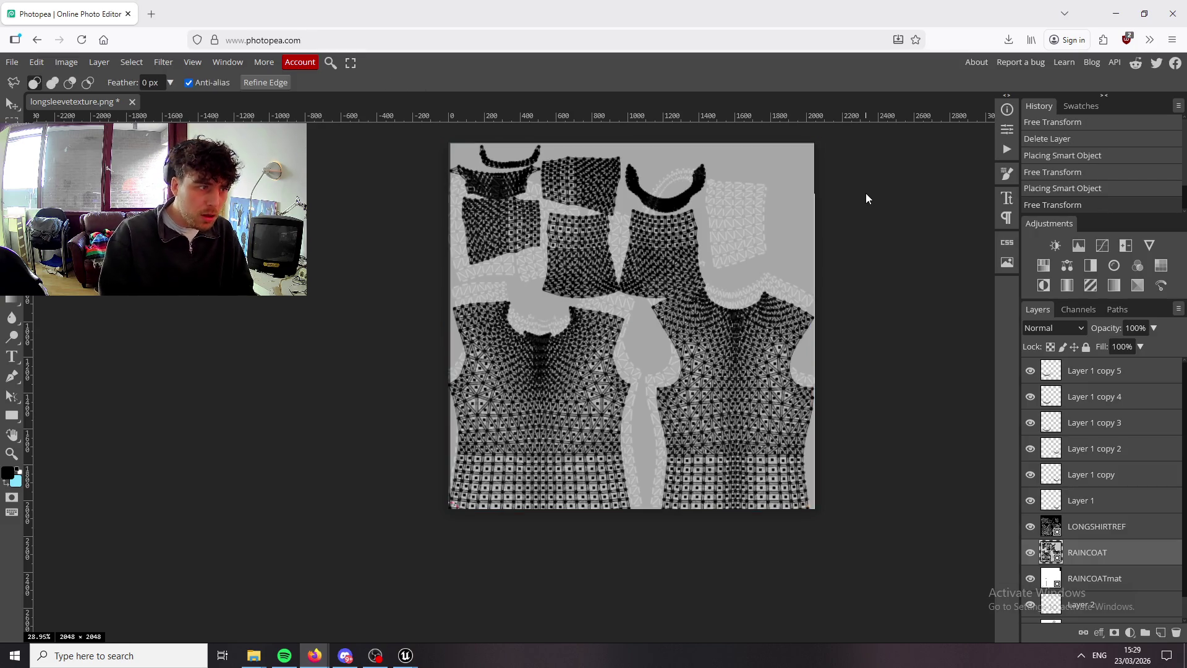
Hide LONGSHIRTREF and test RAINCOAT's opacity, fading to about 21% then back to 100%.
click(1030, 527)
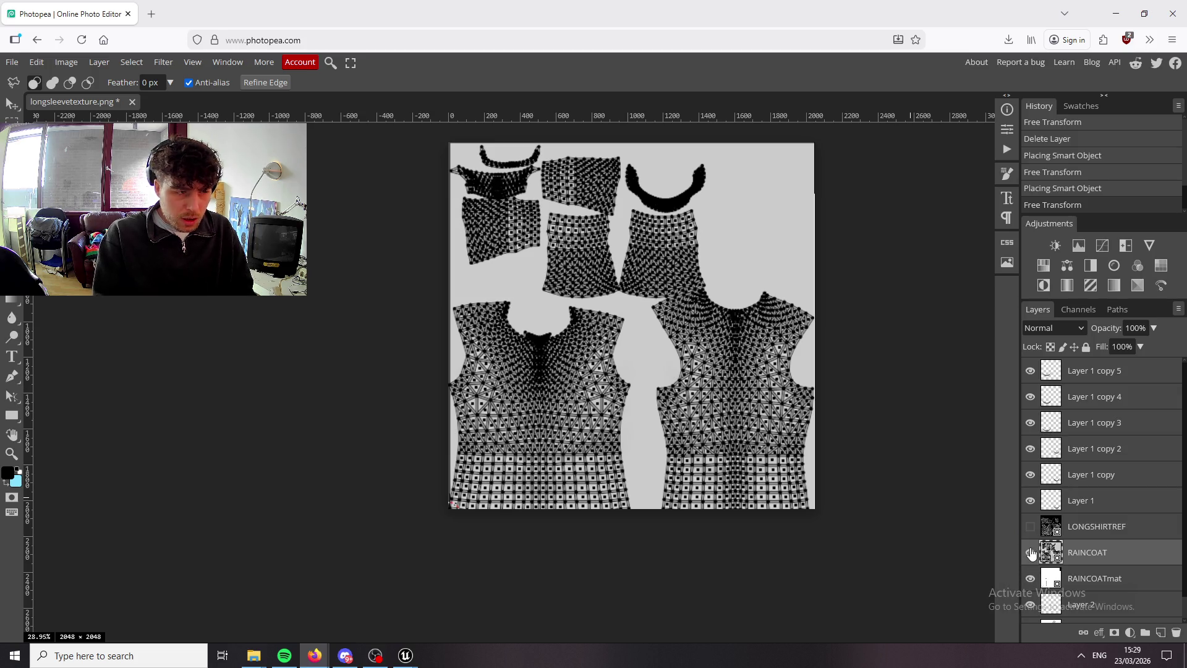
click(1154, 330)
drag(1158, 357, 1104, 359)
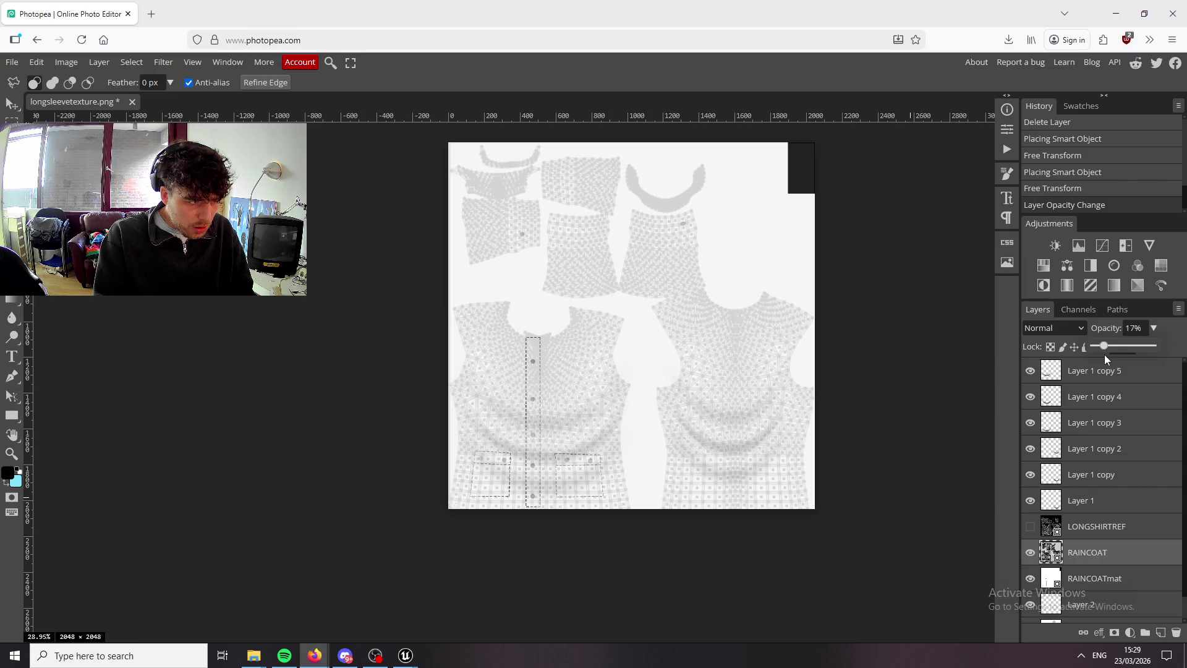
drag(1105, 354, 1156, 346)
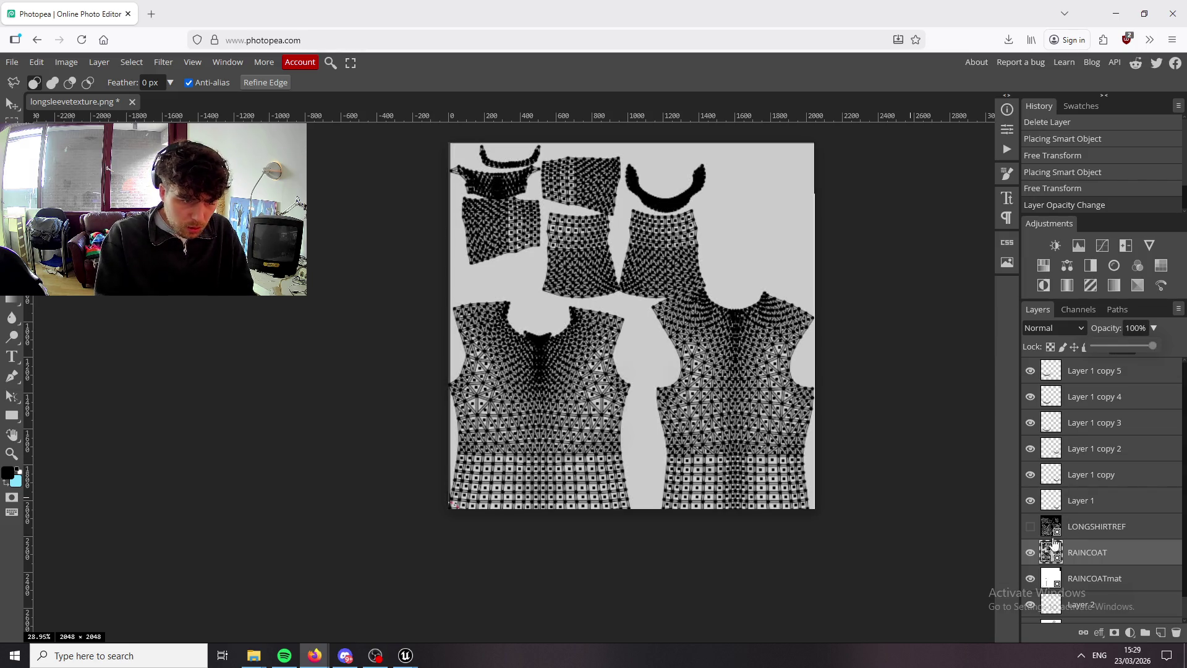
Hide the RAINCOAT layer and export the texture as a 2048×2048 PNG named raincoatcolnew.
click(1036, 552)
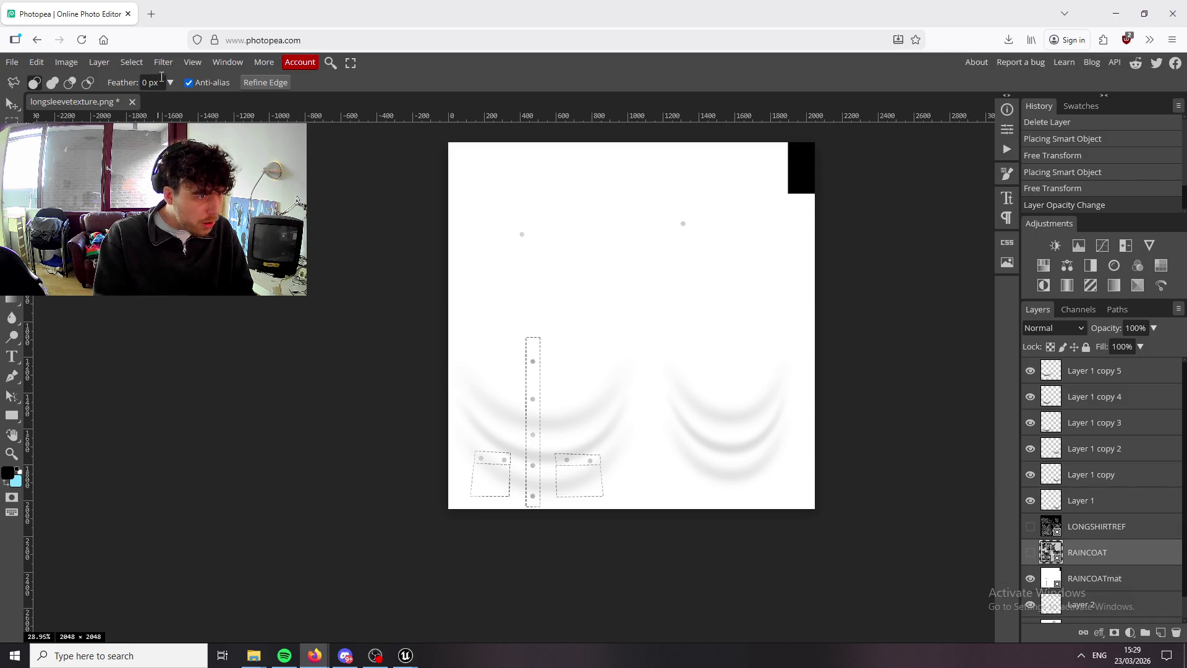
click(11, 62)
mouse_move(37, 291)
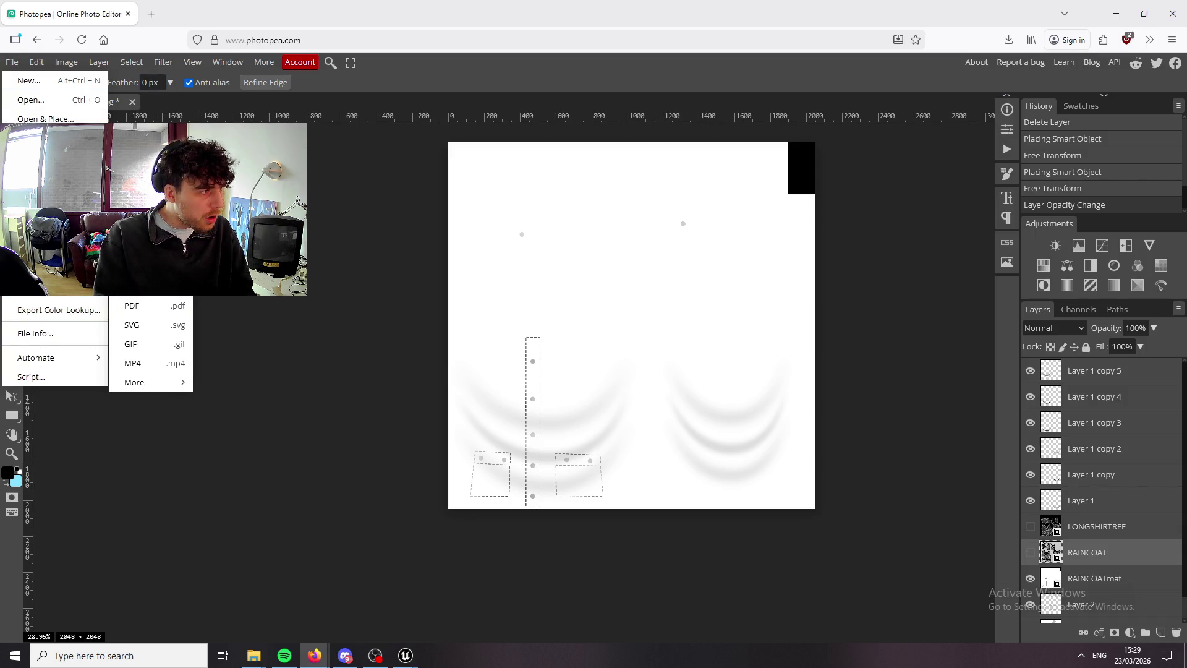
click(132, 248)
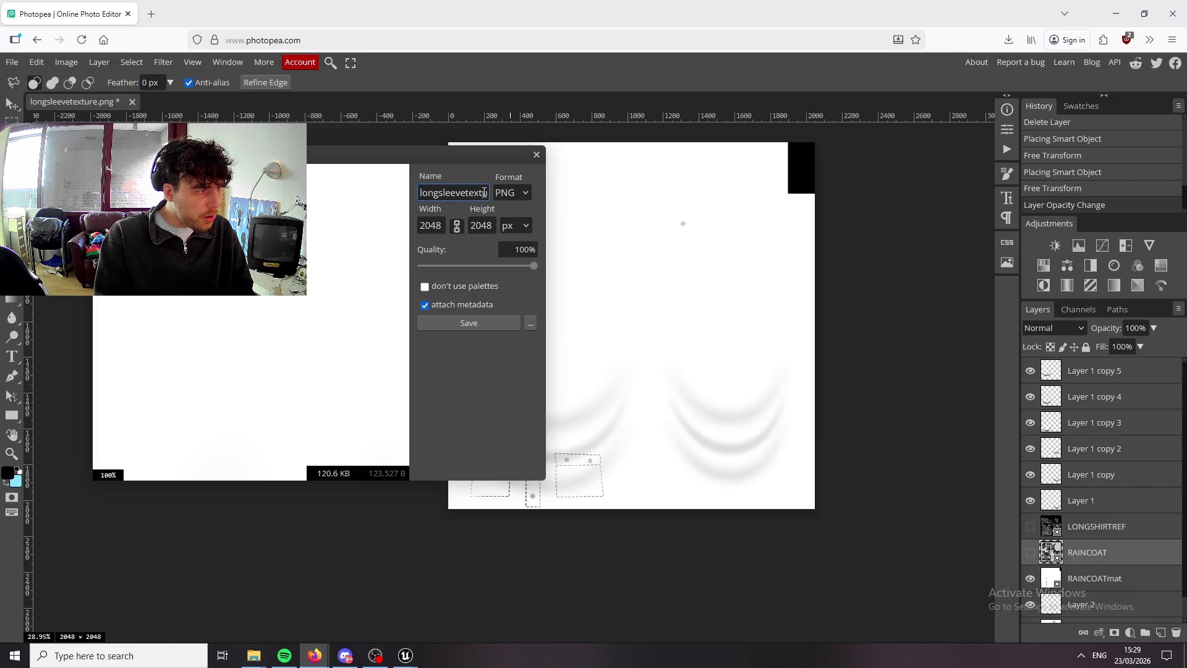
double_click(486, 192)
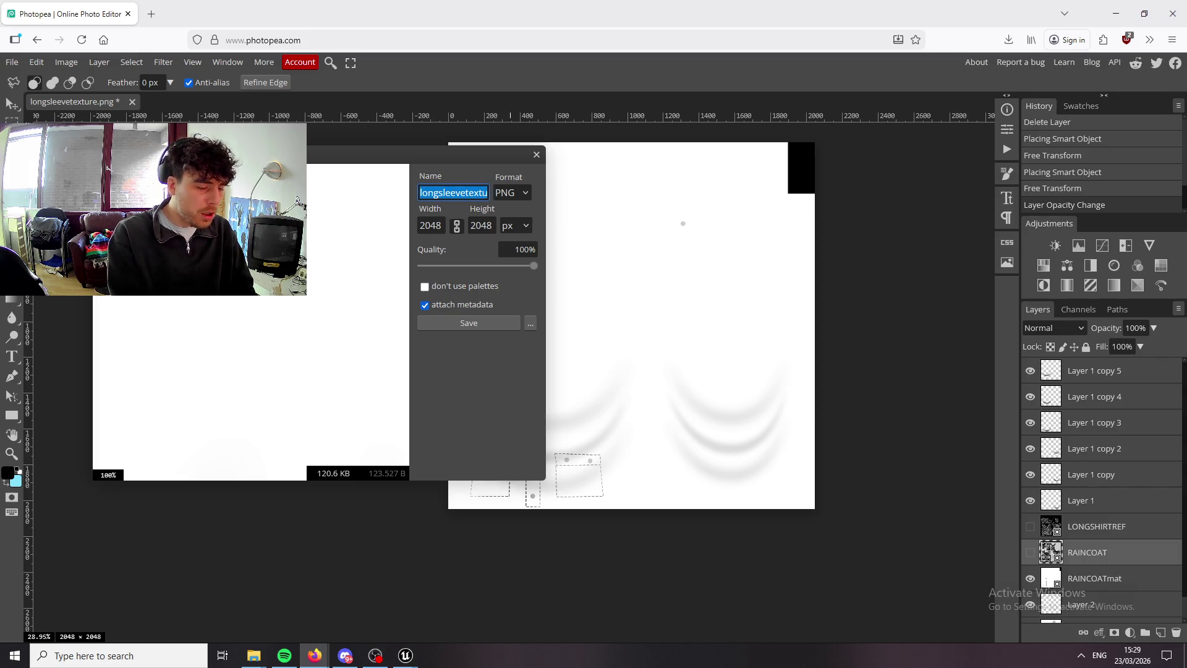
text(raincoatcolnew)
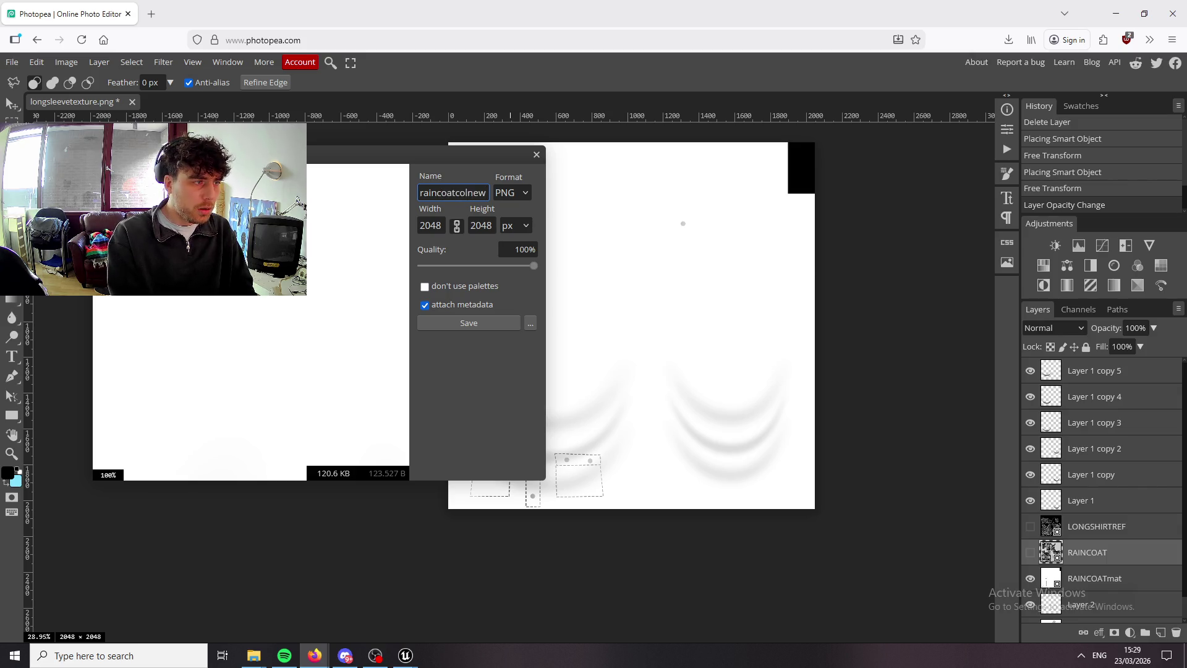
key(Return)
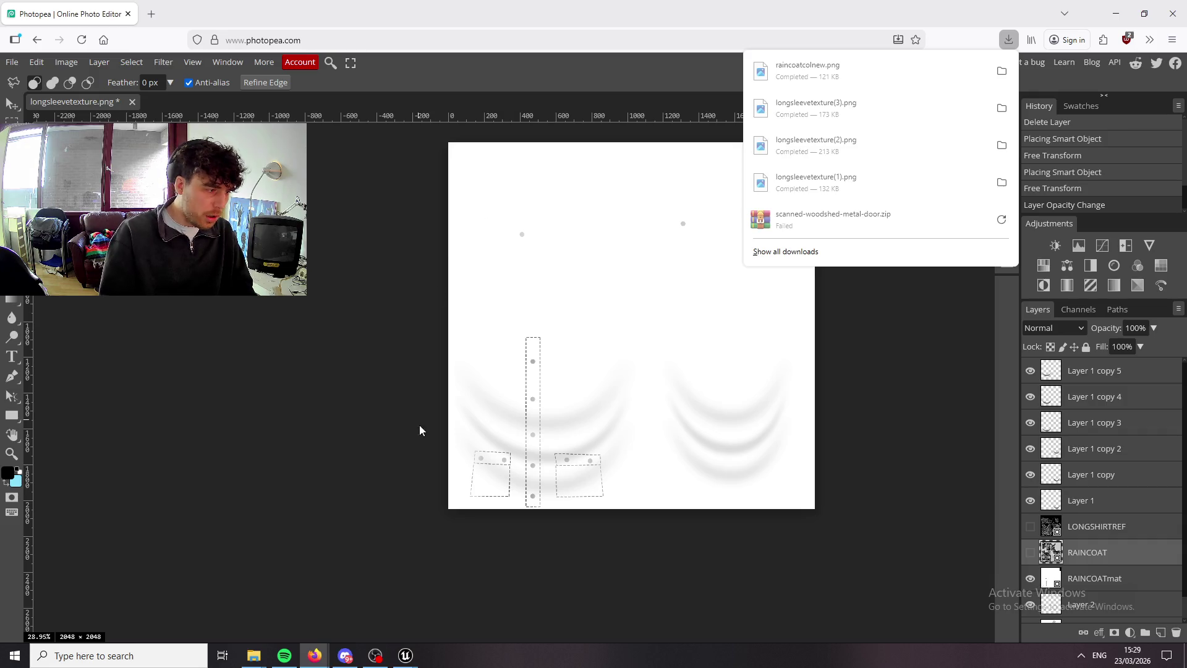
Reimport RAINCOATmat from raincoatcolnew.png in the Downloads folder.
mouse_move(406, 655)
click(290, 596)
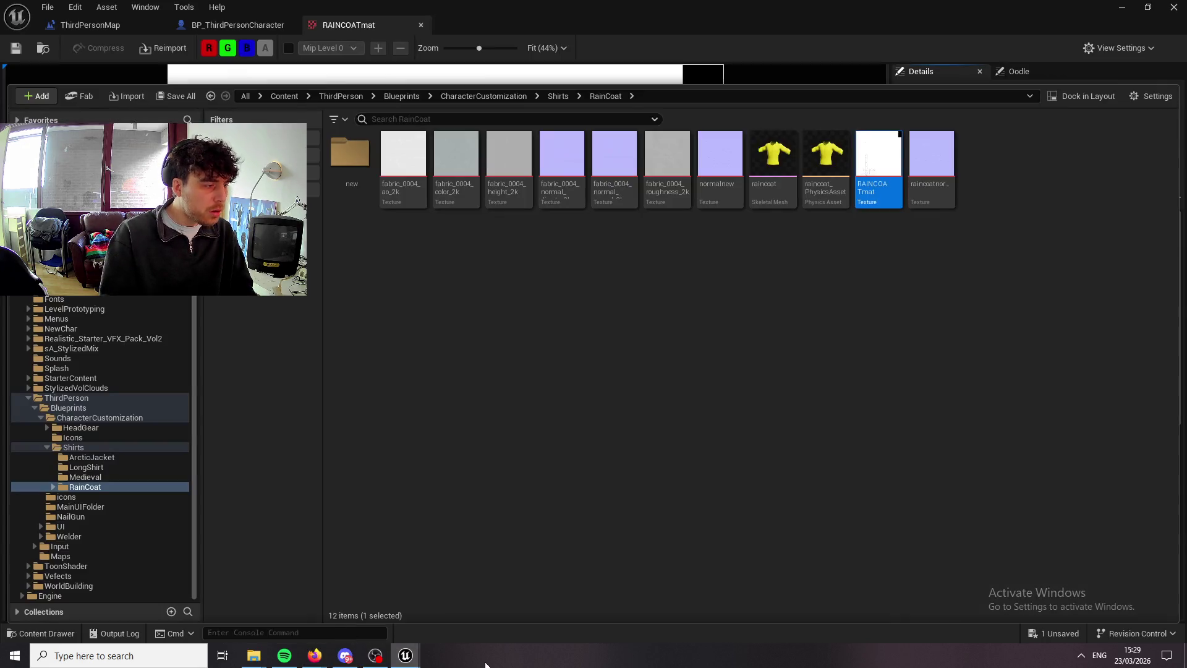
right_click(878, 167)
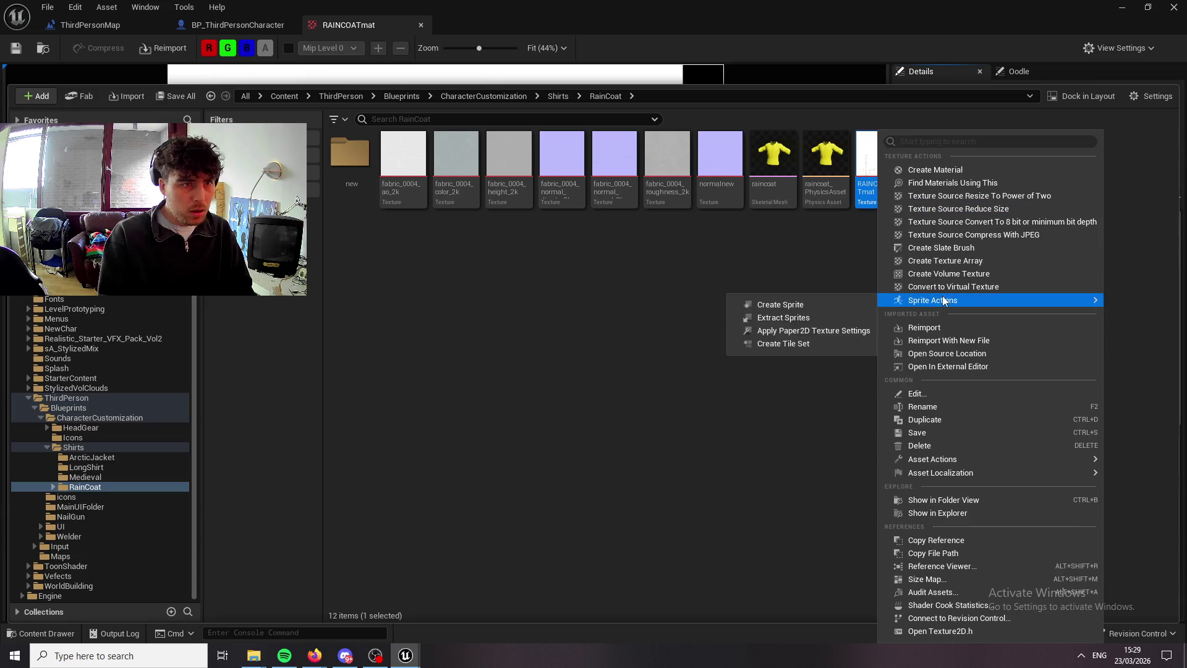
click(991, 348)
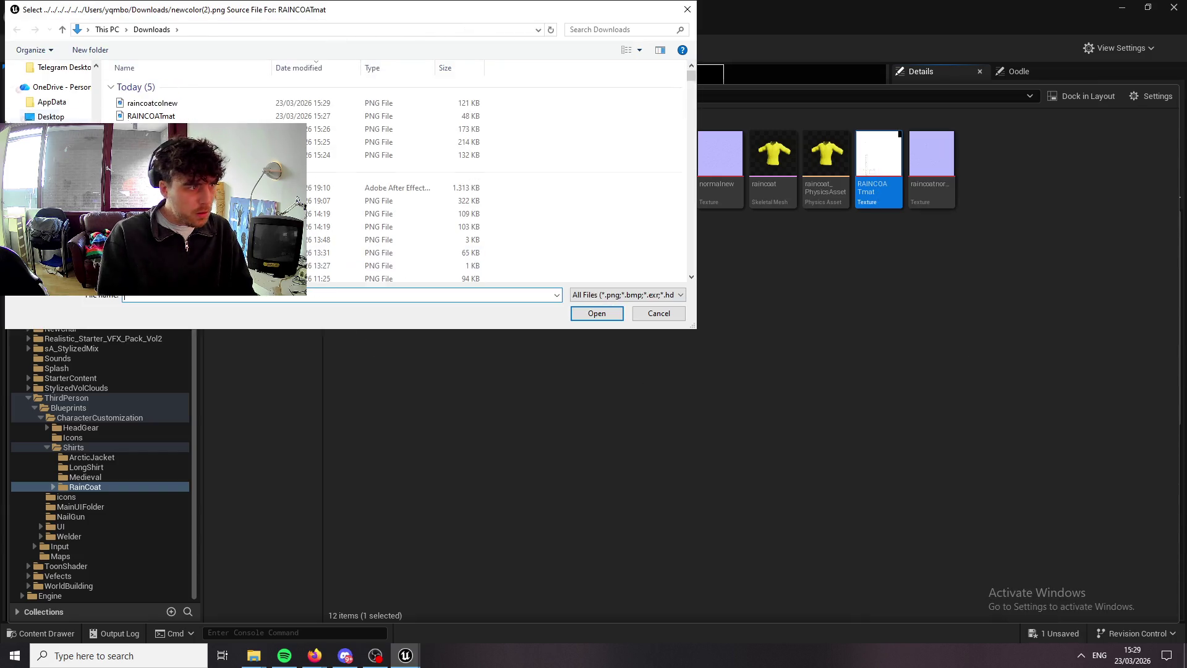
click(167, 103)
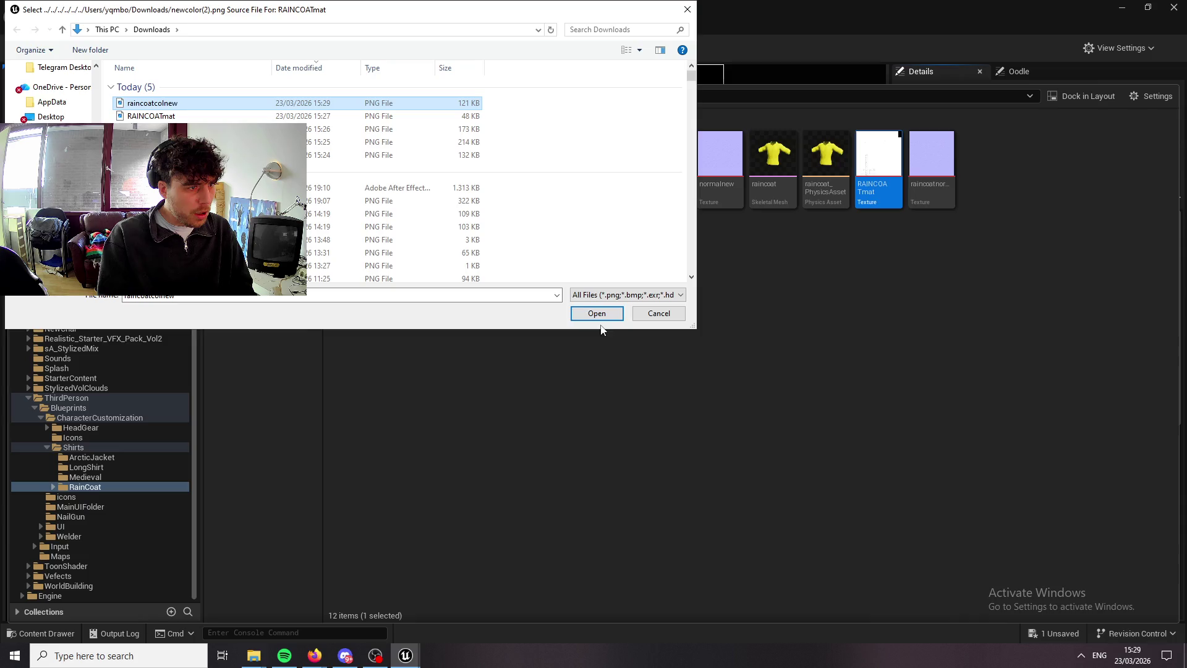
click(599, 315)
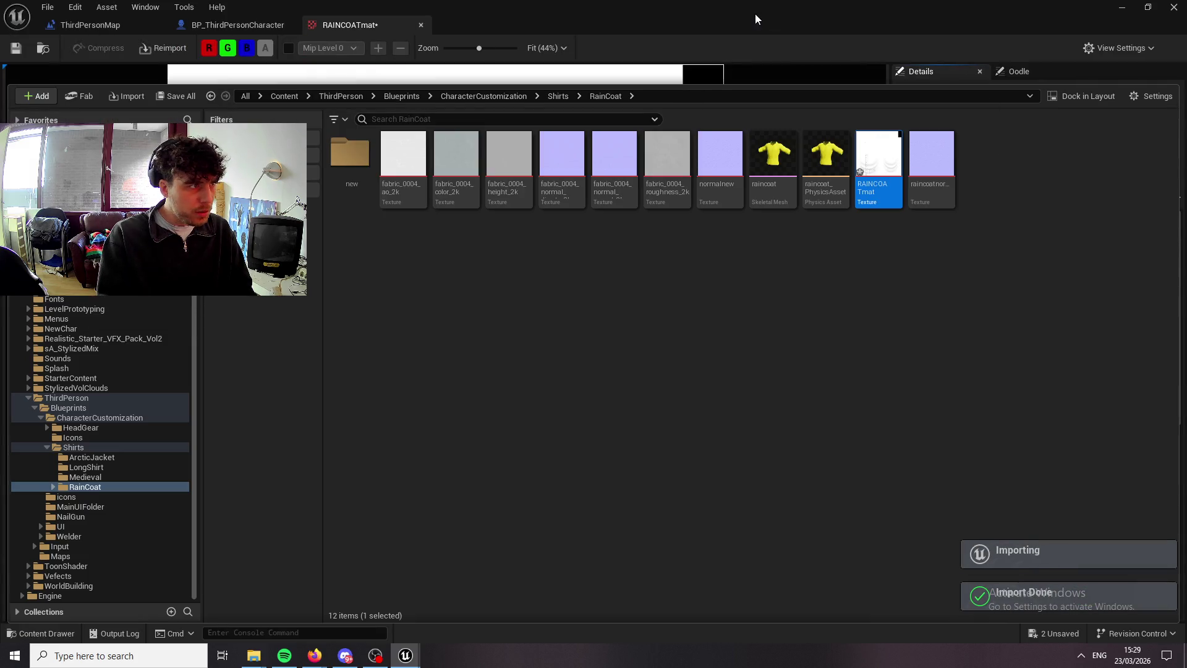
Enlarge the texture editor to check the new raincoat texture, then minimize it.
double_click(755, 18)
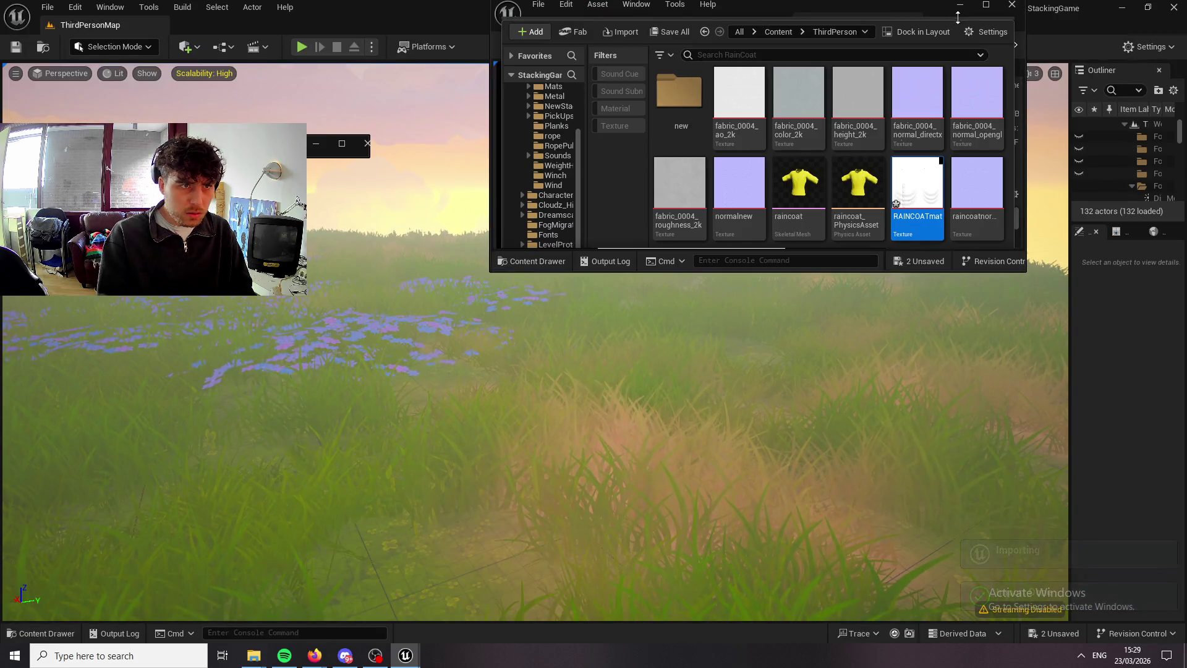
click(989, 5)
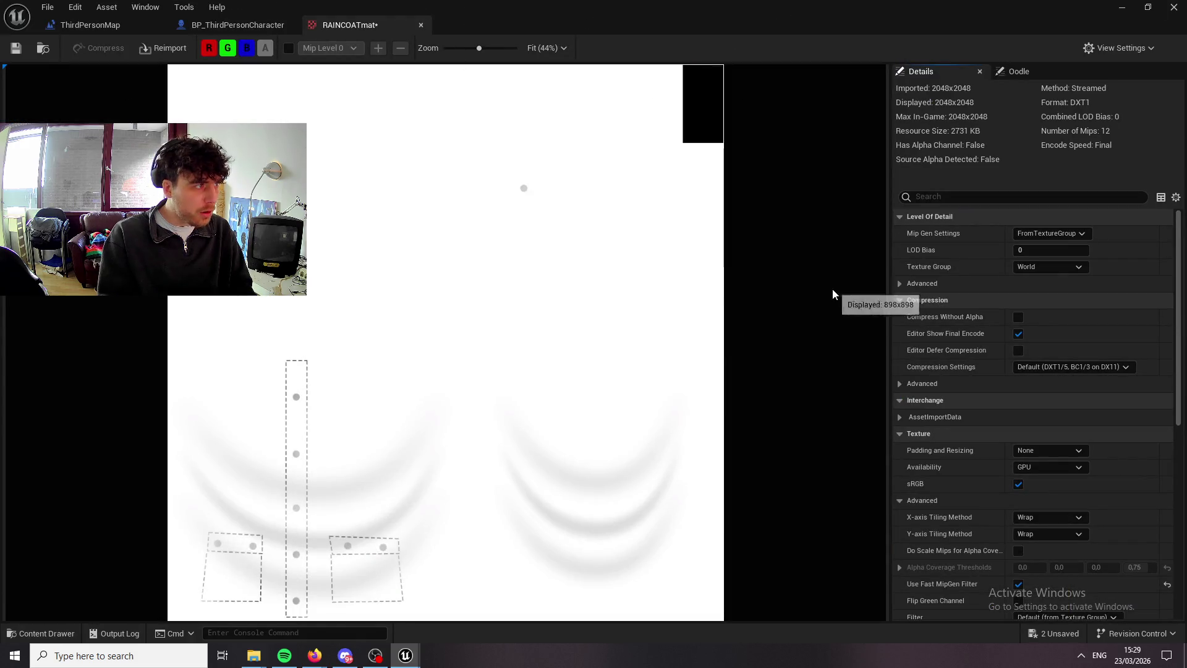
click(1129, 13)
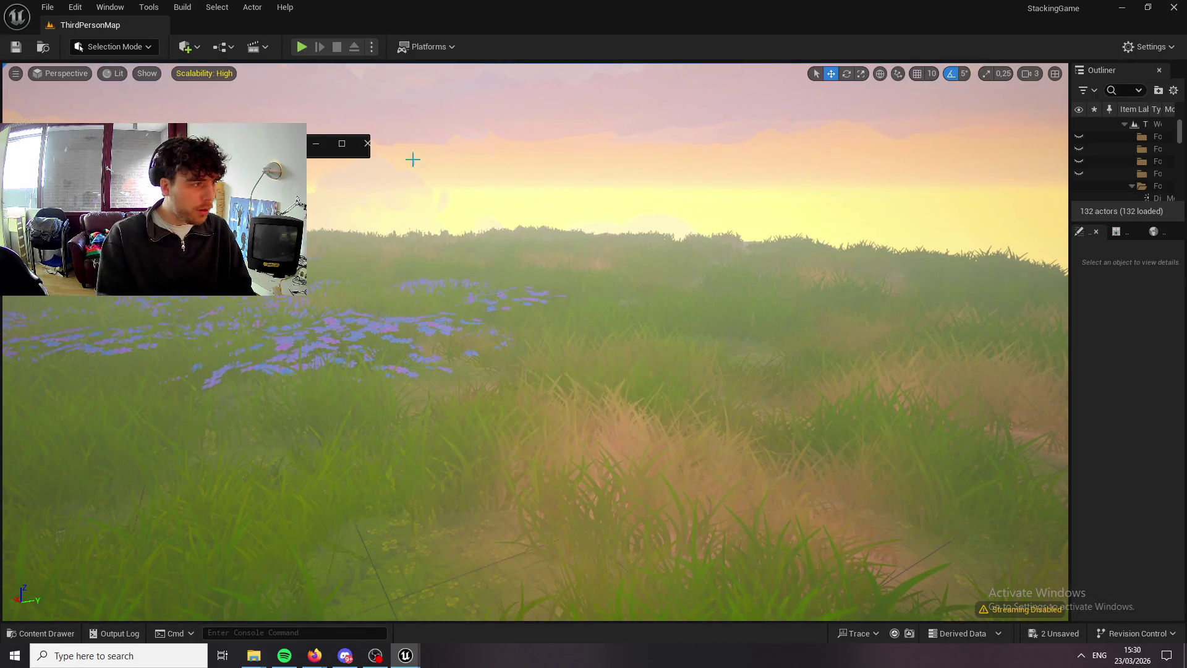
Close the texture editor and save all unsaved changes to the project.
click(368, 144)
click(48, 7)
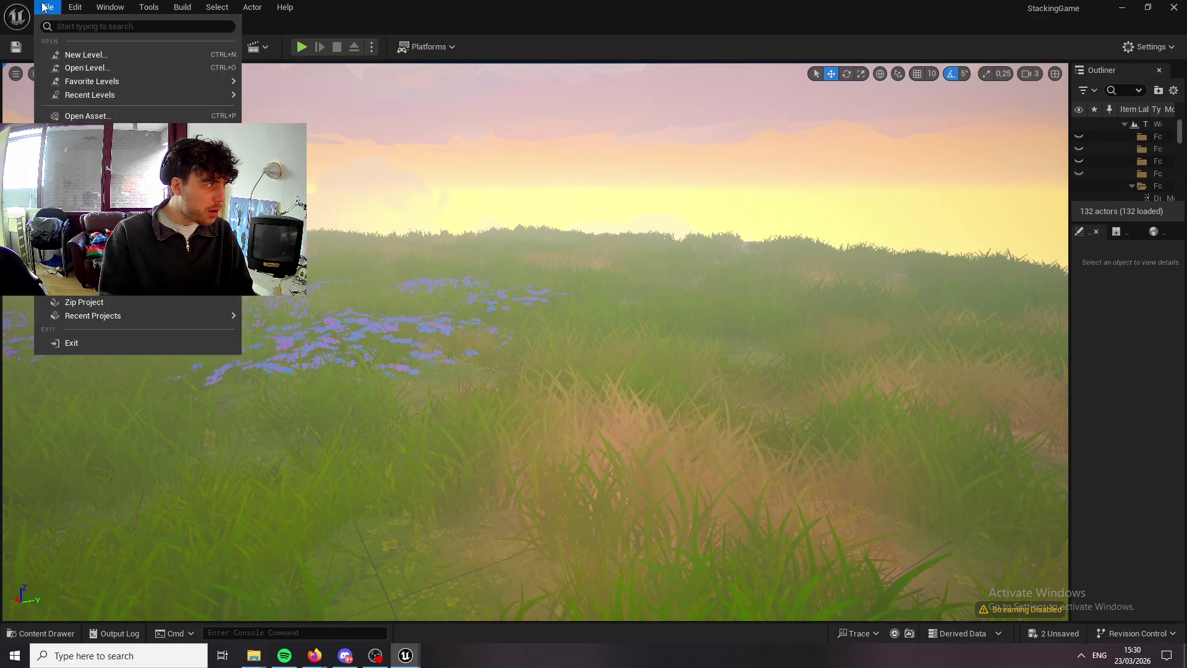
click(87, 171)
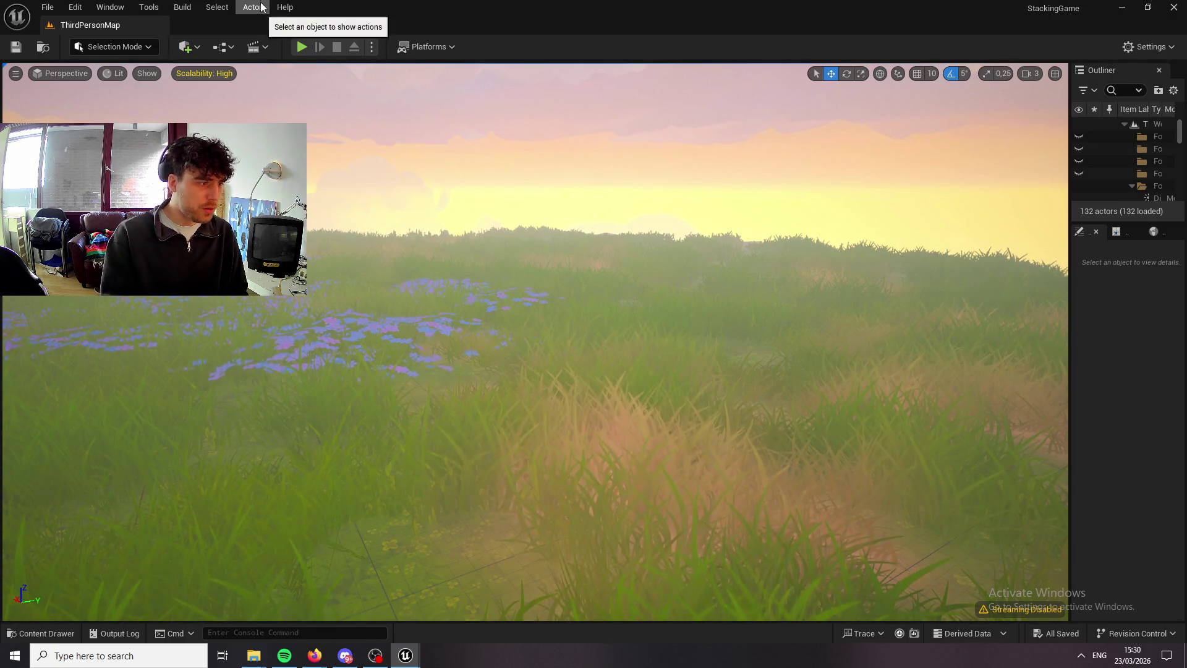
Play-test a new game, run the raincoat character across the field, then stop.
click(302, 46)
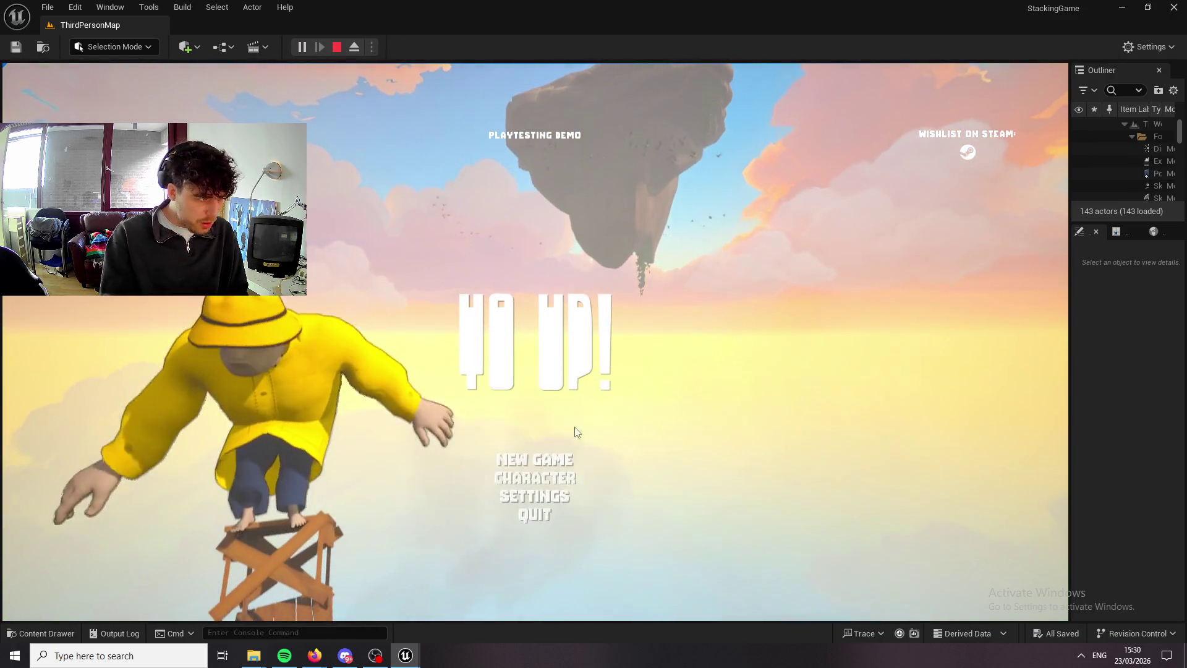
click(556, 469)
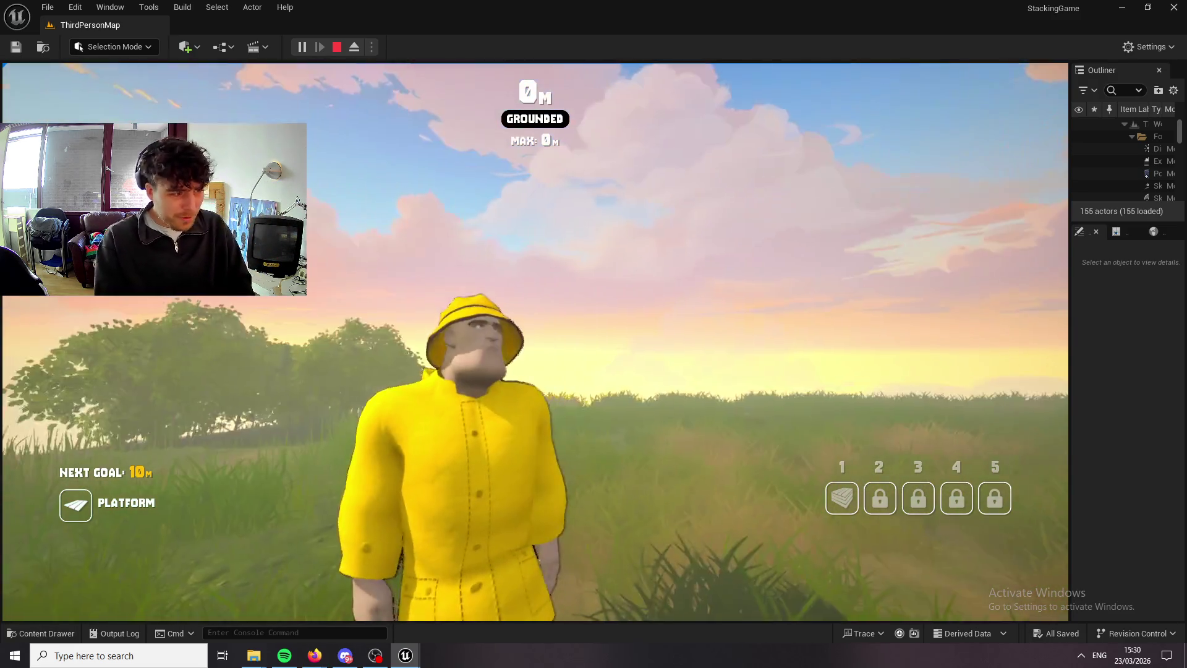
key(w)
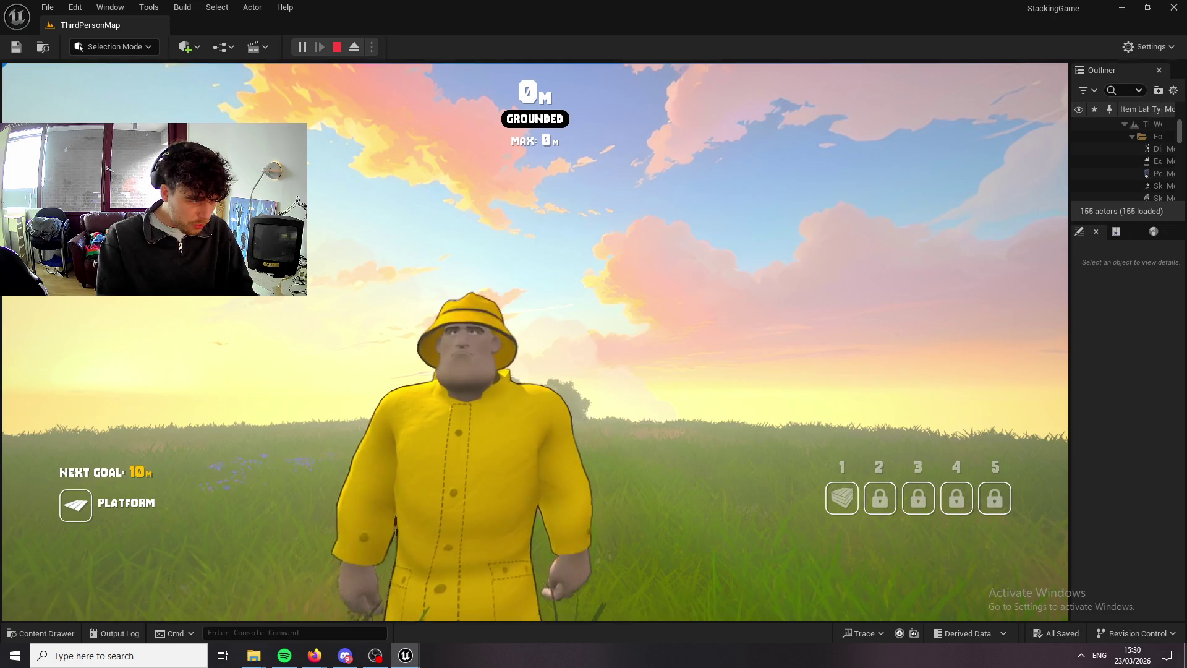
key(Escape)
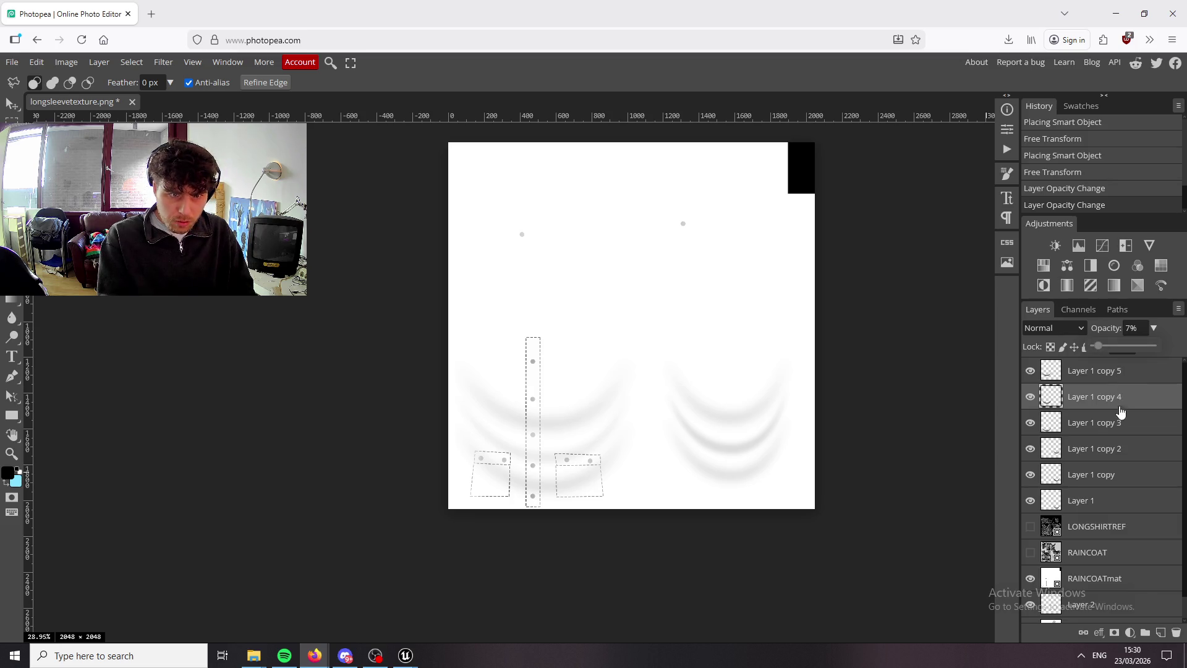
Fade Layer 1 copy 4 to 7% opacity and export longsleevetexture as a 2048×2048 PNG.
click(1098, 347)
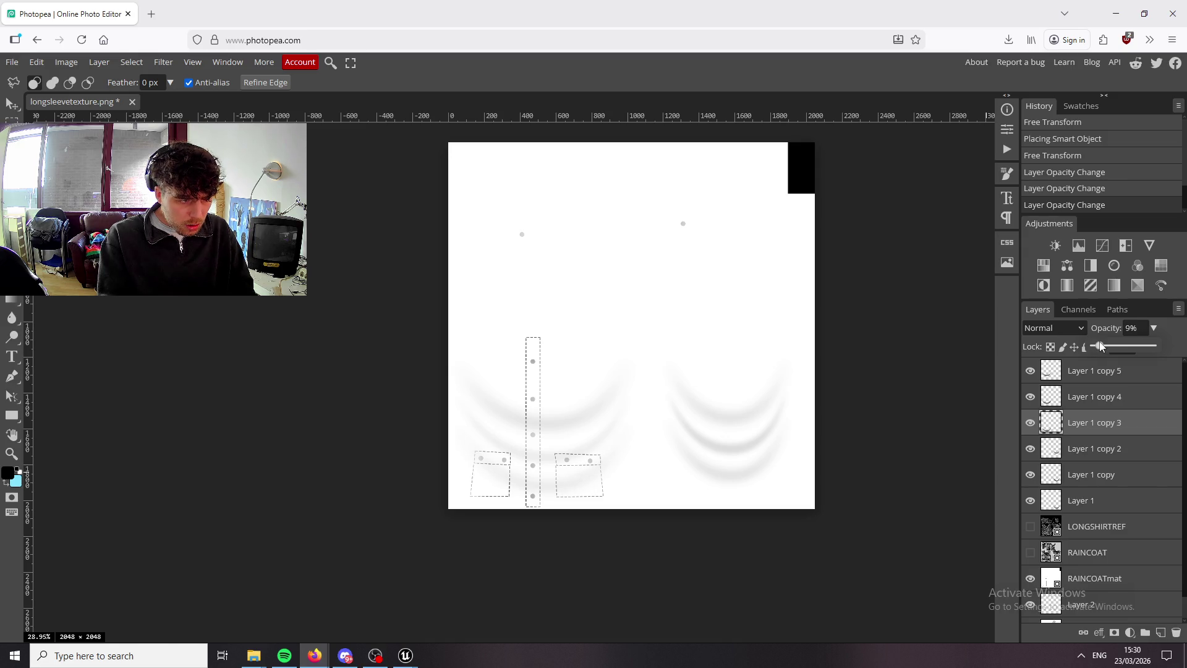
click(1131, 376)
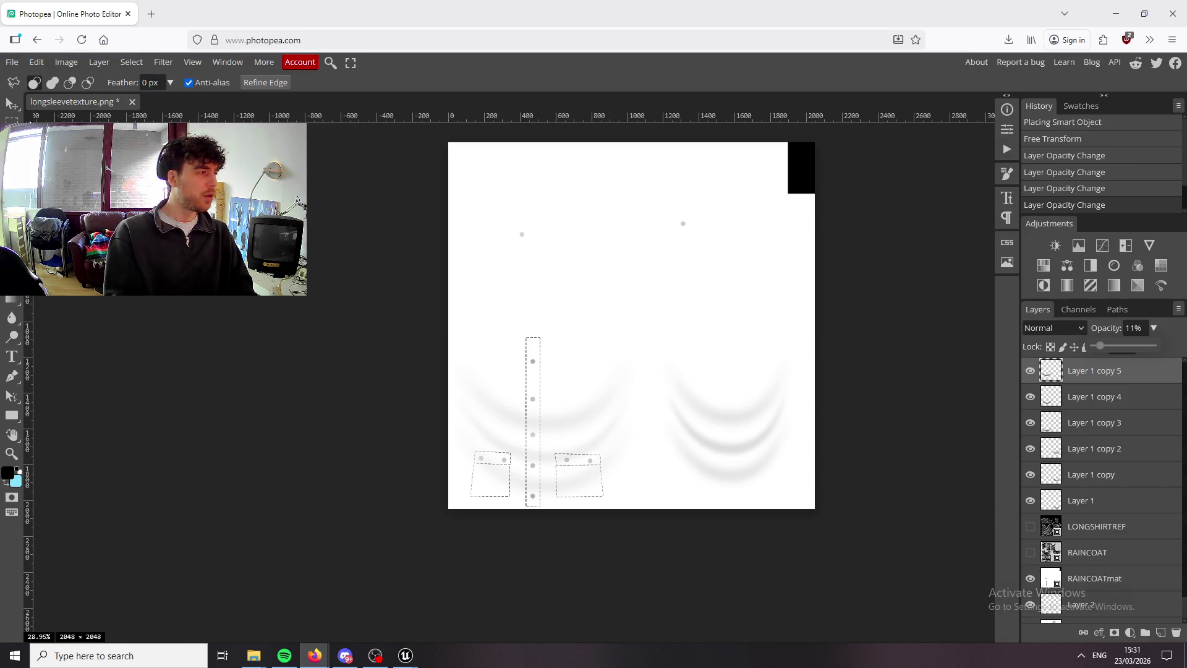
click(11, 63)
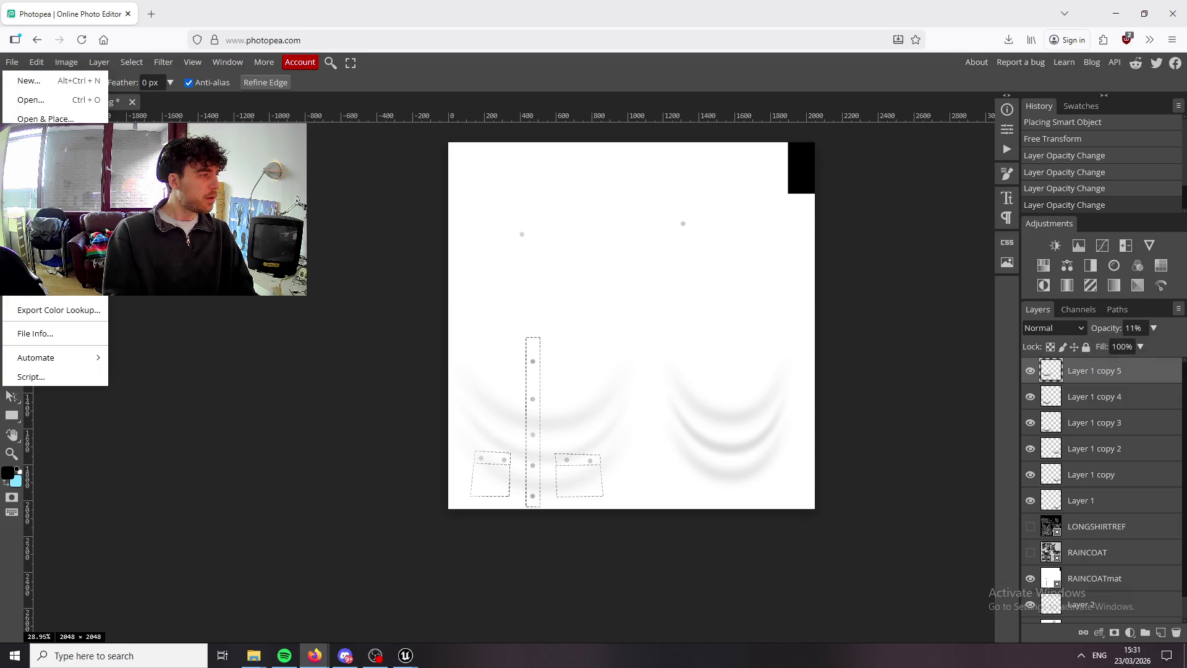
click(132, 248)
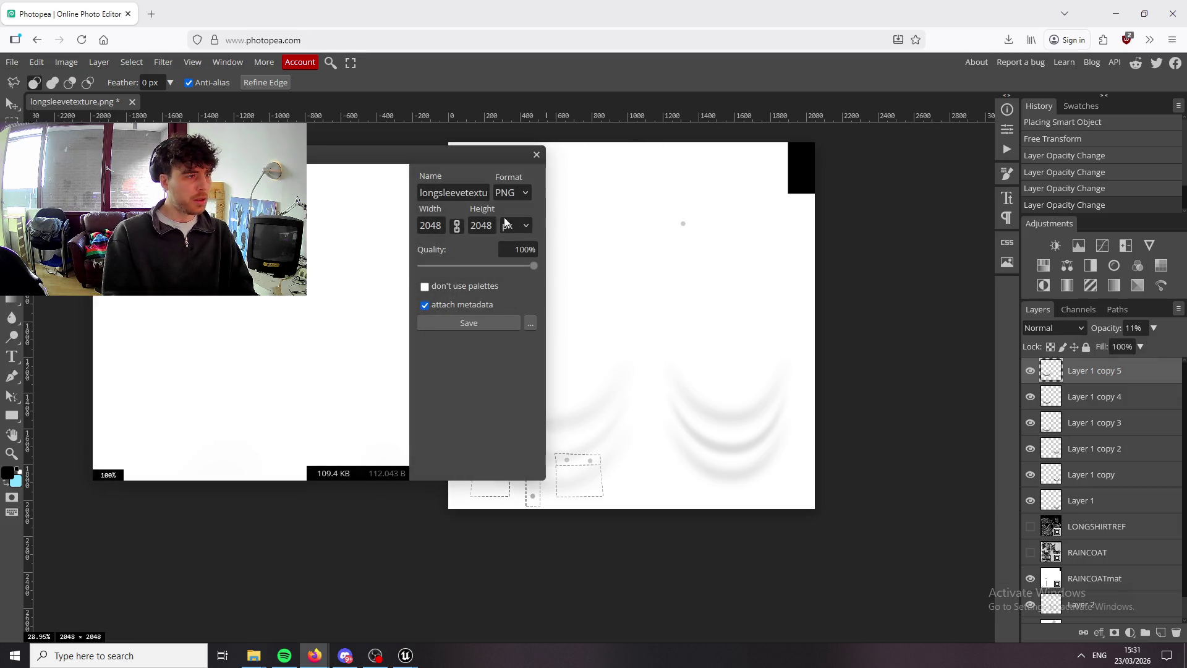
click(468, 323)
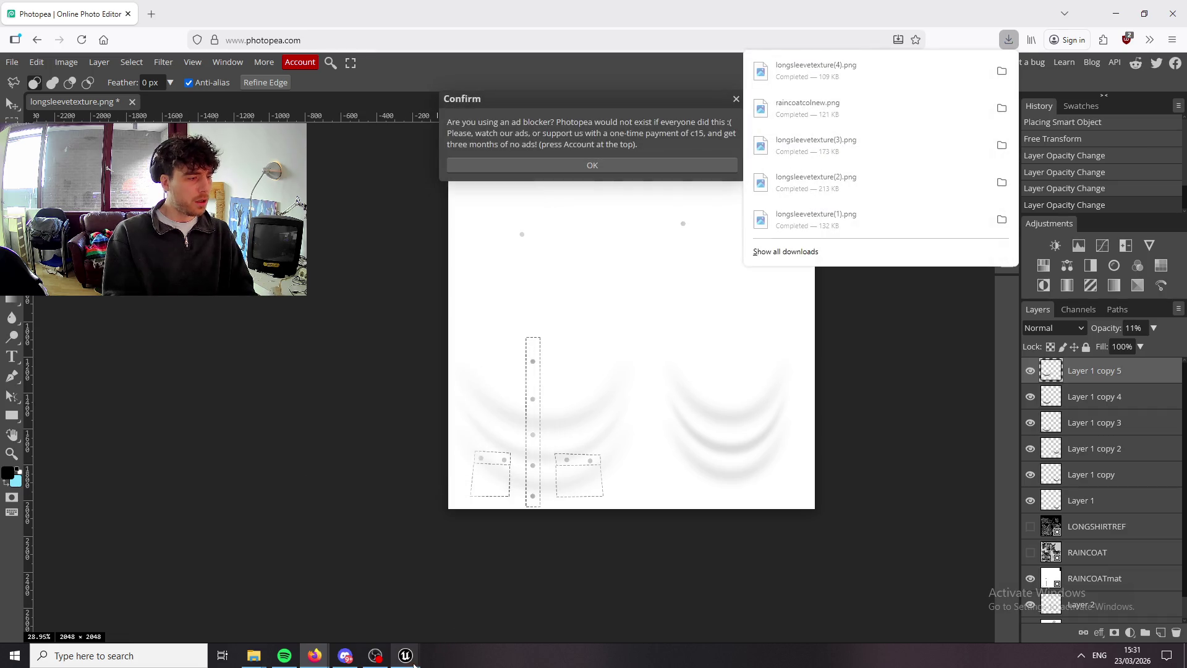
click(413, 664)
click(282, 627)
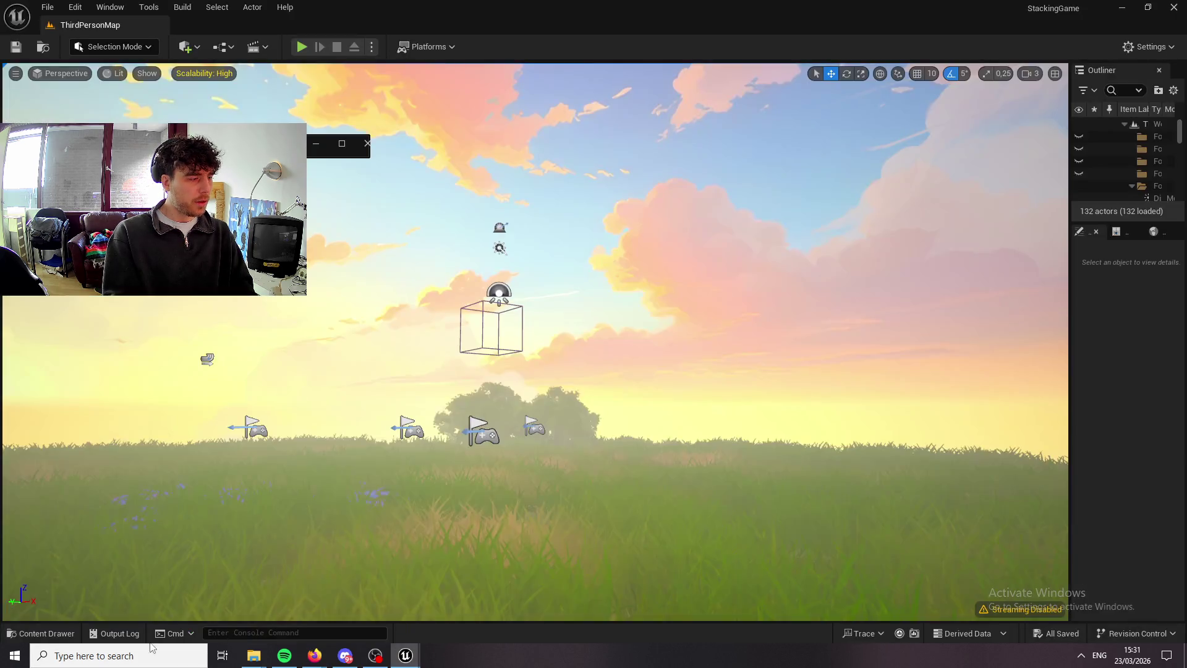
Reimport the RAINCOATmat texture from longsleevetexture(4) and start a play test.
click(41, 633)
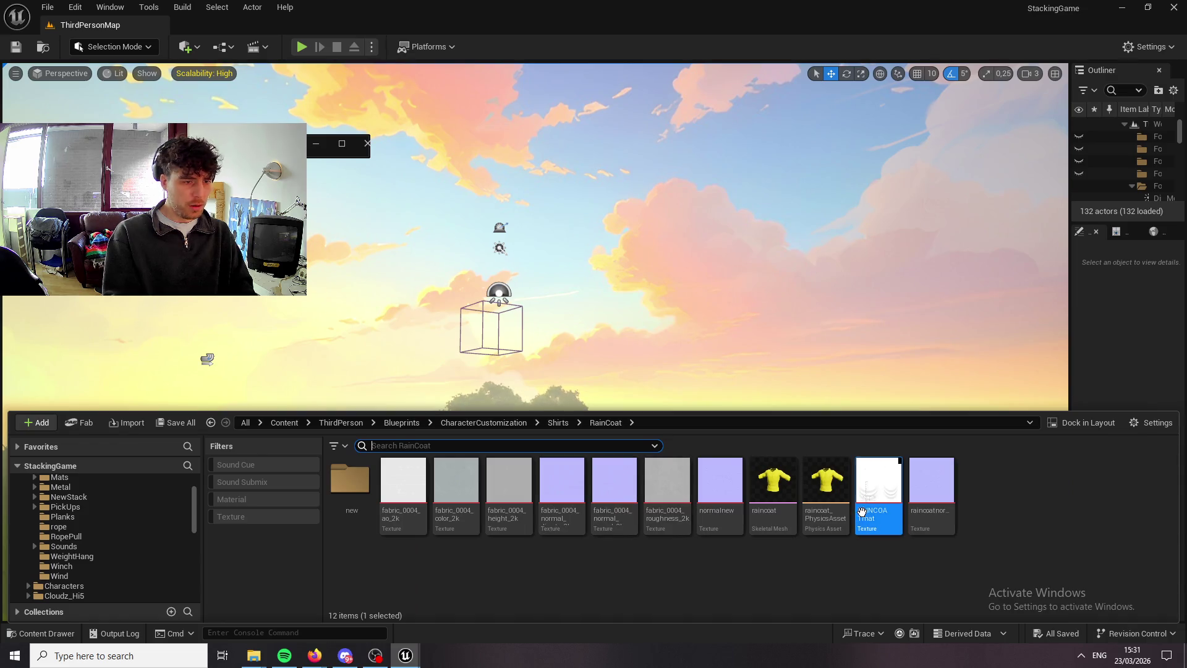
right_click(862, 512)
click(1011, 343)
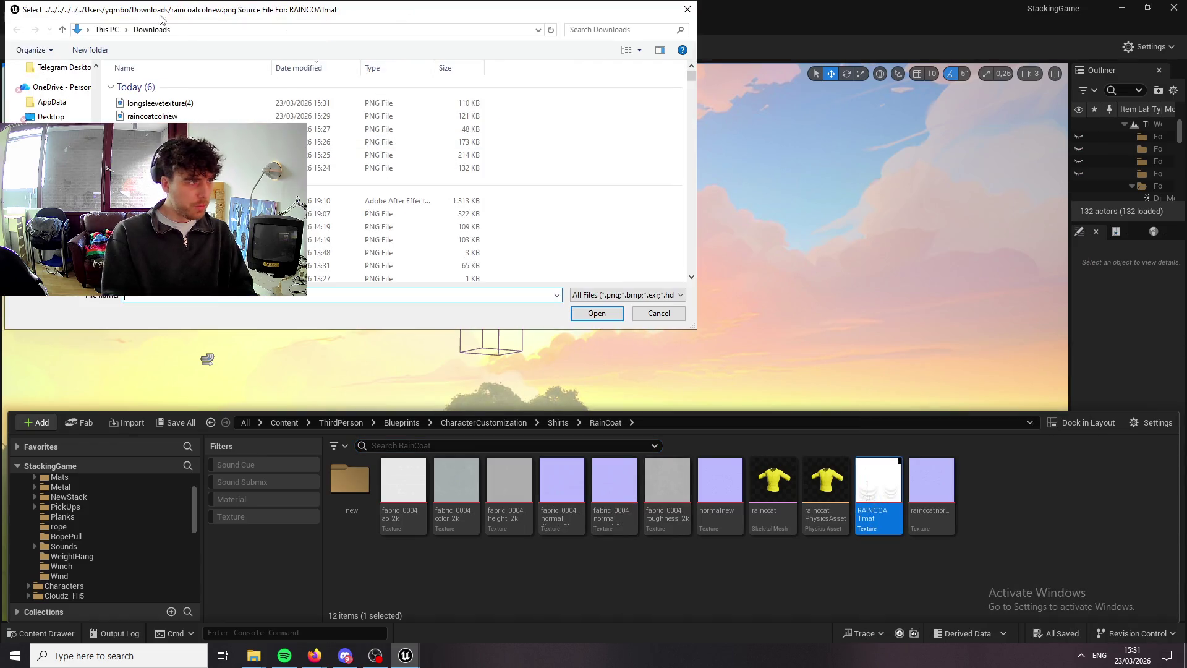
click(577, 316)
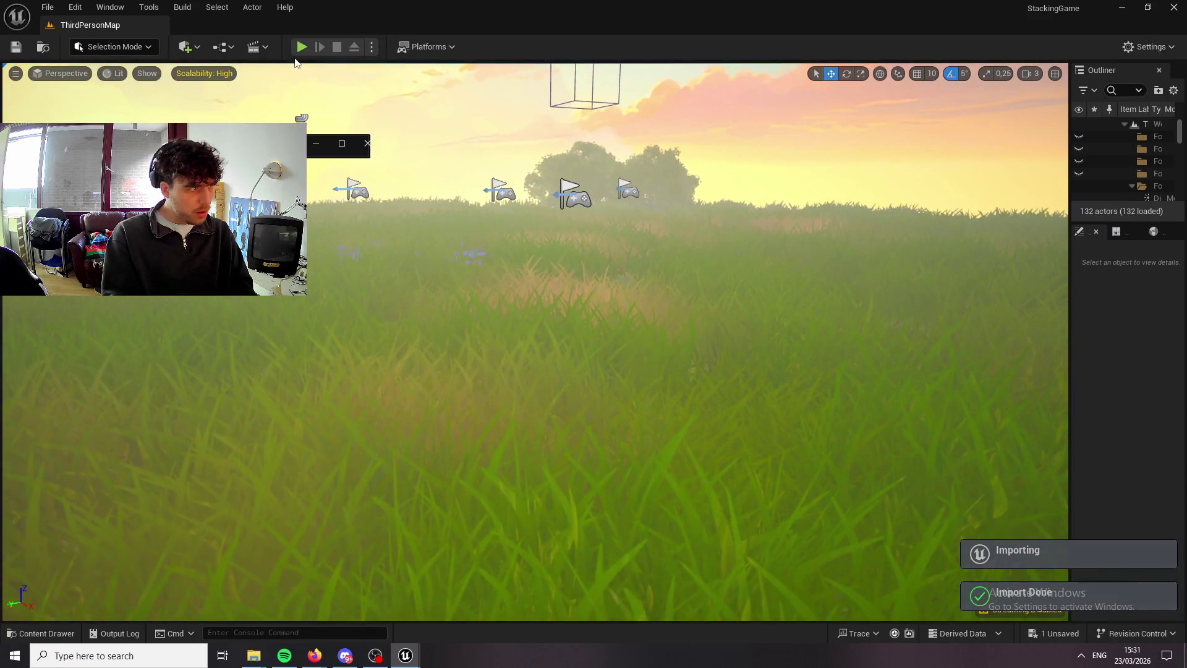
click(301, 47)
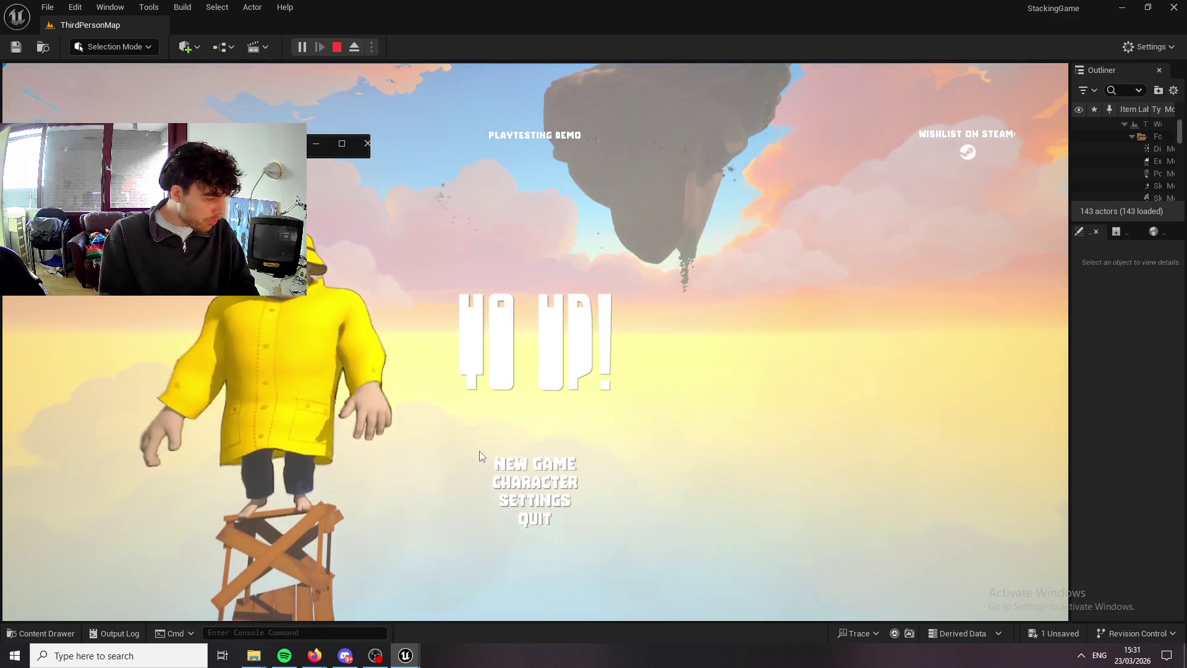
Glance at customization, start a new game, and toggle the slot 1 platform item.
click(549, 481)
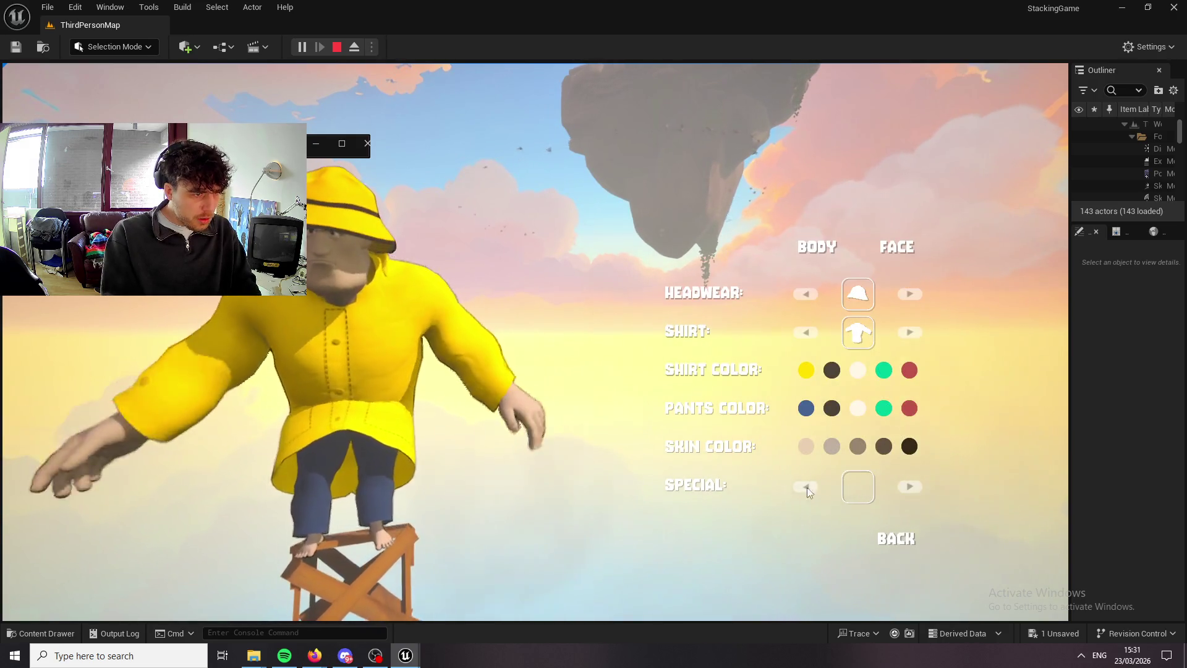
click(902, 540)
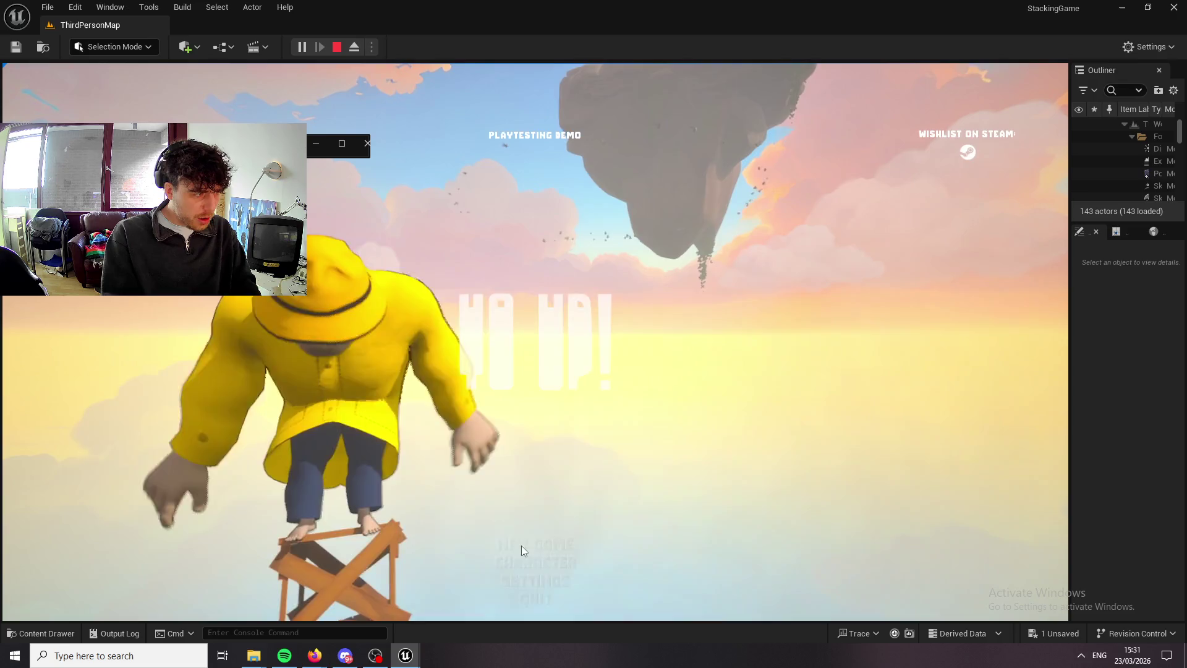
click(538, 465)
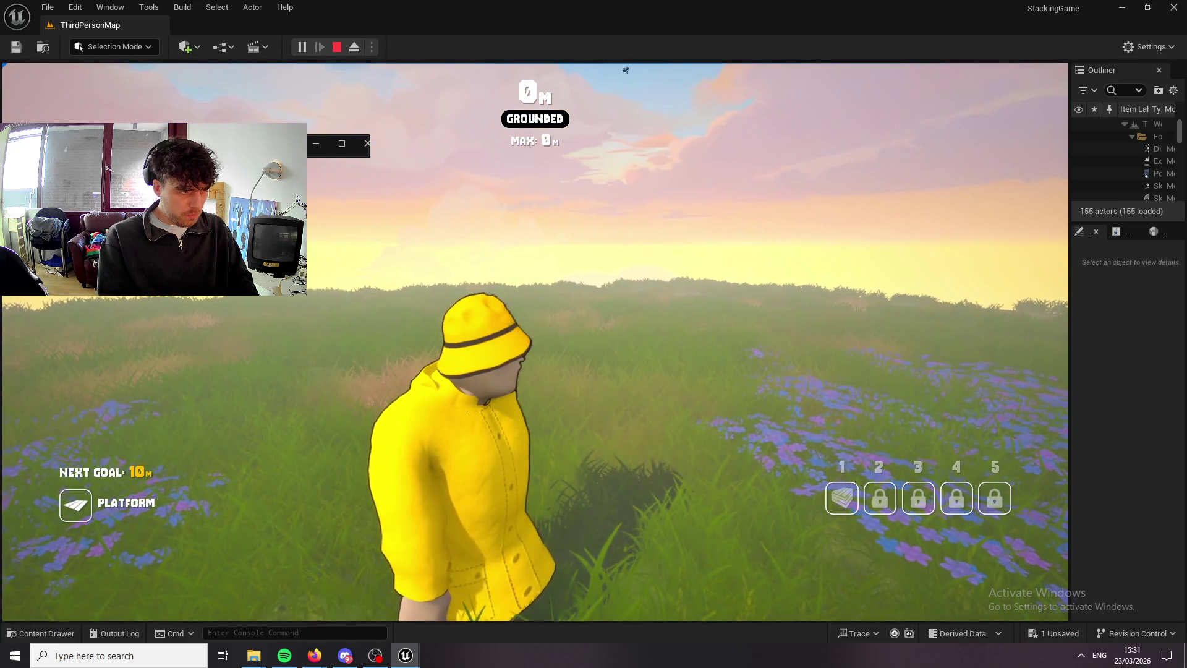
key(1)
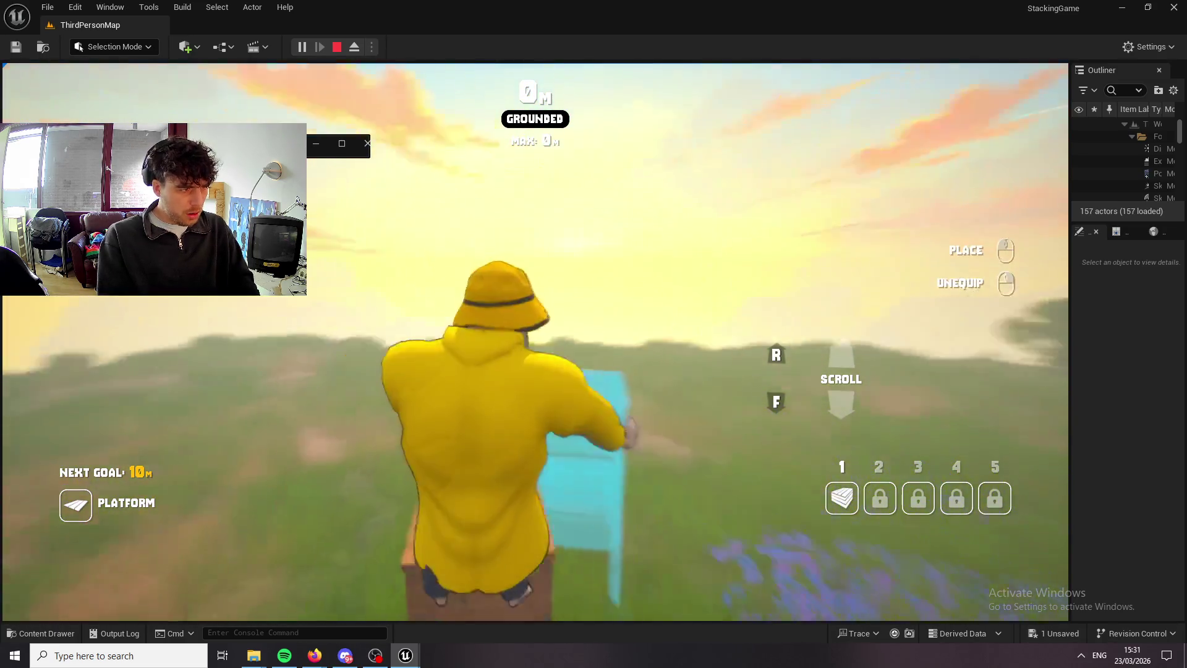
key(1)
In the customization menu, cycle the shirt styles through to the plaid shirt.
key(Tab)
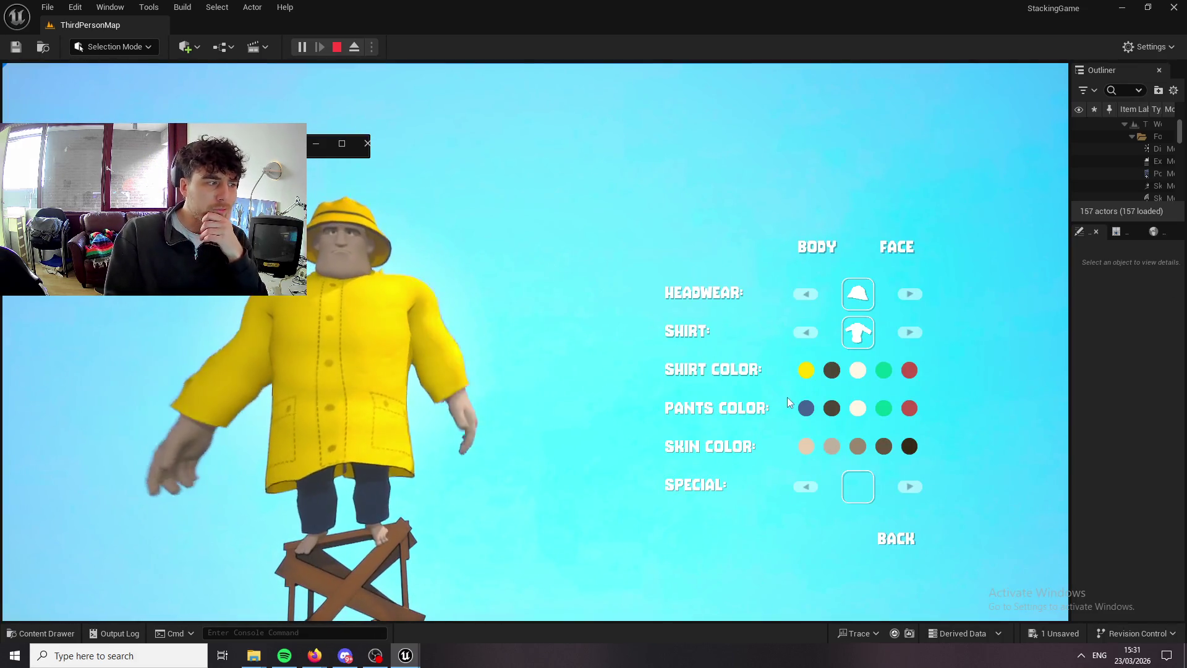
click(913, 332)
click(913, 332)
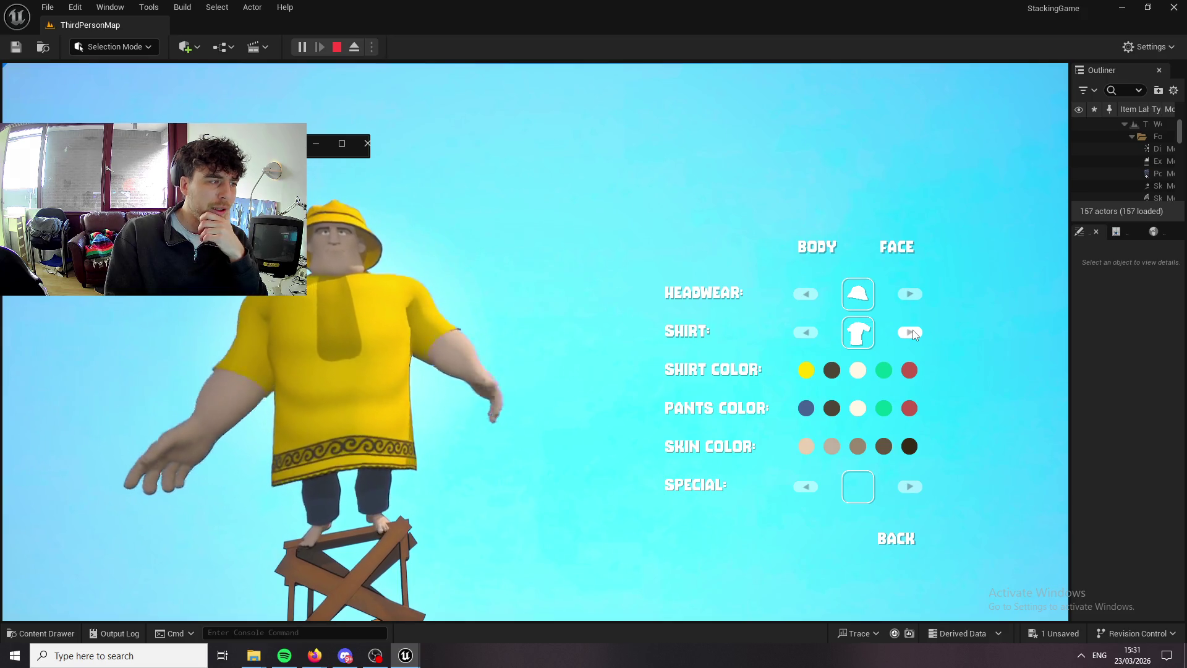
click(912, 332)
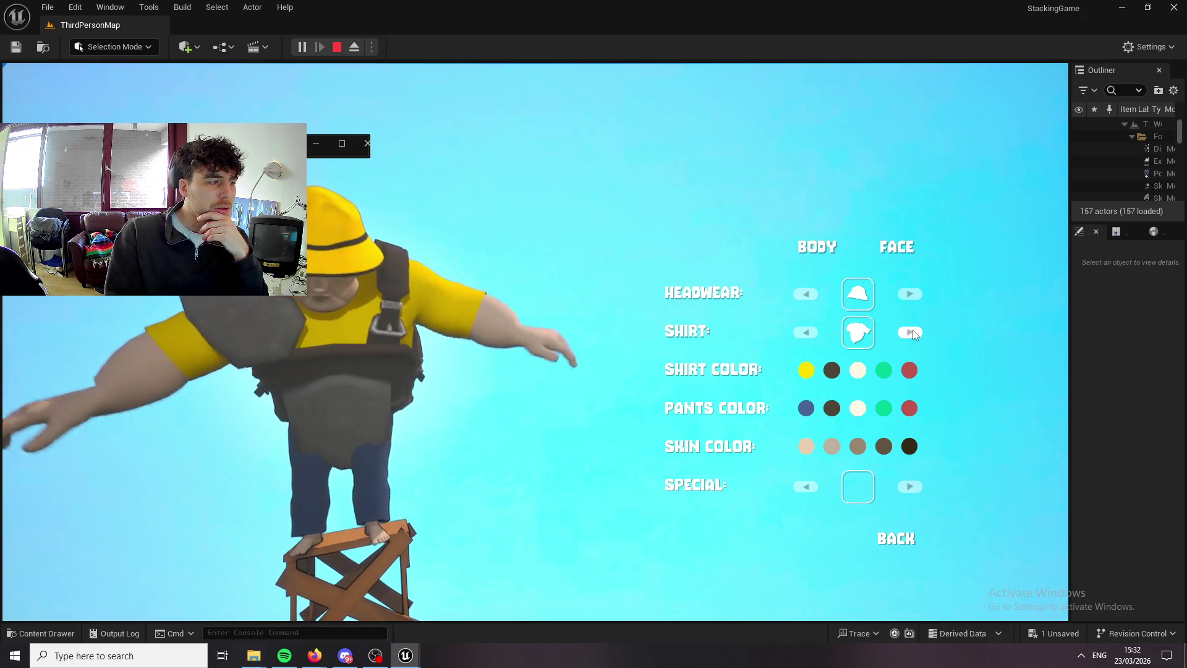
click(912, 332)
click(912, 332)
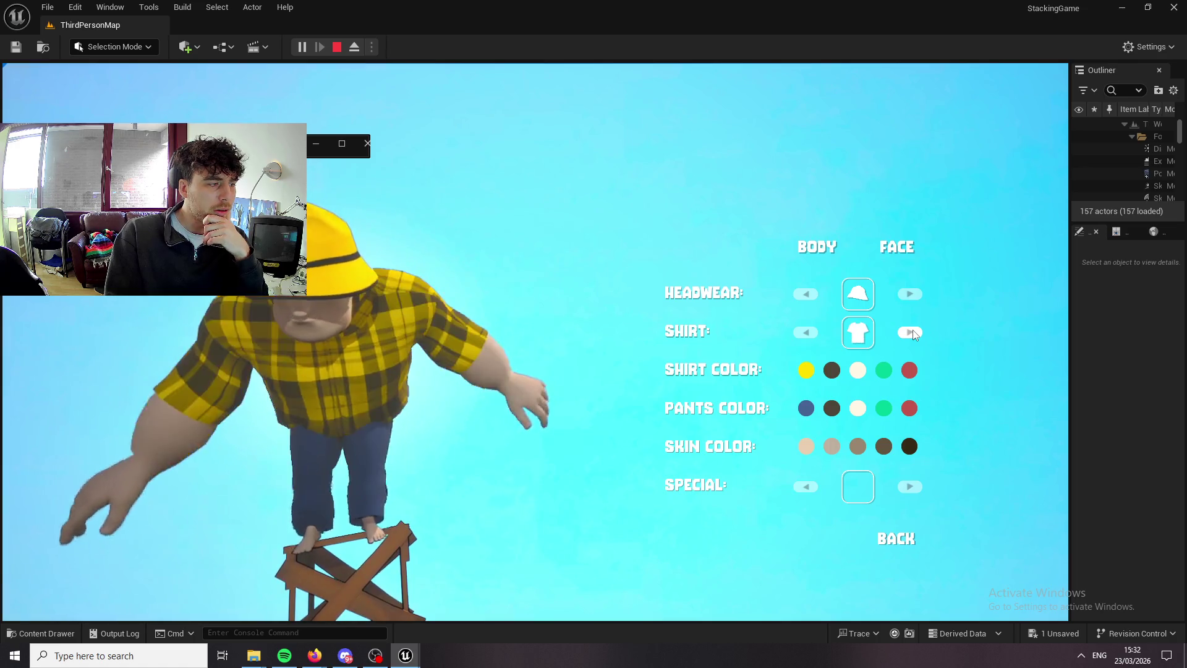
click(912, 332)
click(913, 332)
click(913, 332)
click(912, 332)
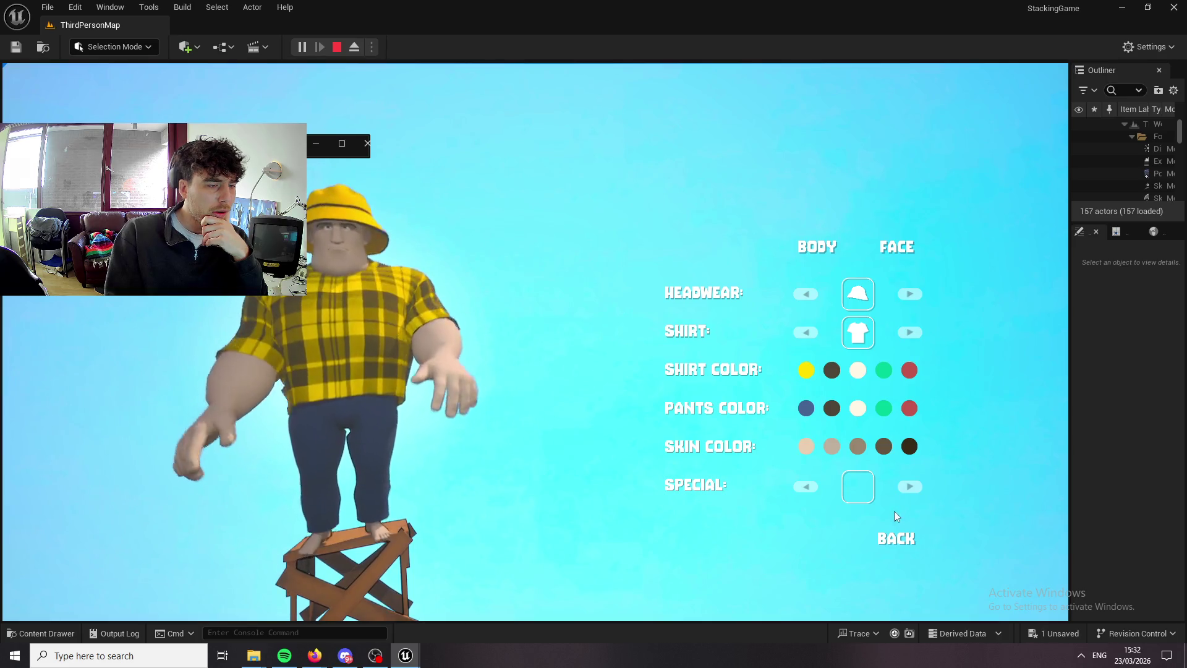
Try the special outfits, settle on the grey clay body, and resume playing.
click(910, 487)
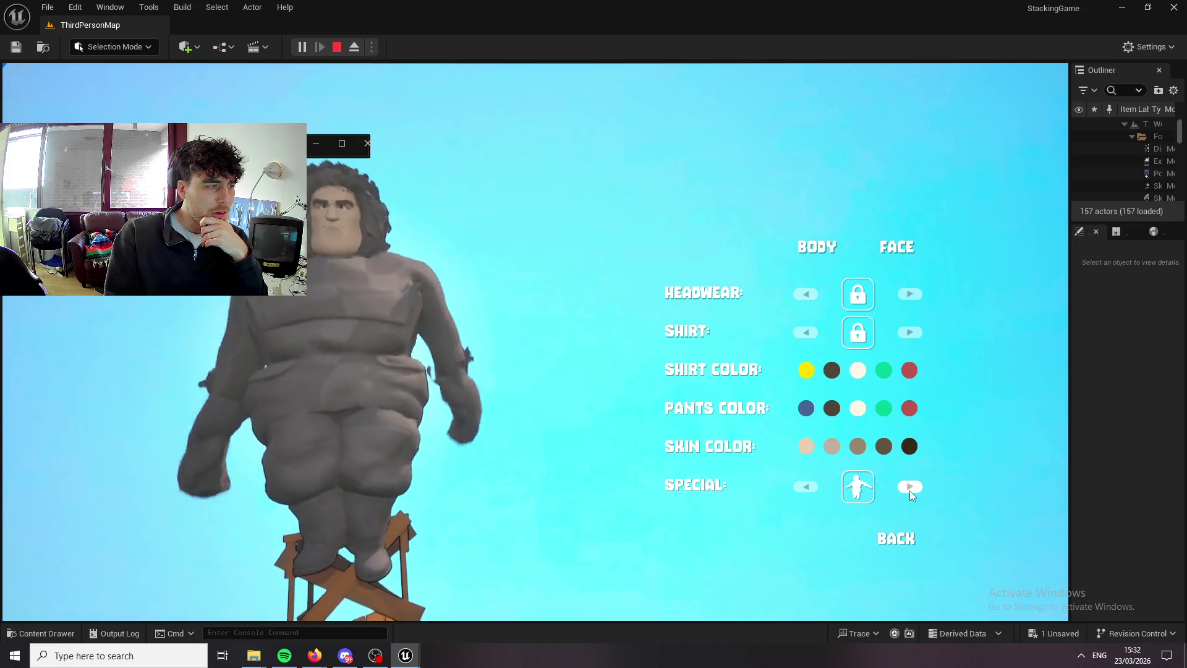
click(910, 487)
click(910, 487)
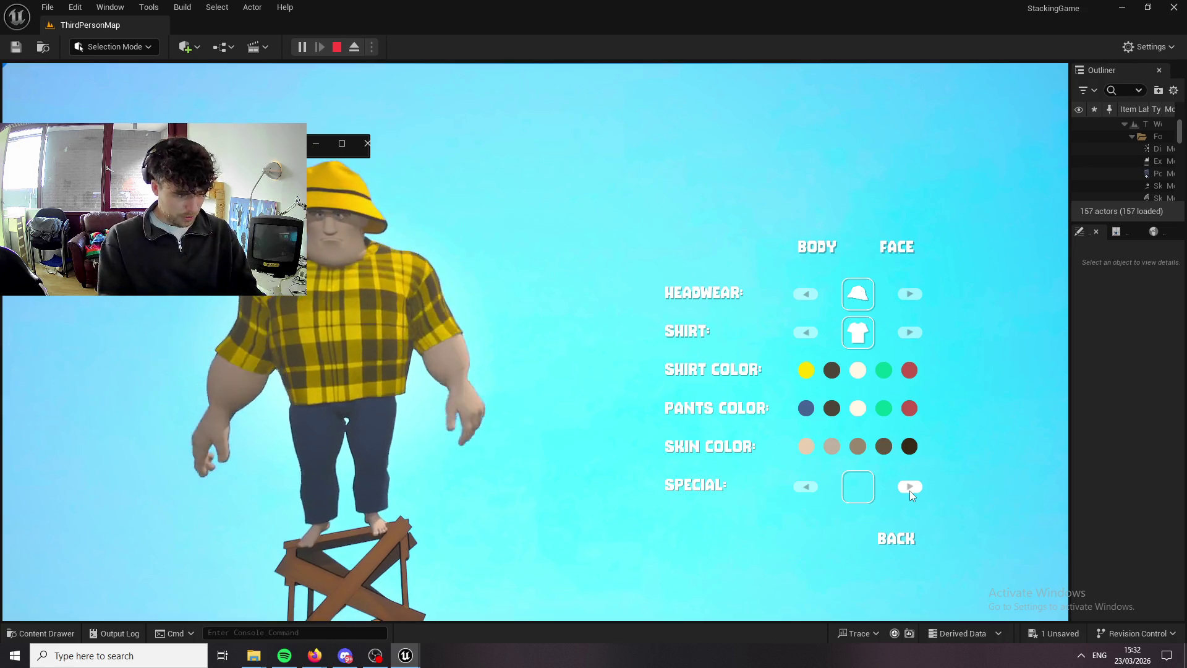
click(907, 488)
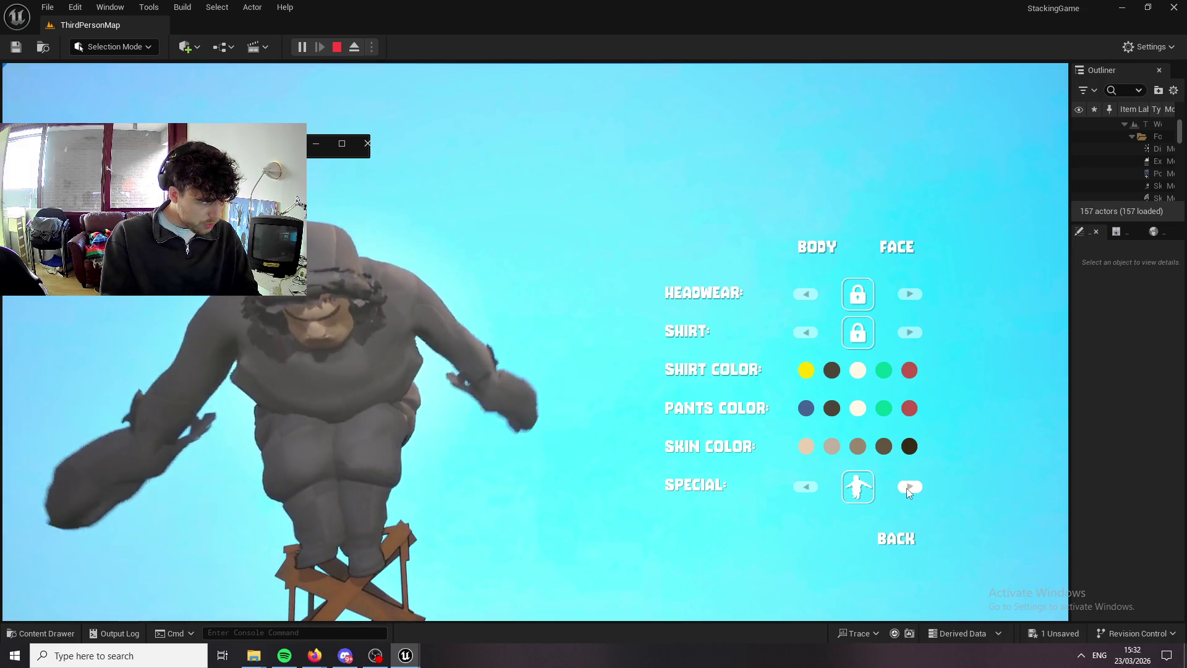
click(897, 537)
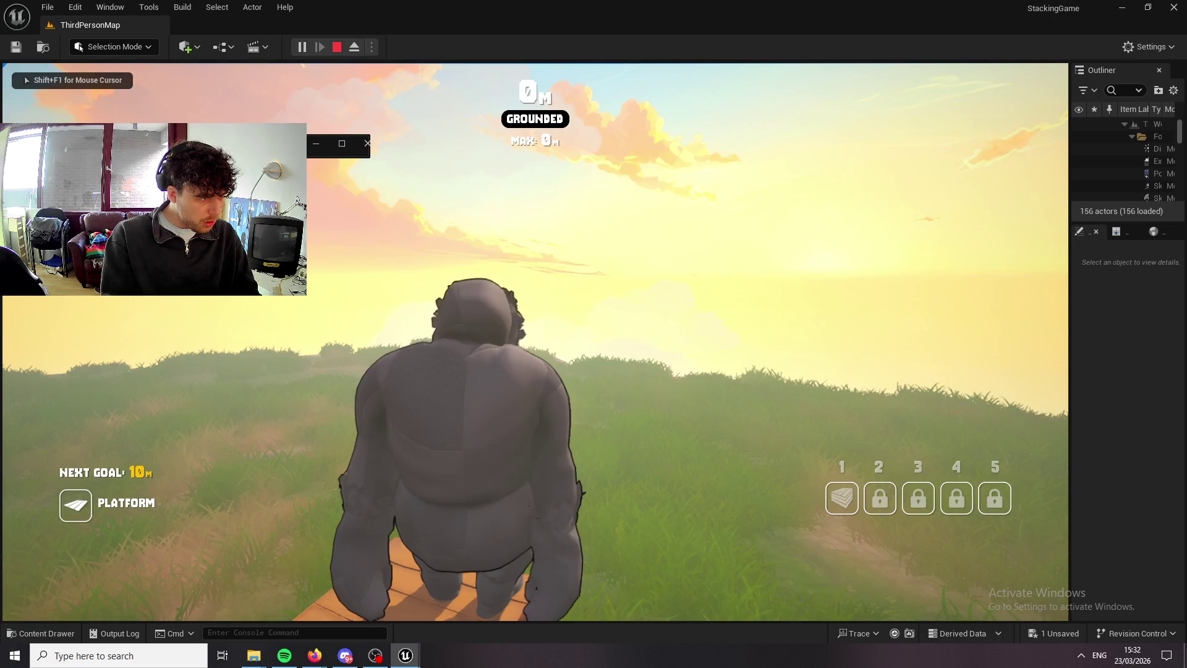
Stop the play session and start a fresh play test with Alt+P.
key(Escape)
click(23, 633)
click(229, 31)
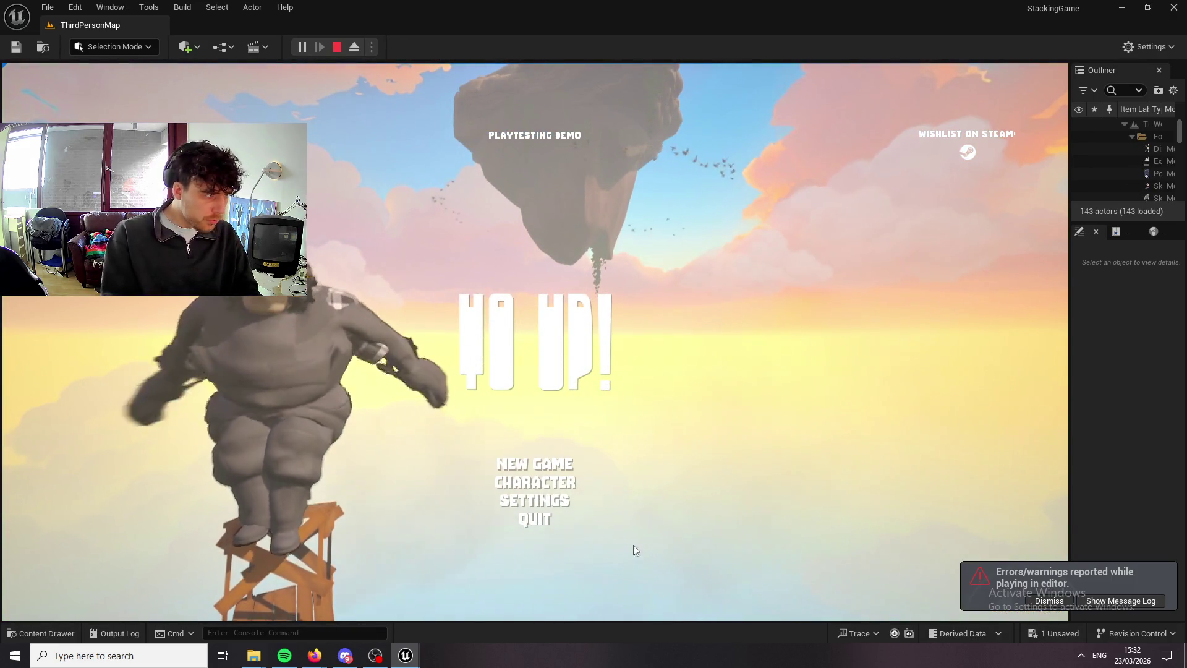
key(Escape)
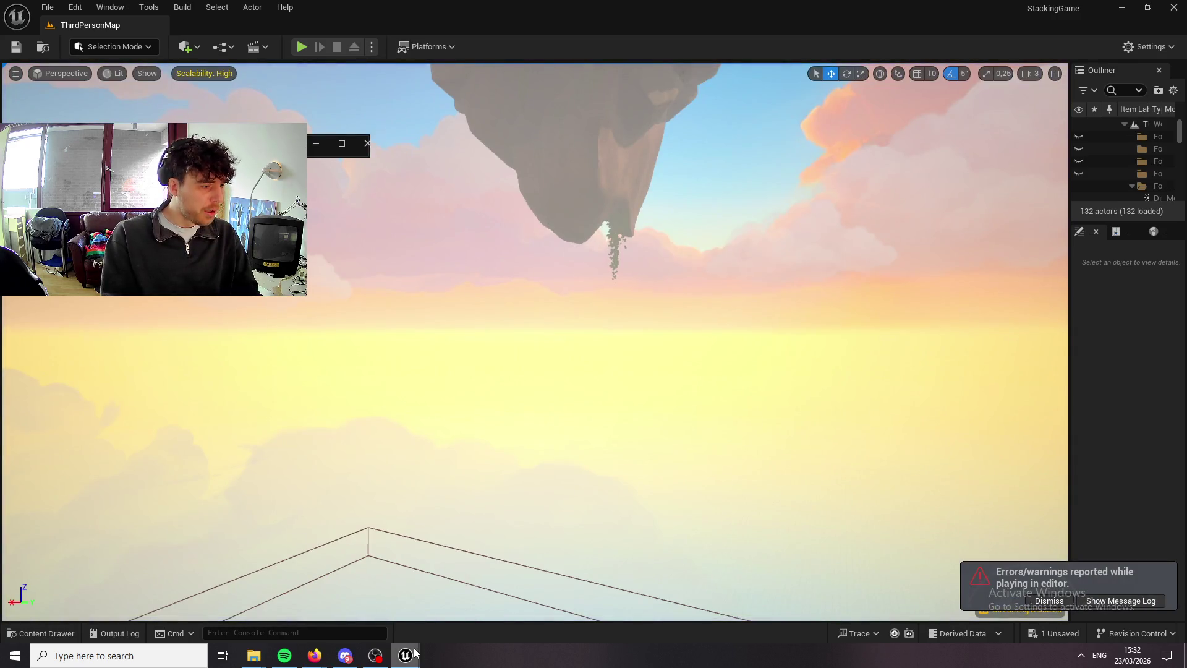
key(alt+p)
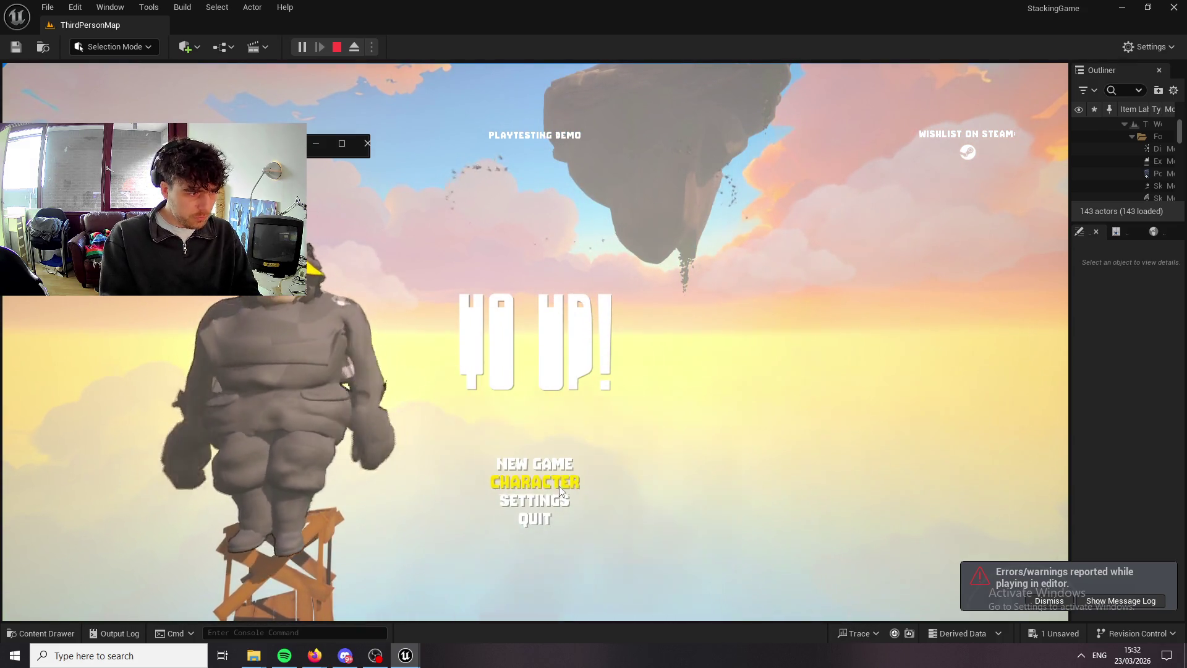
Clear the special outfit, widen the jaw in face options, and start a new game.
click(559, 485)
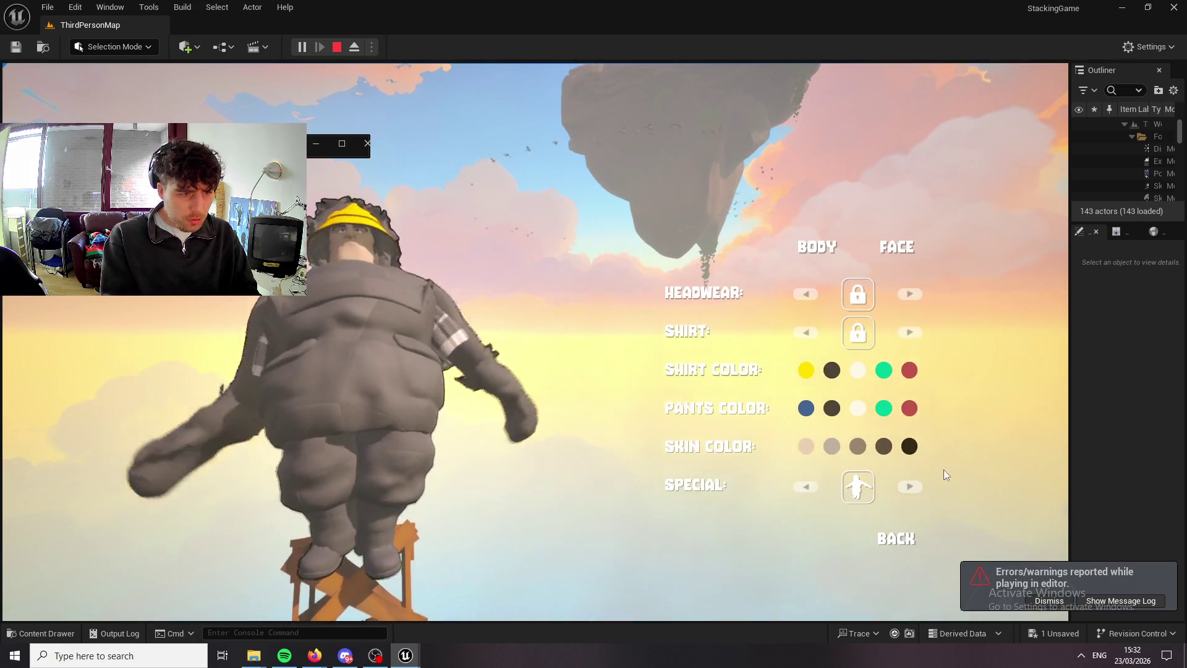
click(911, 487)
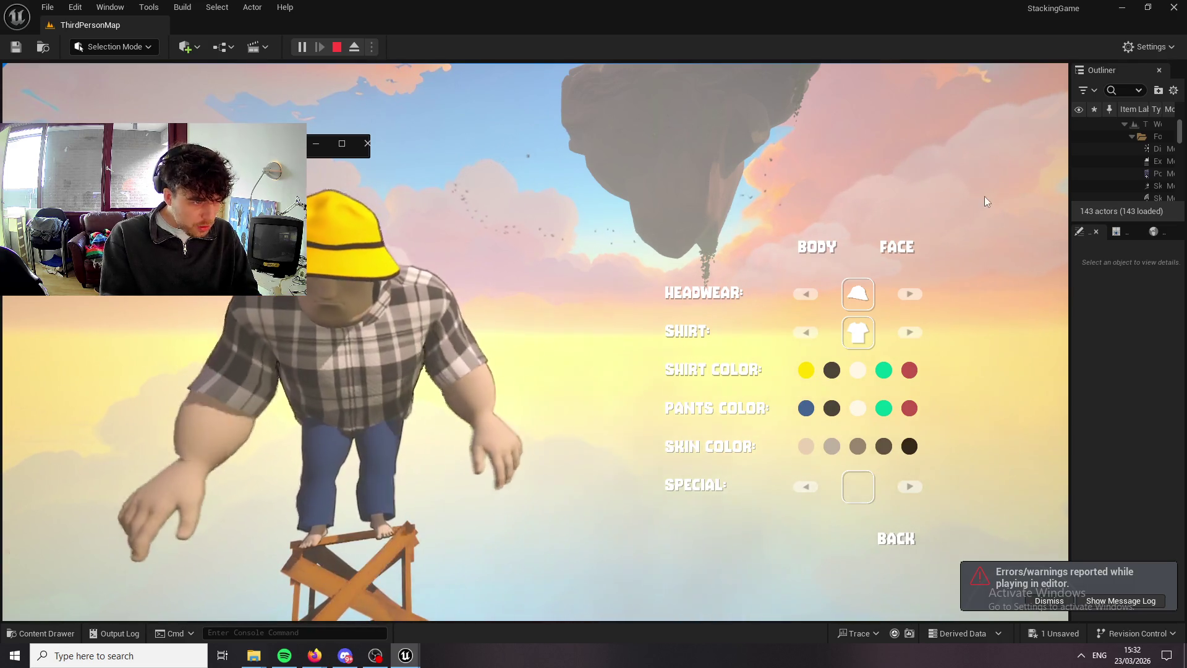
click(912, 241)
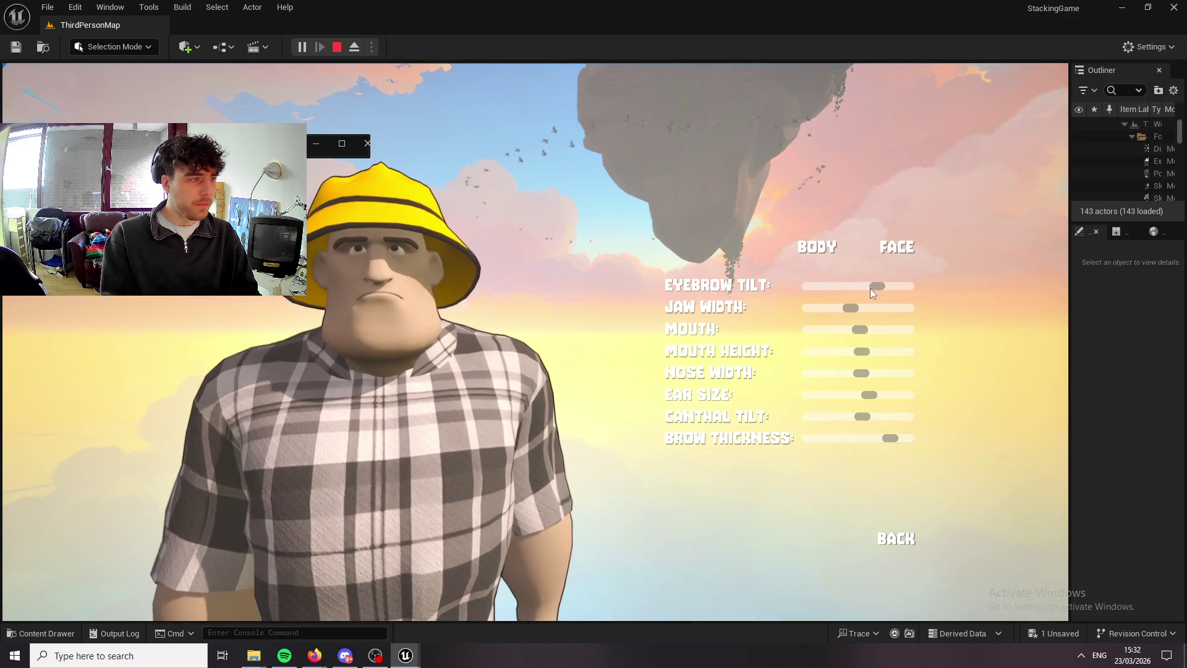
drag(852, 308, 868, 307)
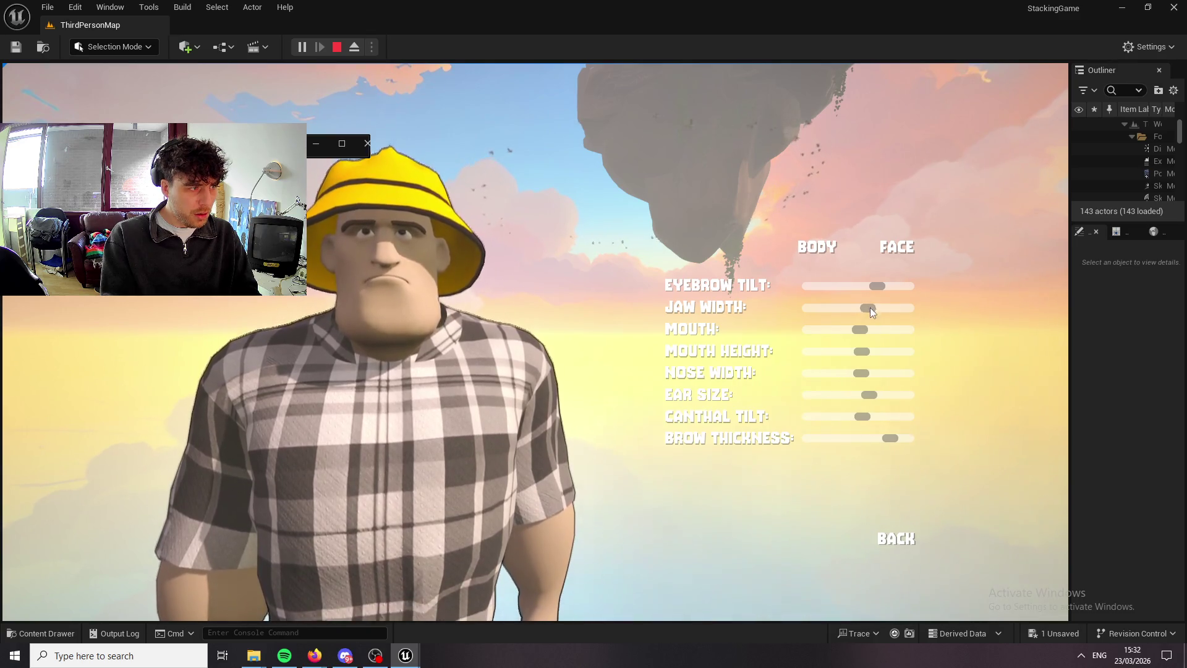
click(904, 545)
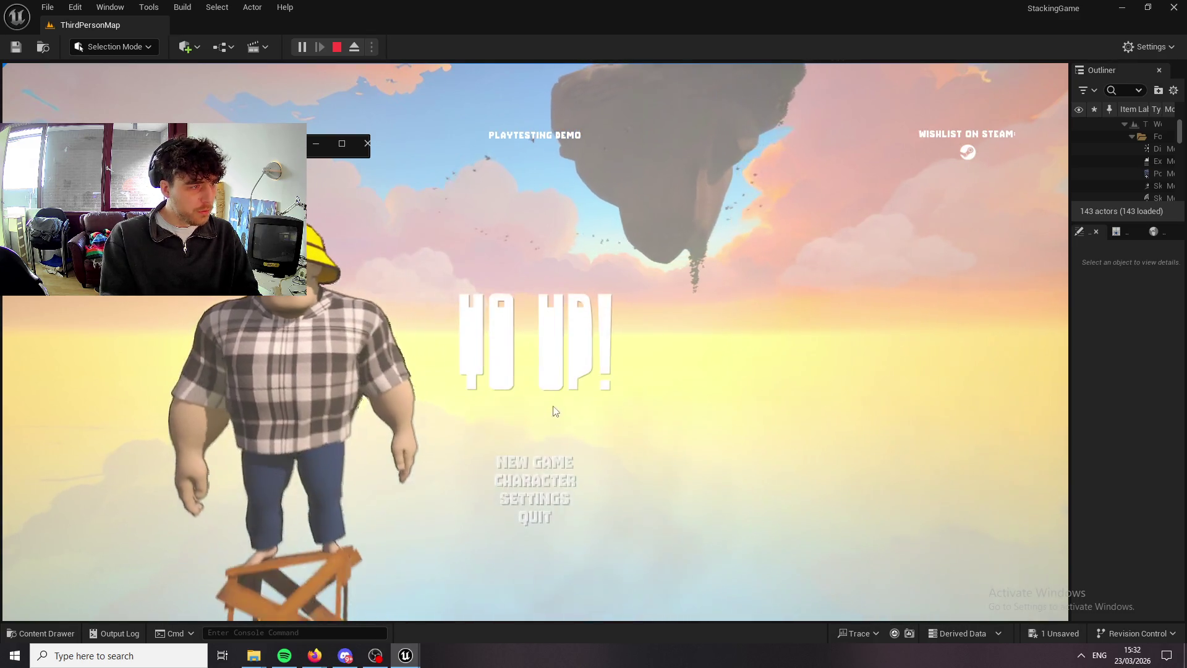
click(534, 463)
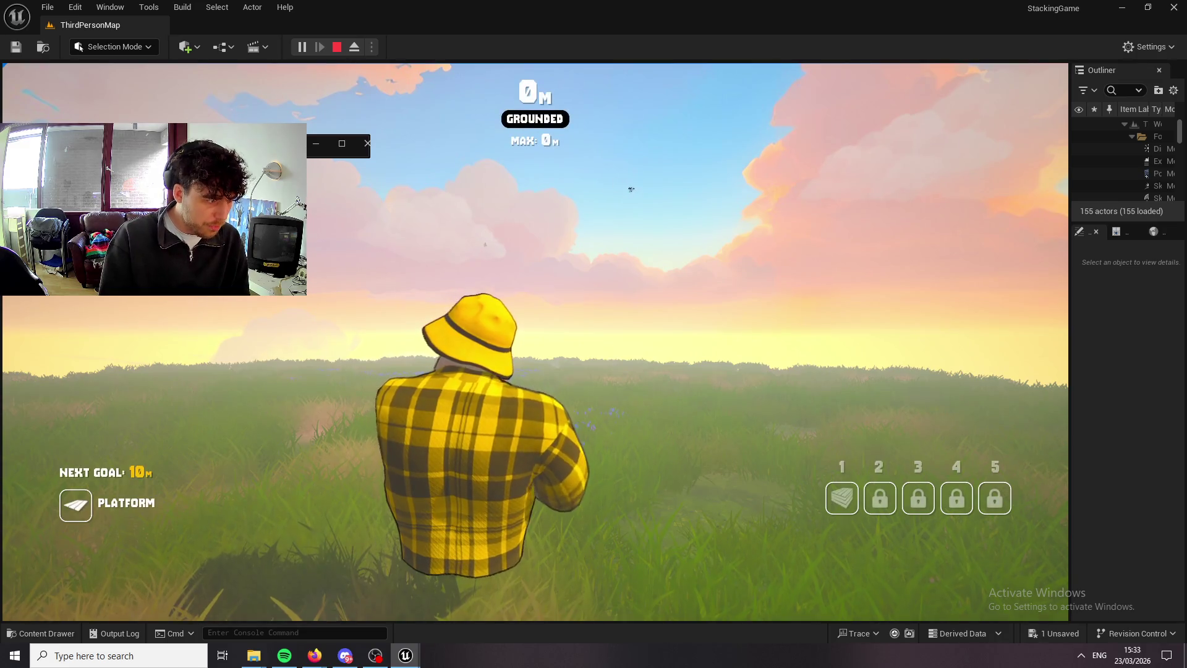
Change the character's shirt to the yellow style with grey bib.
key(c)
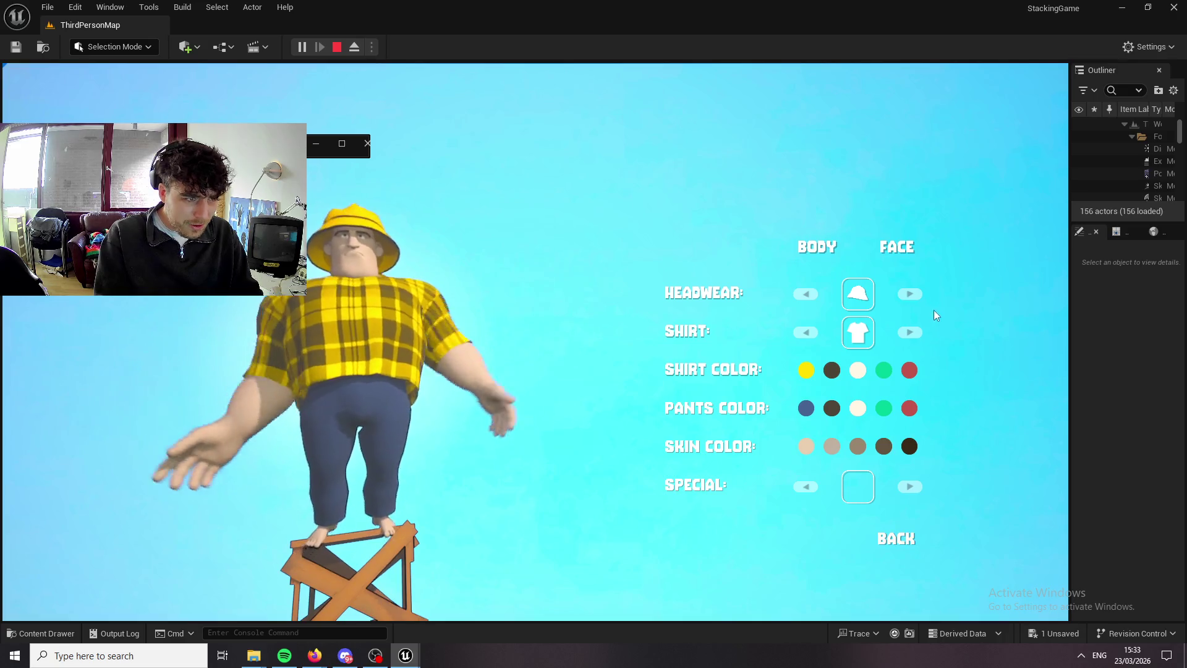
click(911, 539)
key(c)
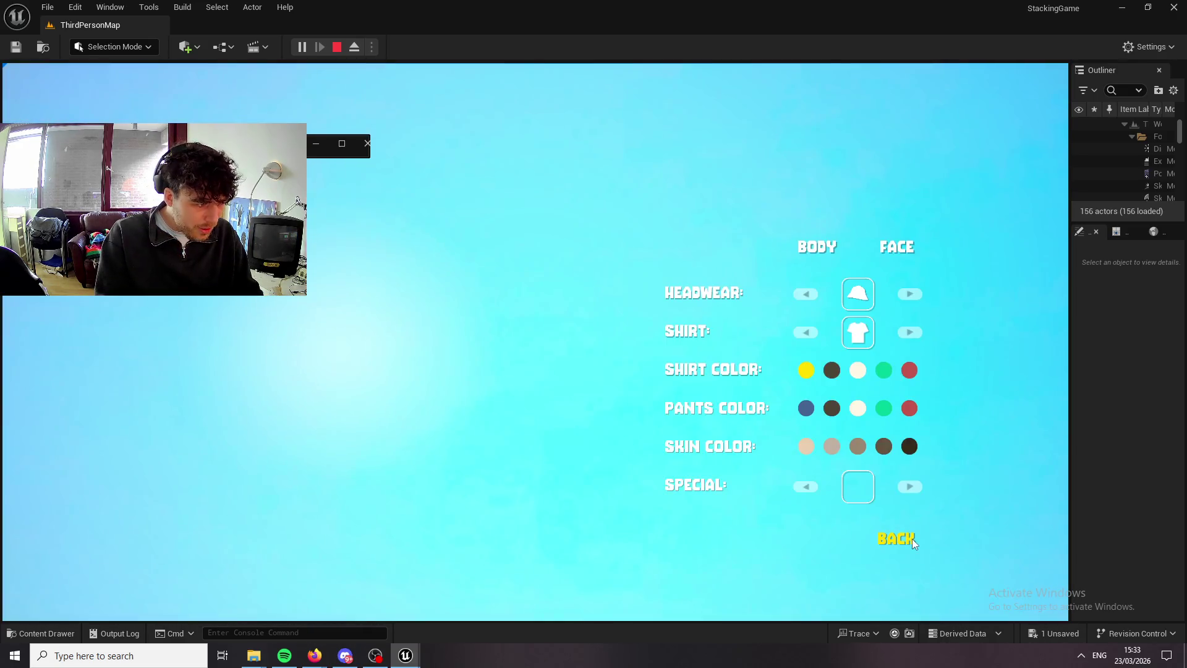
click(920, 332)
click(917, 332)
click(906, 532)
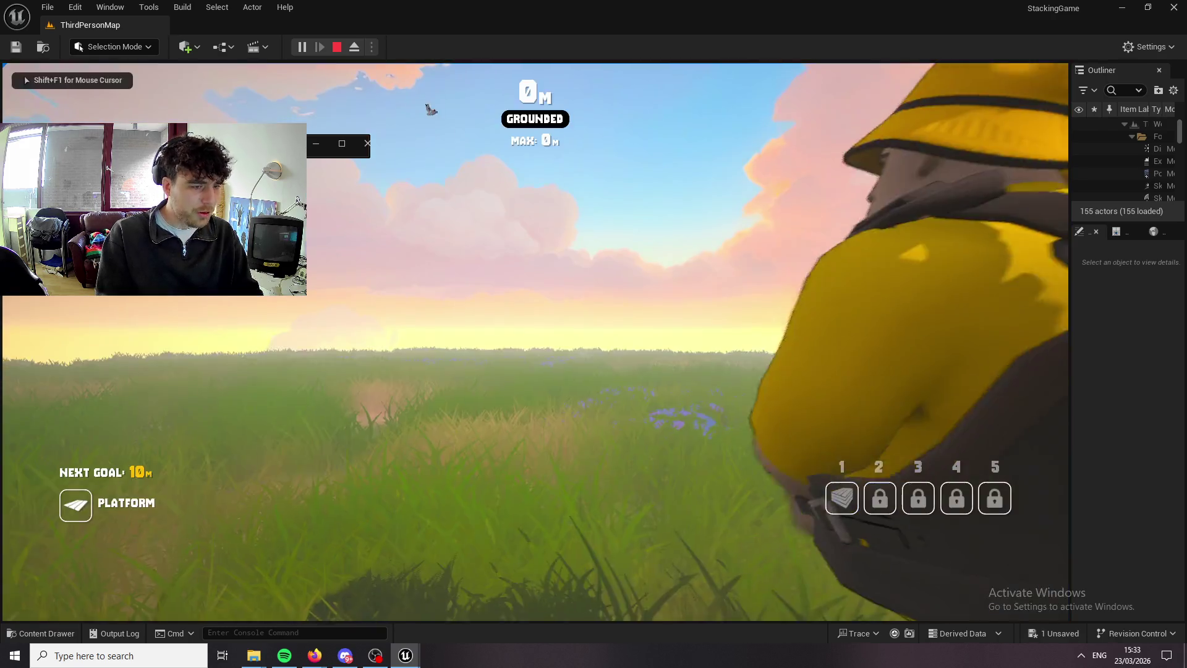
Check the pause menu's Join Session address field, then stop the play test.
key(Escape)
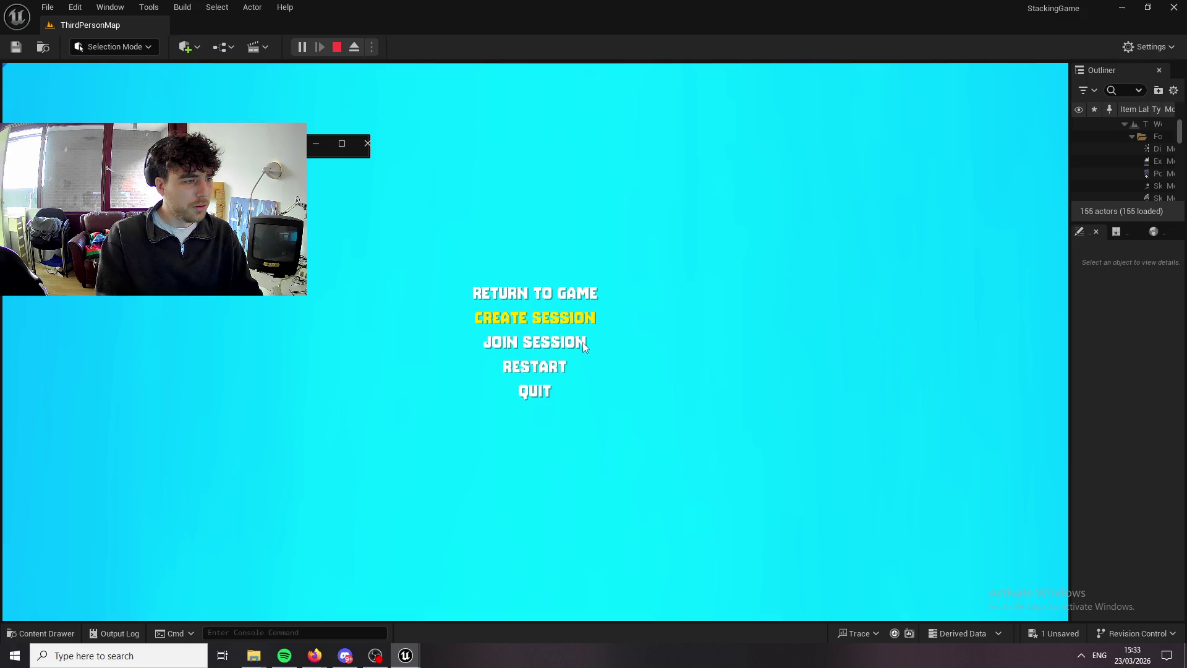
click(583, 343)
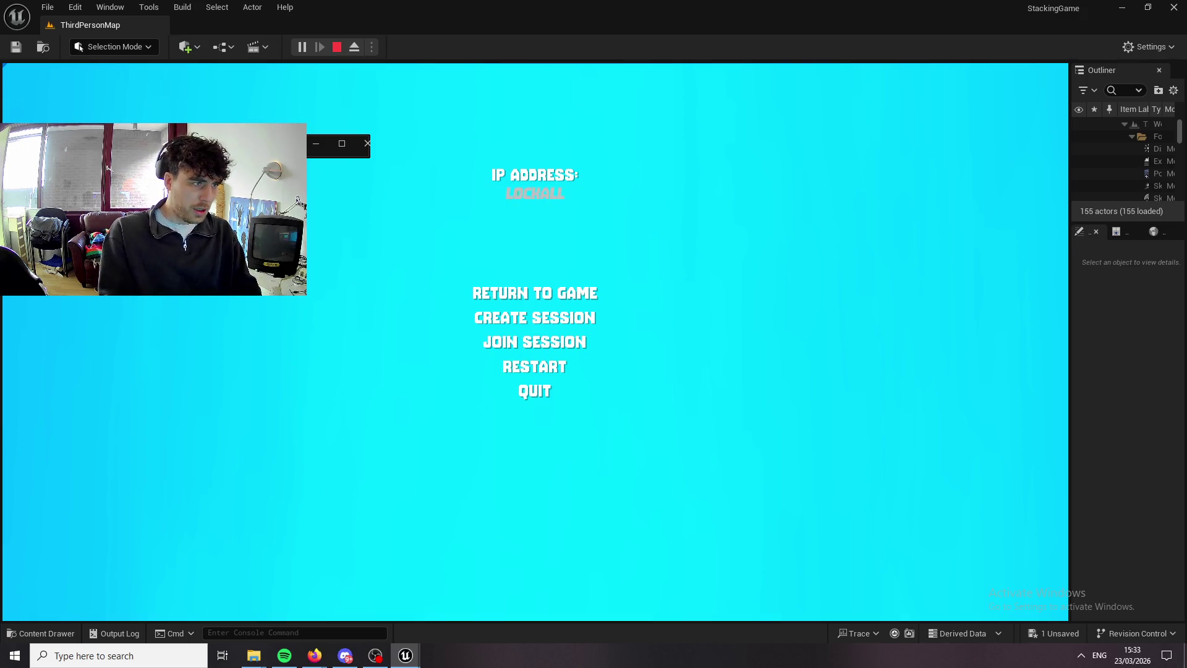
click(563, 293)
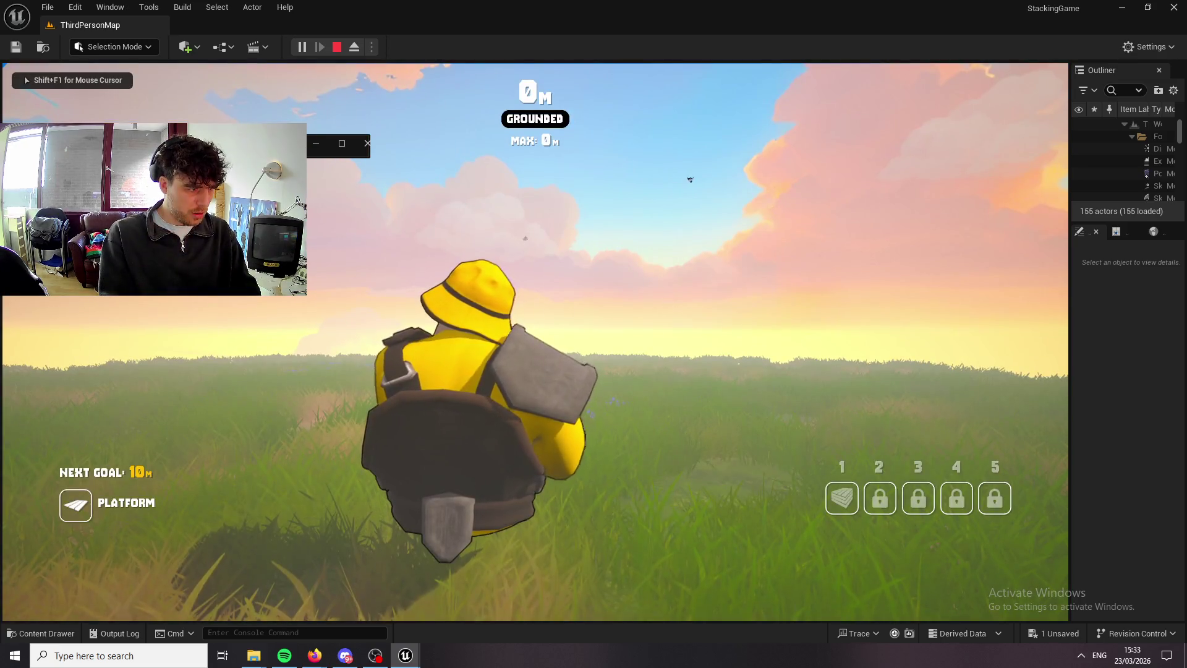
key(Escape)
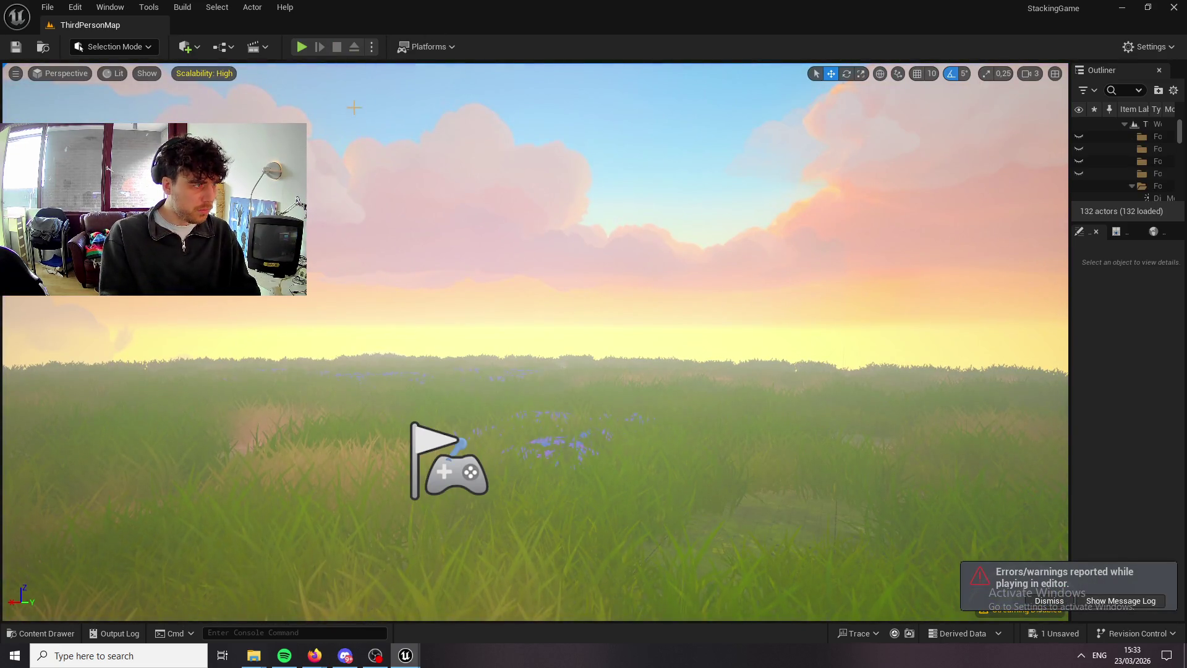
Start a new game, place a wooden platform, and walk onto it.
key(alt+p)
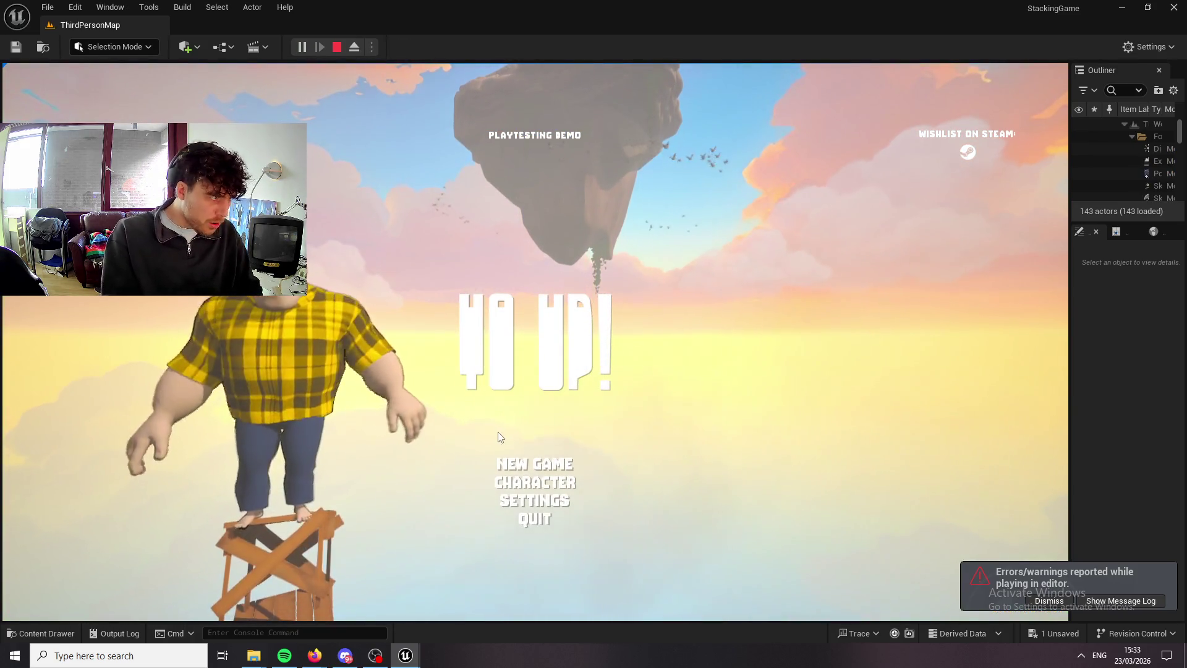
click(526, 463)
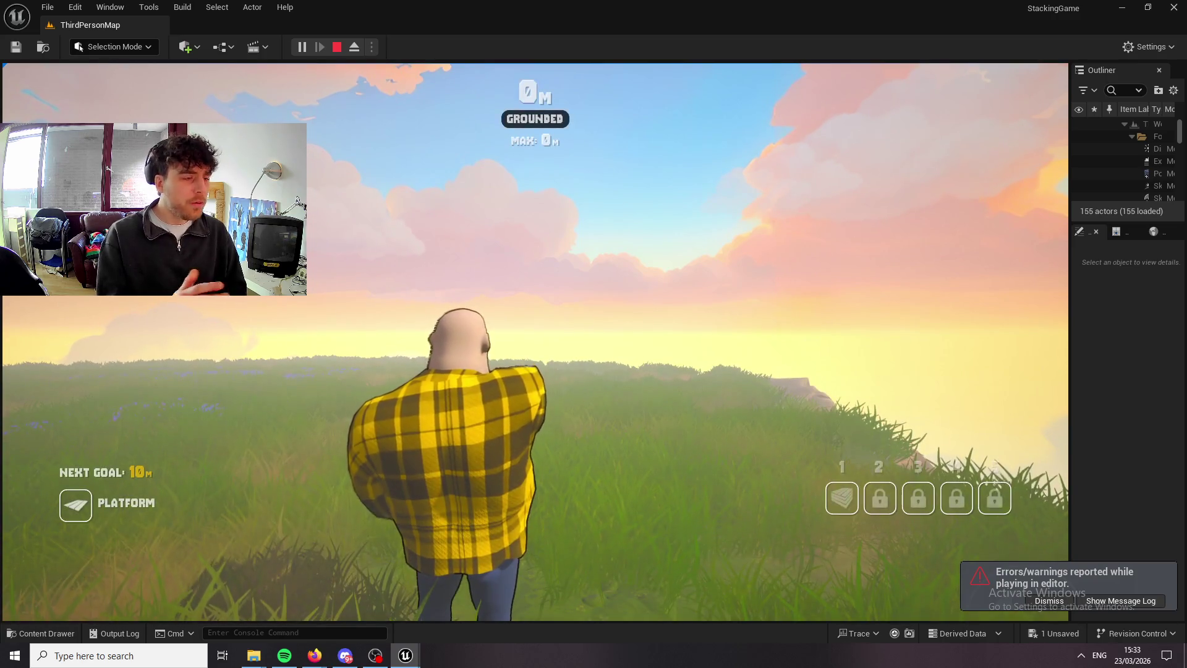
key(1)
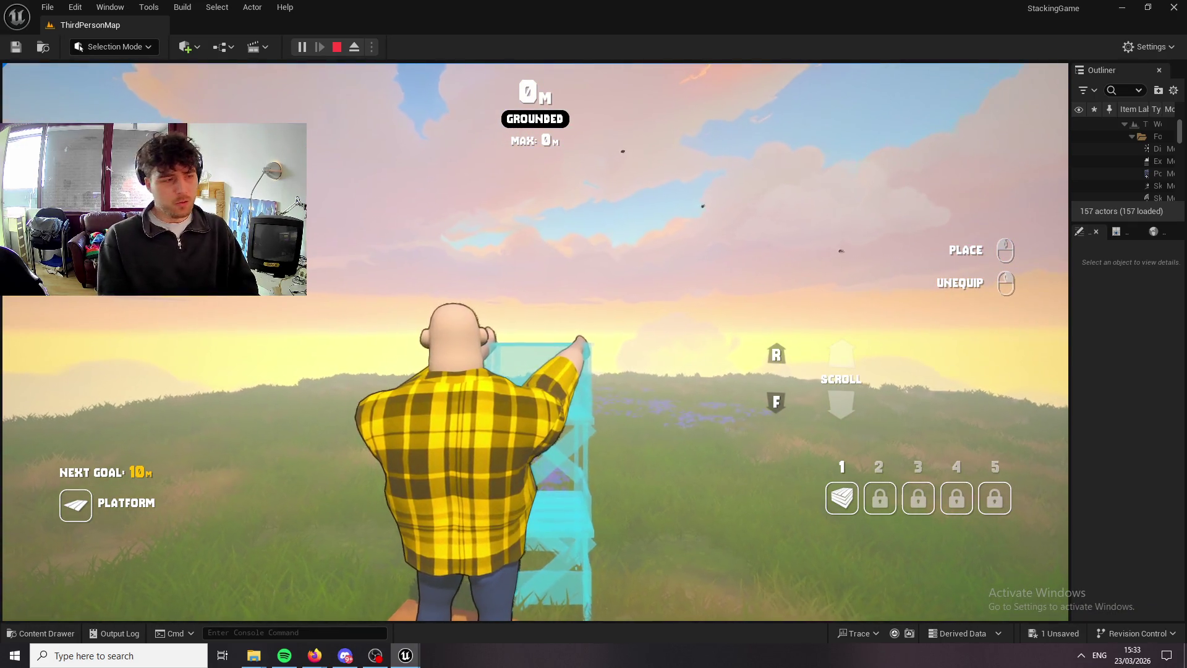
click(534, 342)
key(space)
key(1)
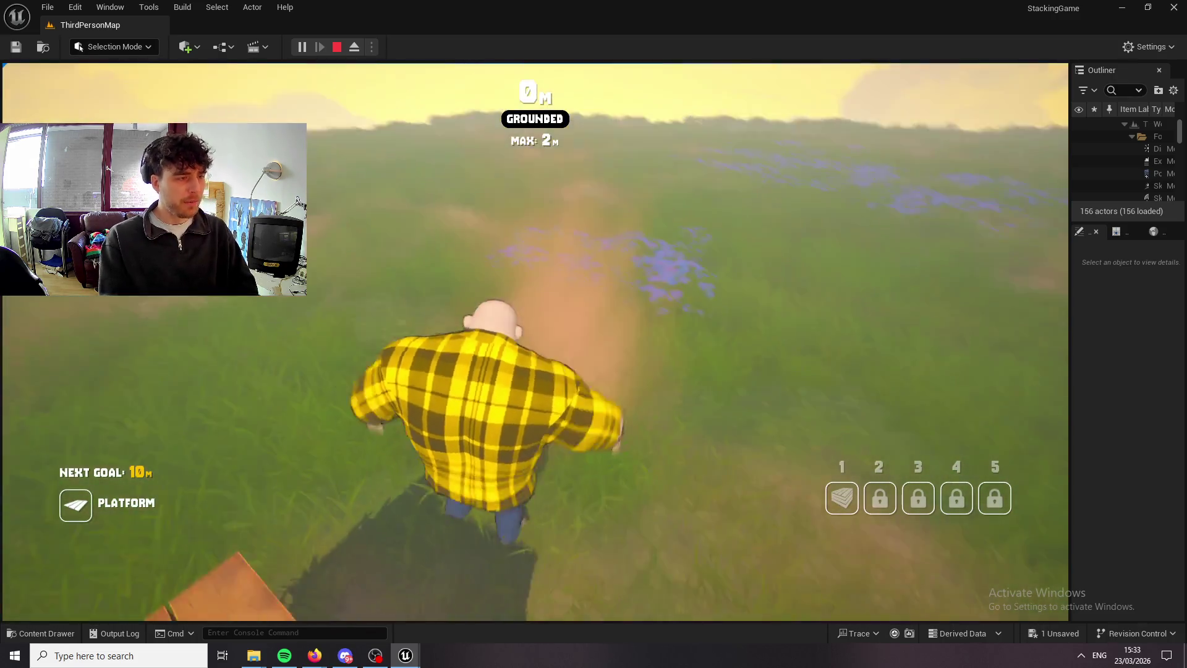
key(w)
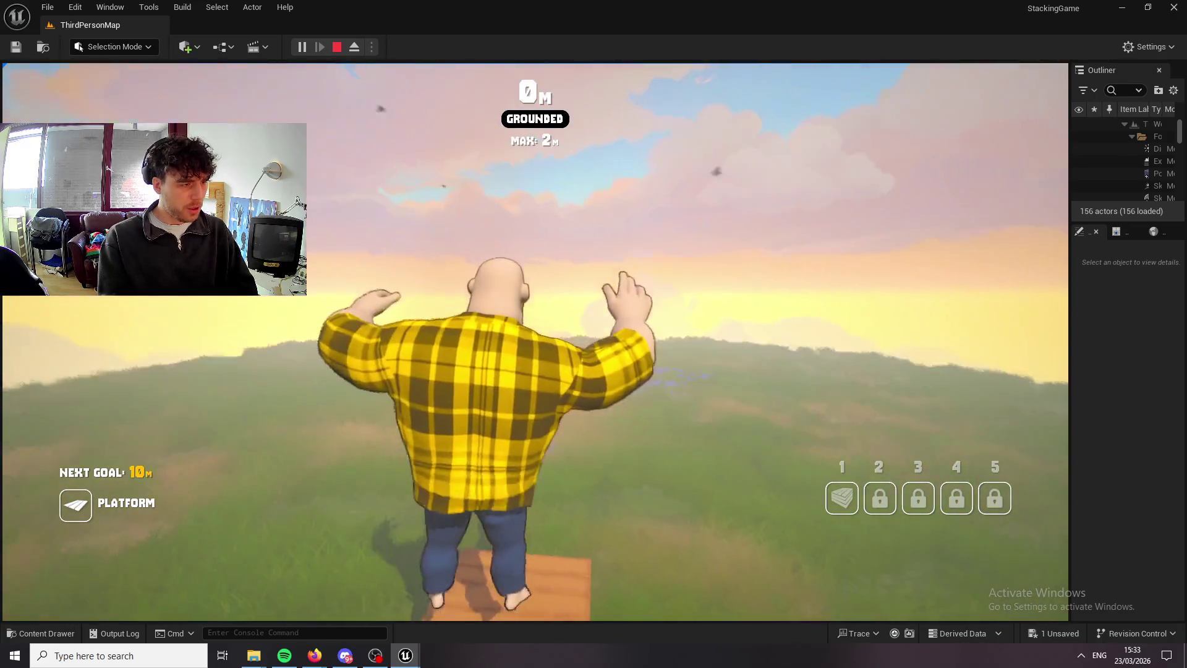
Stack four more platforms, jump up them to about 25 m, and stop playing.
key(1)
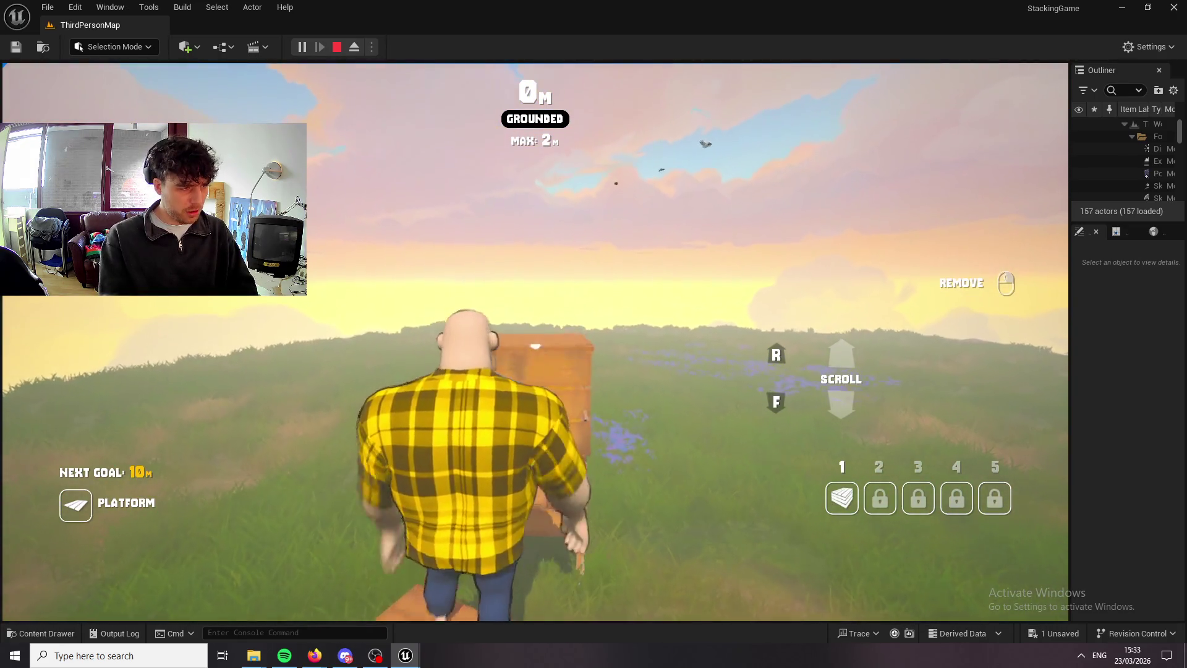
click(535, 342)
click(535, 341)
click(535, 342)
click(535, 342)
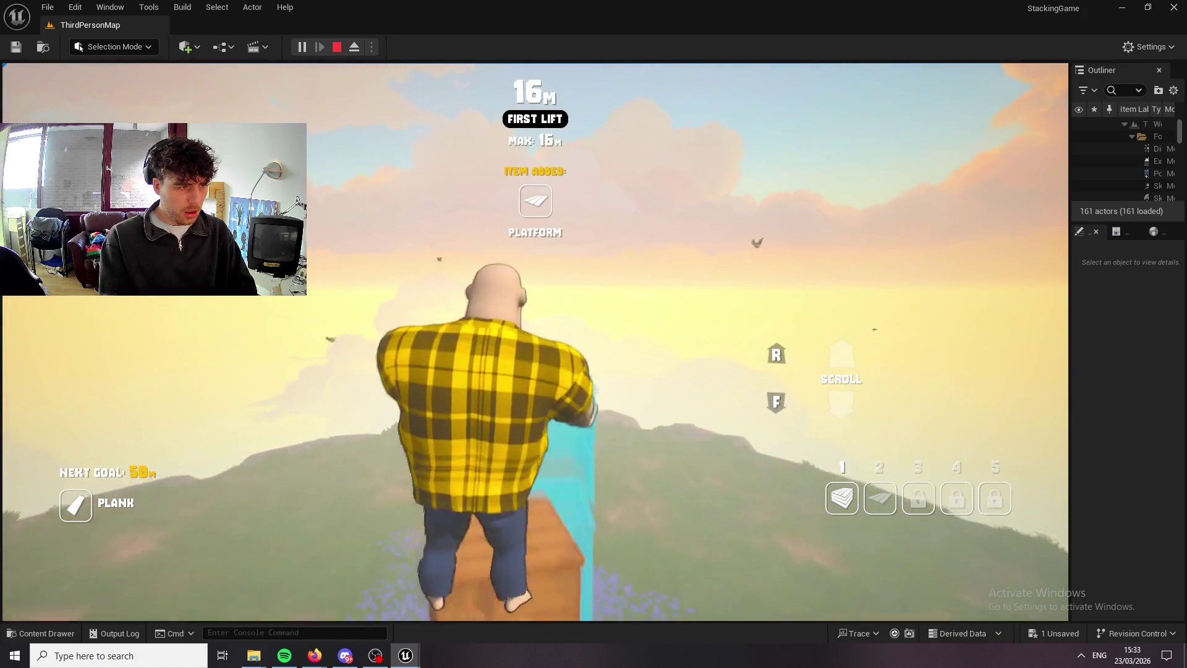
key(space)
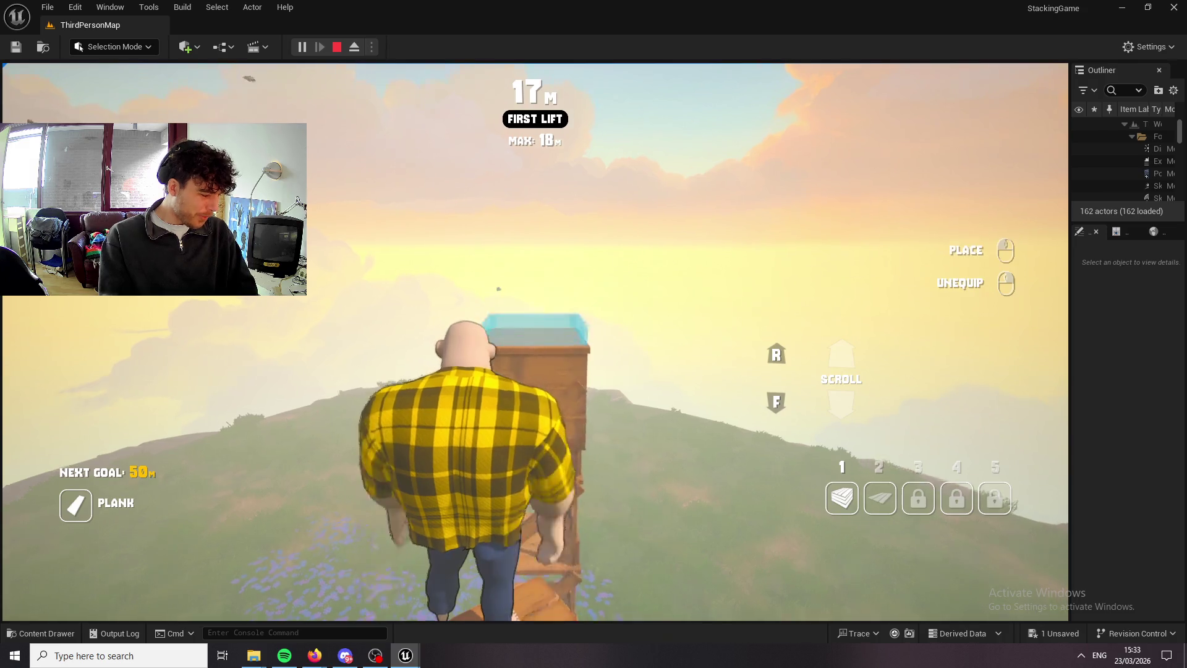
click(536, 342)
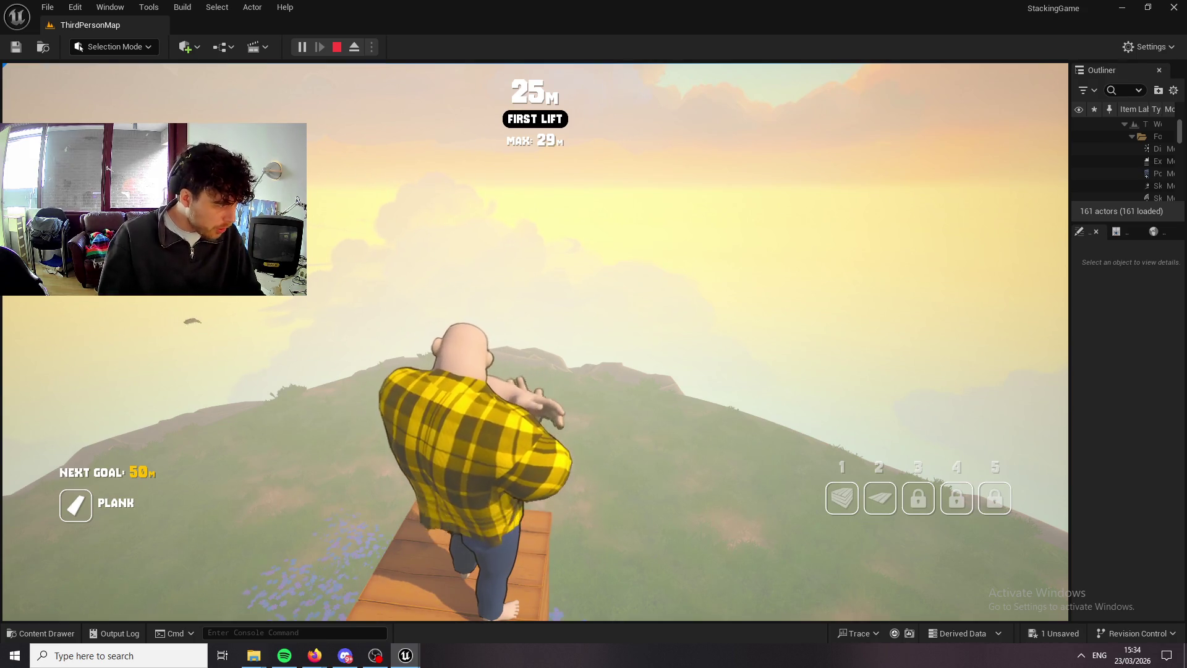
key(Escape)
click(40, 633)
Browse Blueprints > CharacterCustomization > Shirts into the ArcticJacket folder.
scroll(123, 514, up, 1)
scroll(123, 502, down, 1)
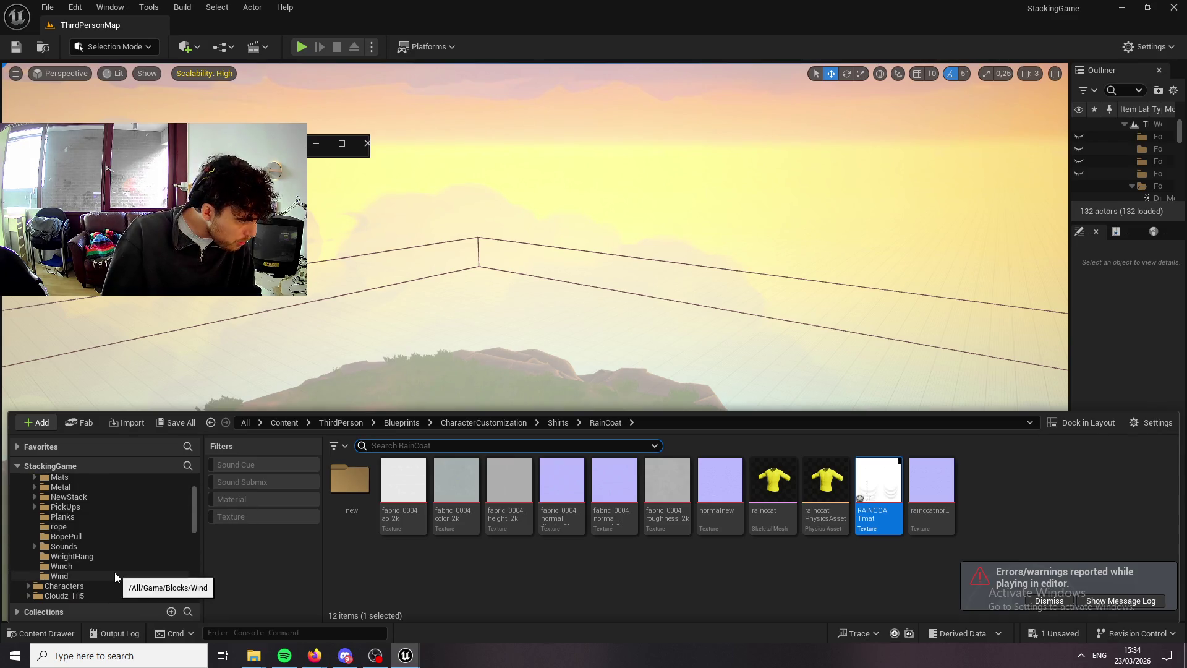
scroll(110, 550, down, 2)
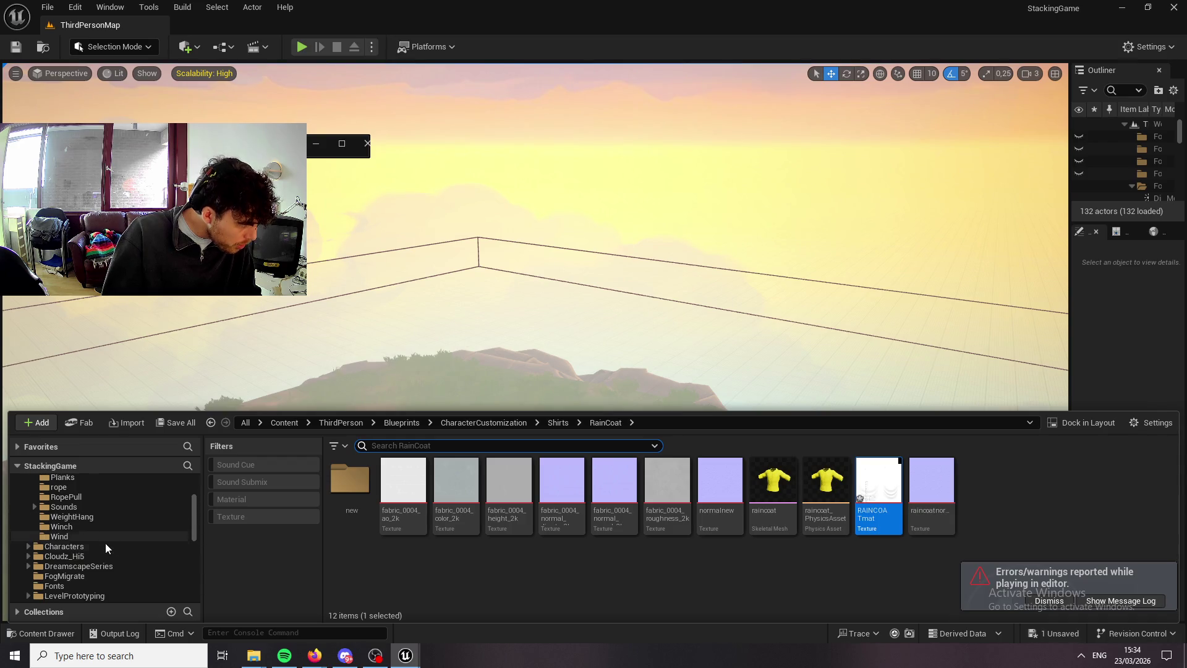
scroll(124, 580, down, 3)
scroll(121, 578, down, 3)
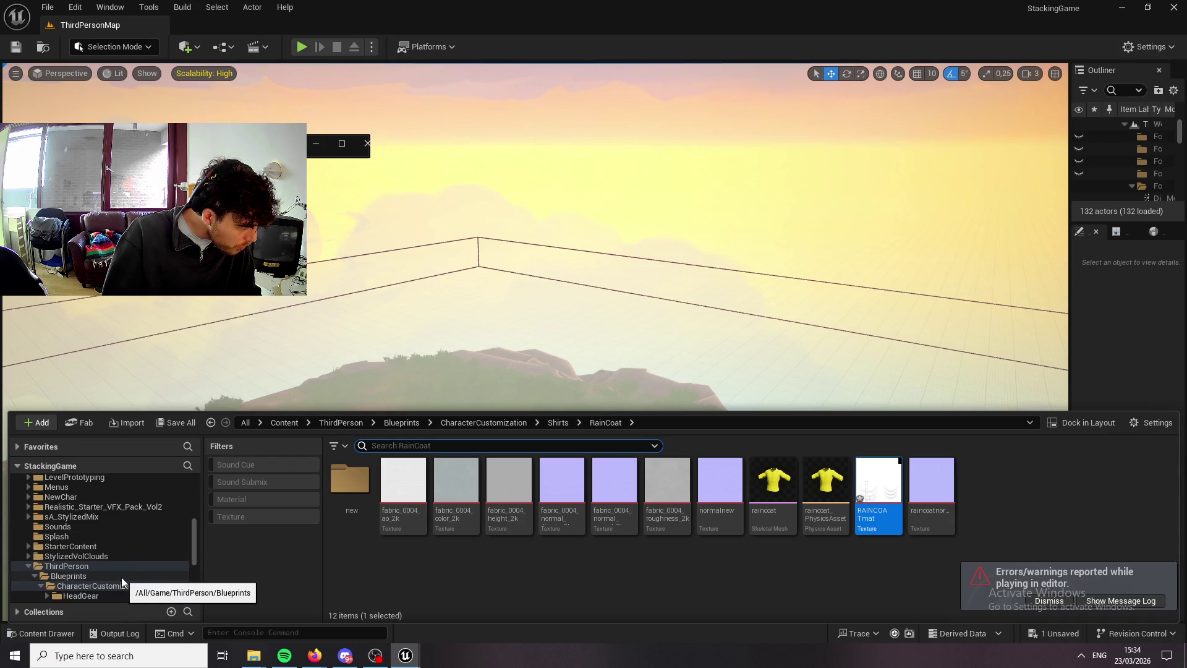
click(121, 577)
click(121, 584)
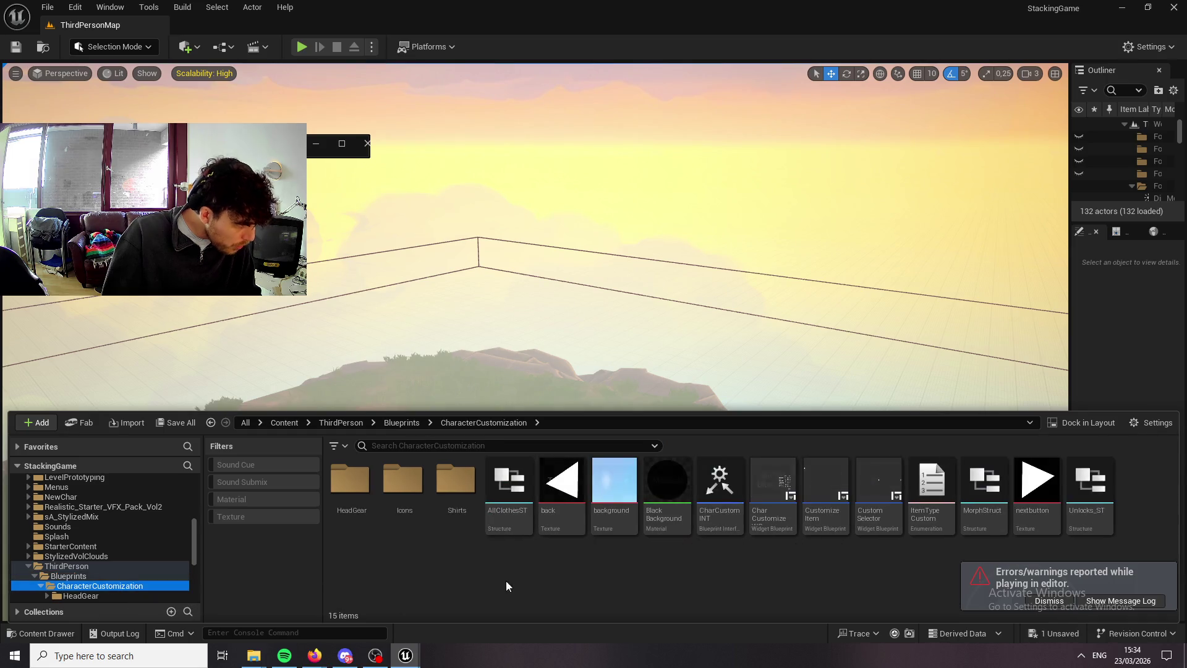
double_click(449, 508)
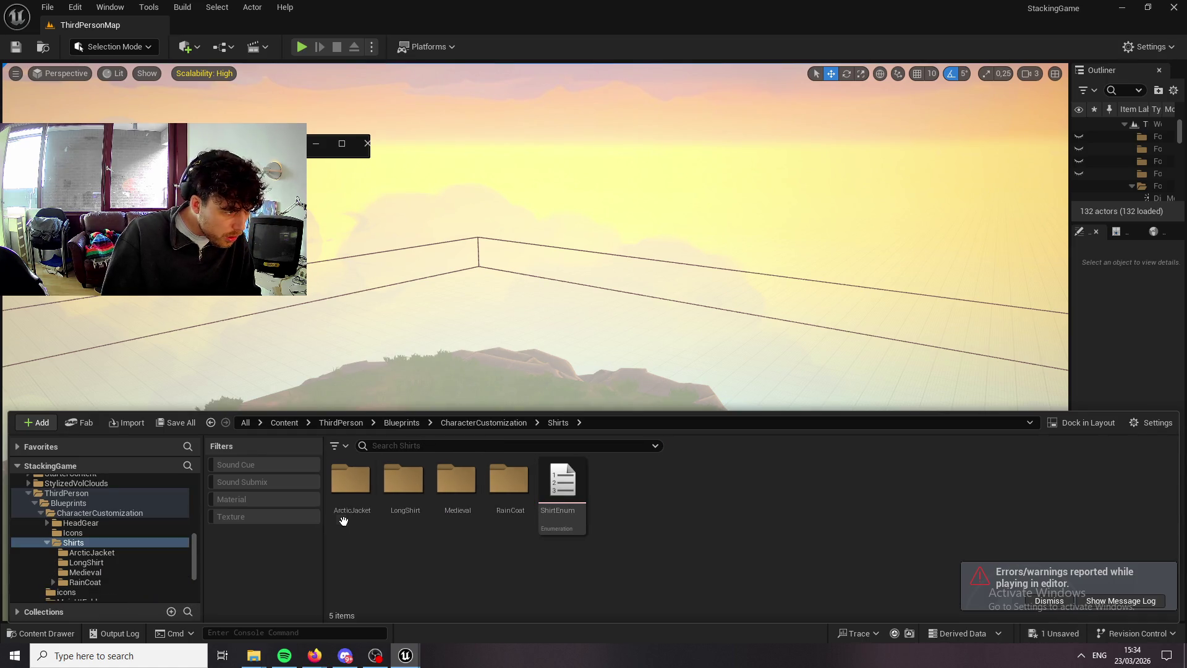
click(91, 552)
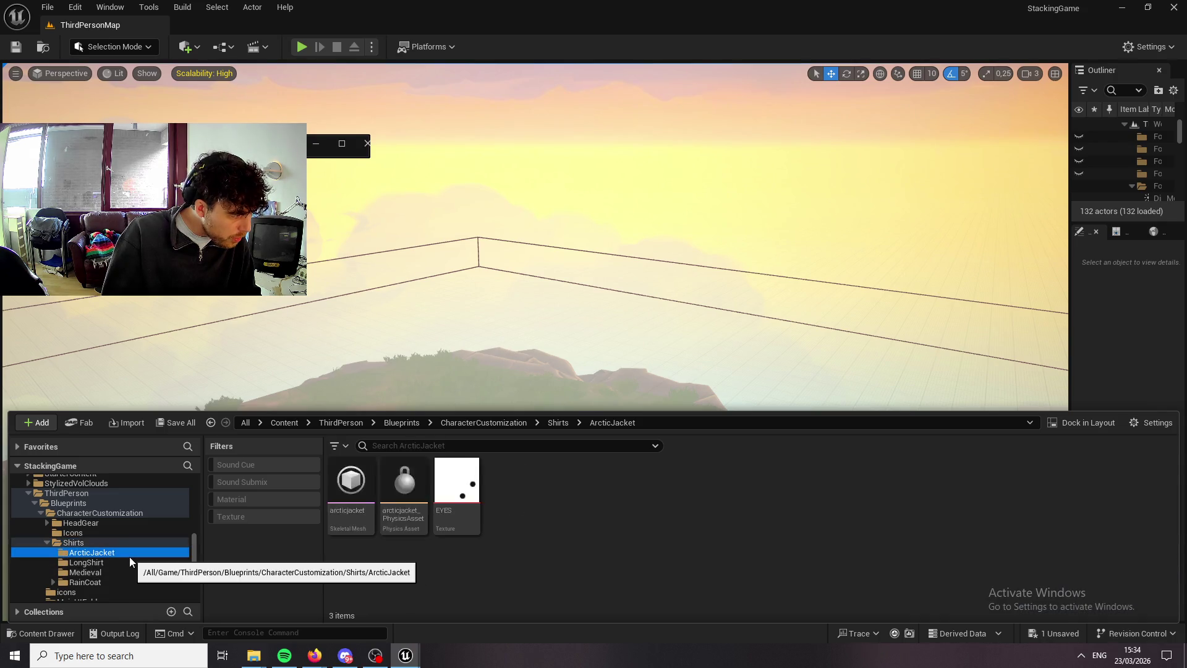
scroll(126, 533, up, 10)
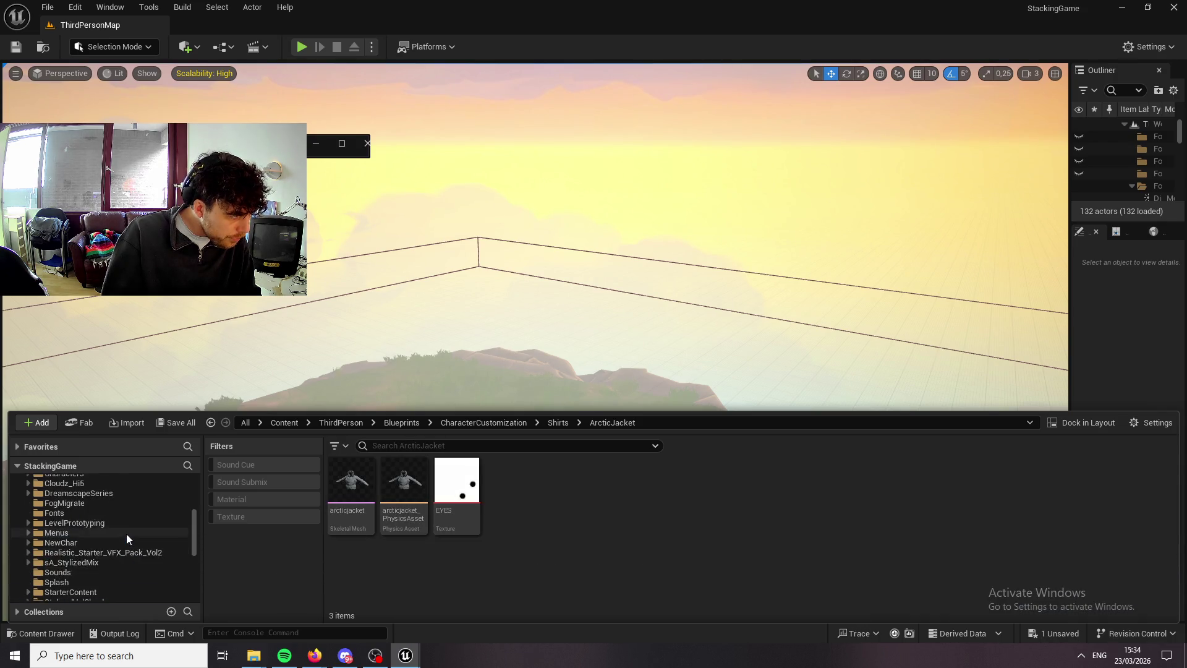
scroll(98, 576, up, 3)
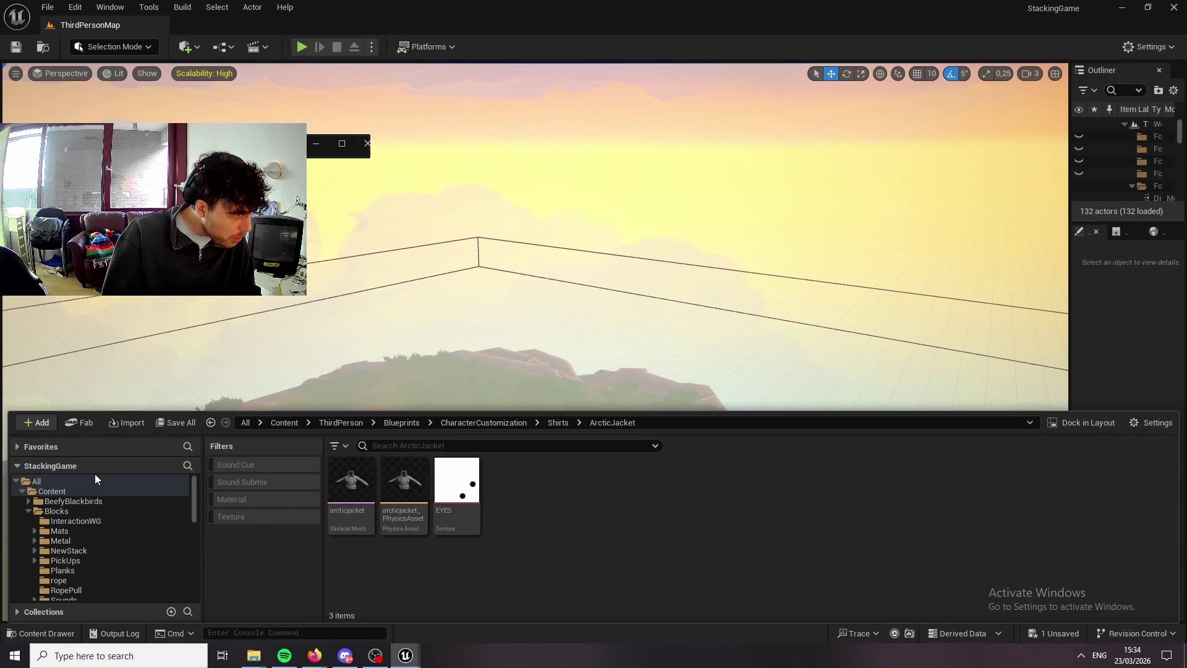
Search all content for furcoat and open MM_InstFurCoat.
click(95, 477)
click(458, 442)
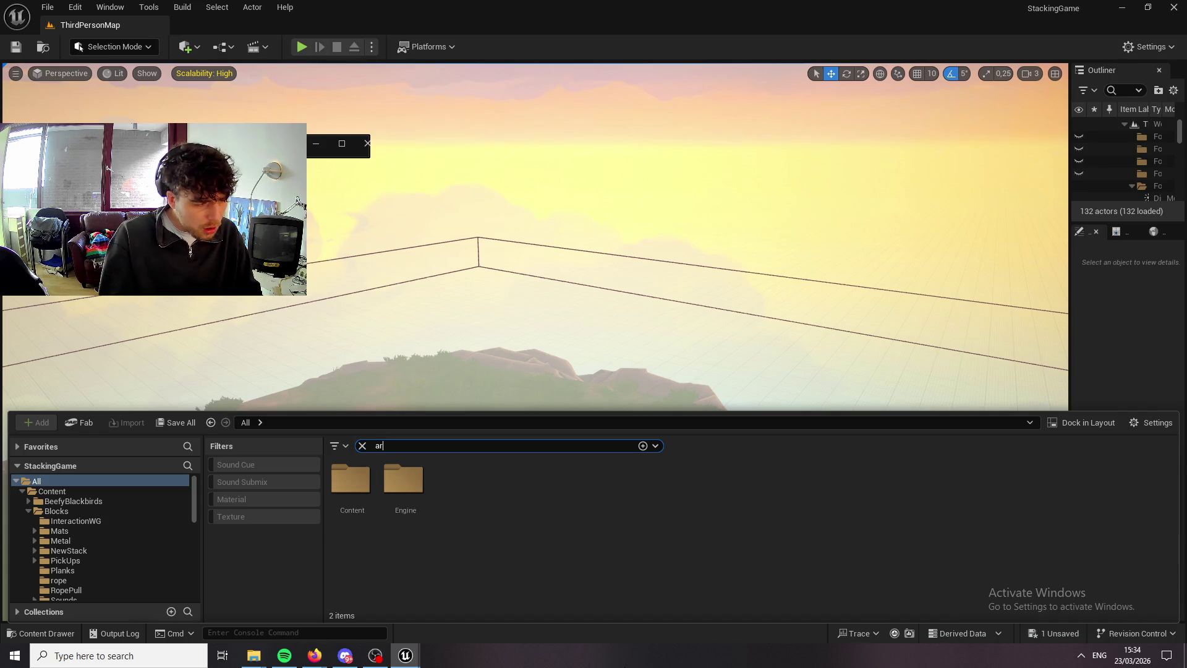
text(ct)
text(furcoa)
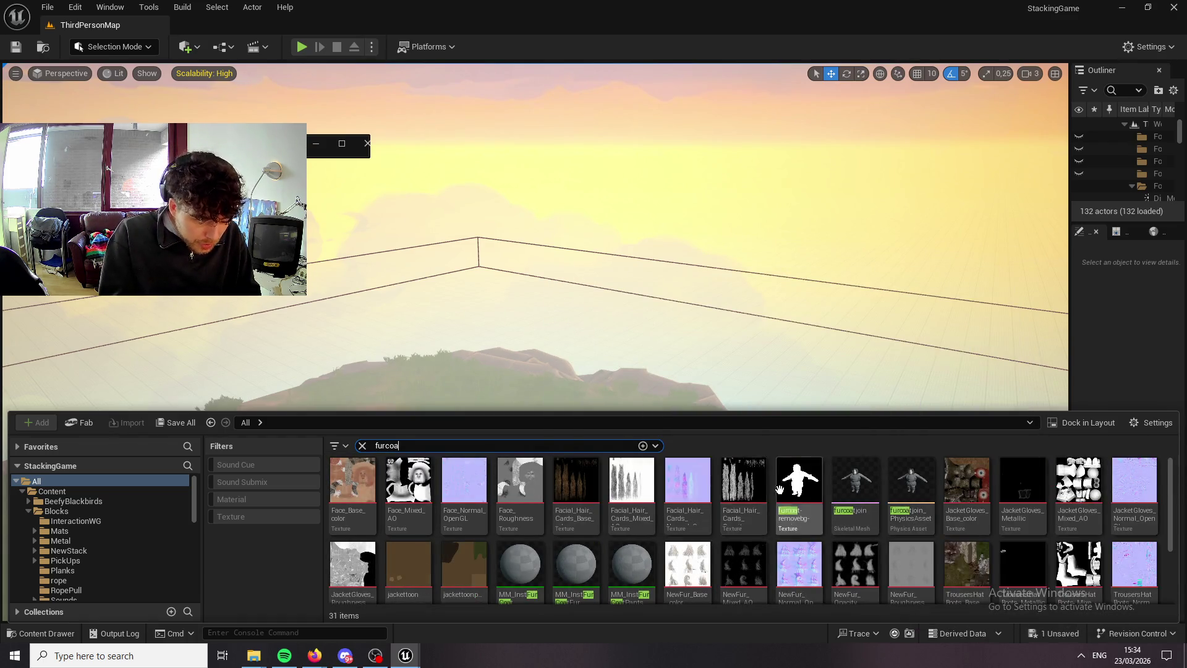
scroll(767, 471, down, 2)
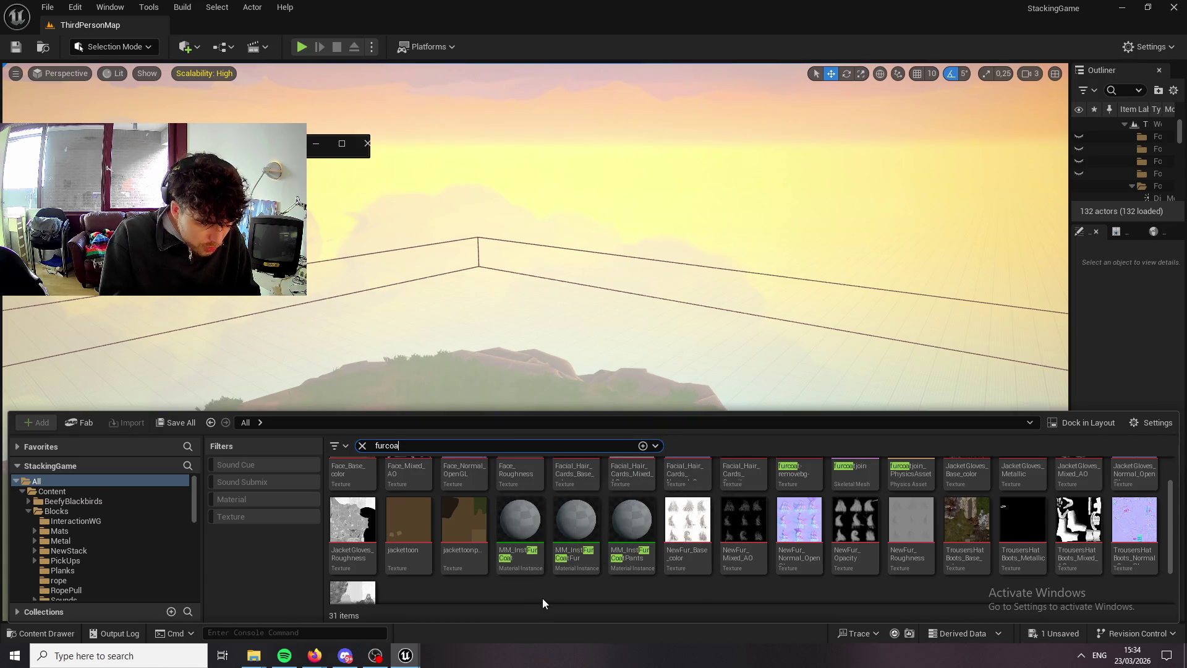
double_click(519, 535)
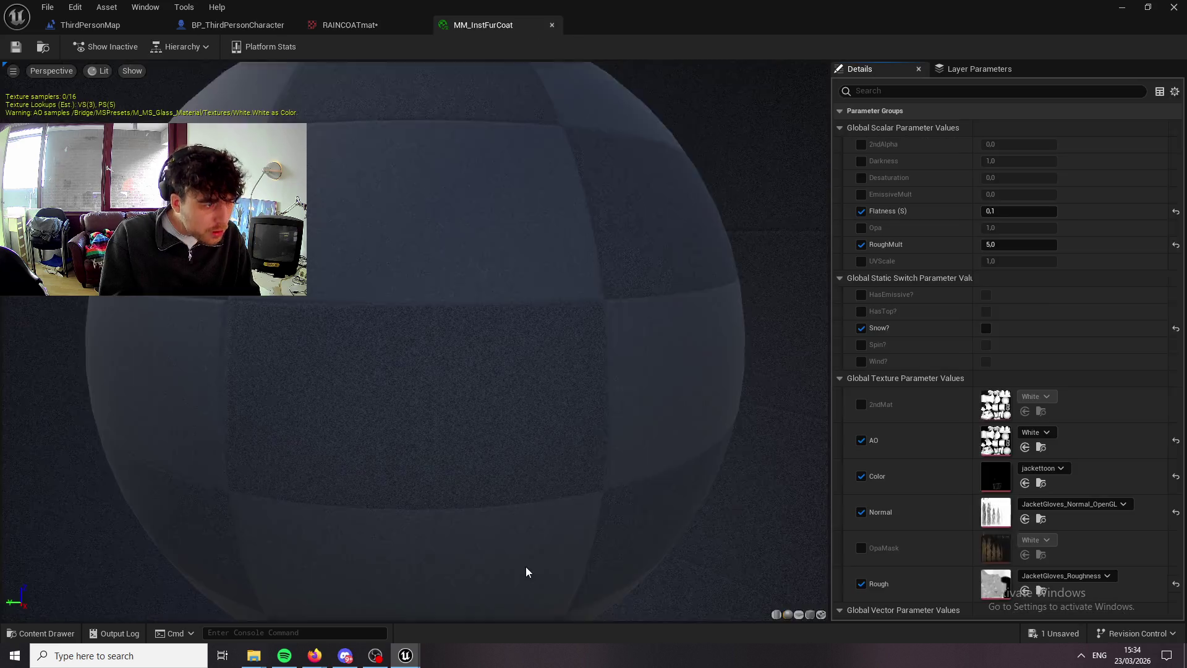
Uncheck the Snow? switch in MM_InstFurCoat and save it.
scroll(551, 443, down, 5)
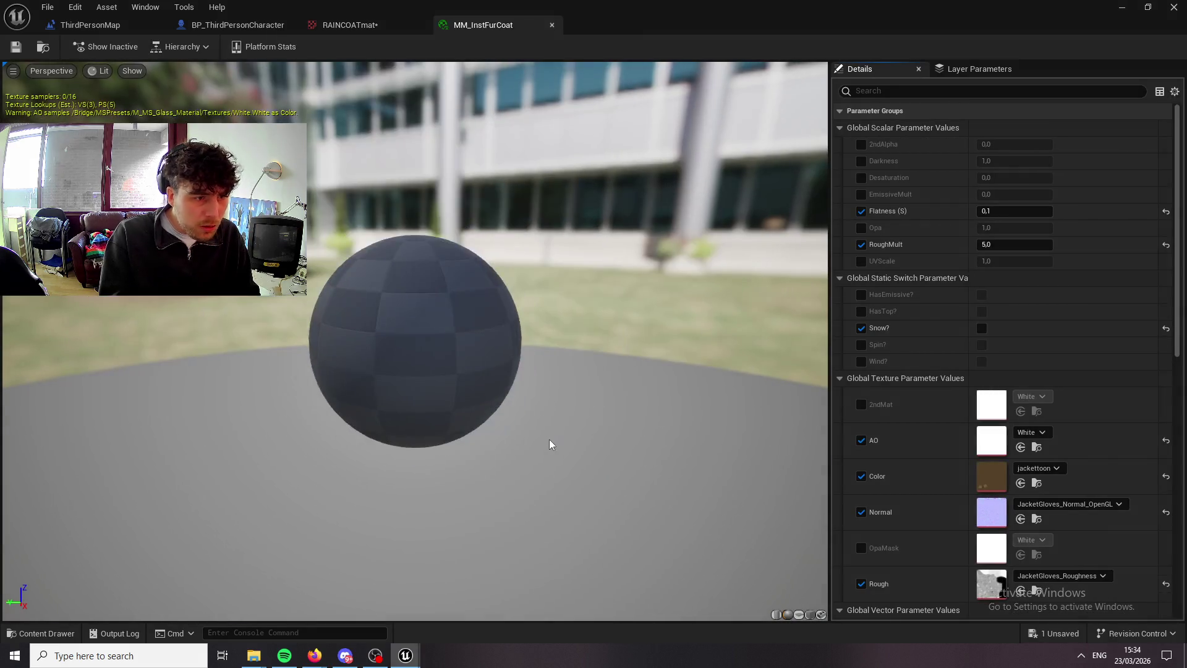
scroll(1118, 563, down, 4)
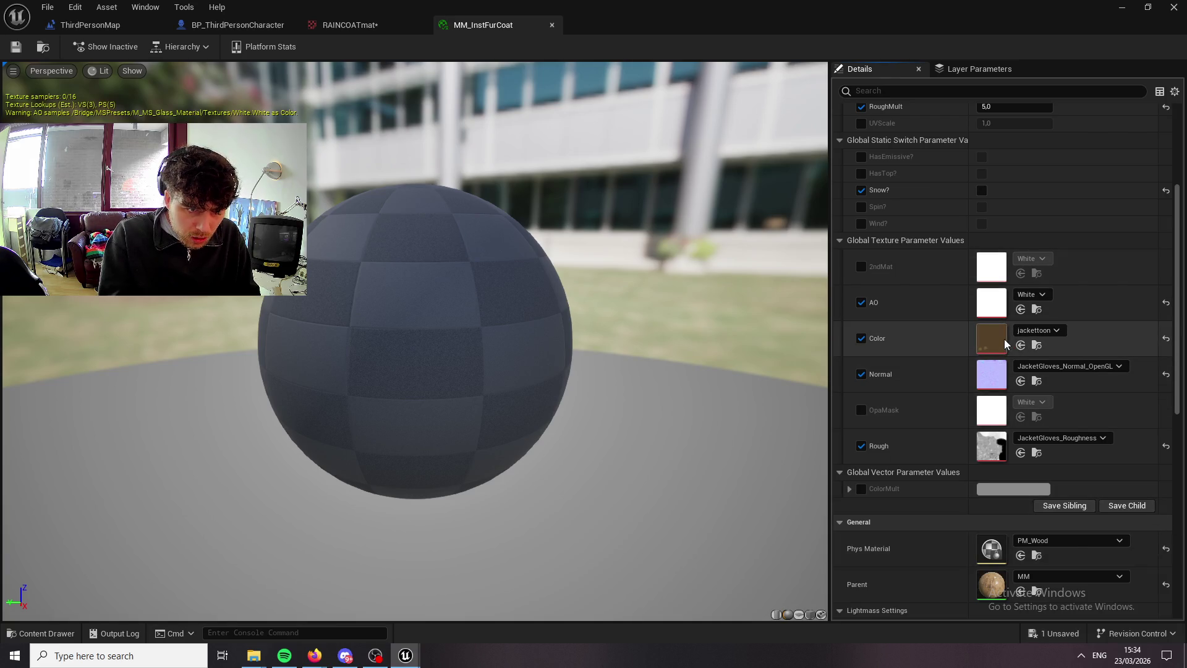
scroll(977, 309, up, 3)
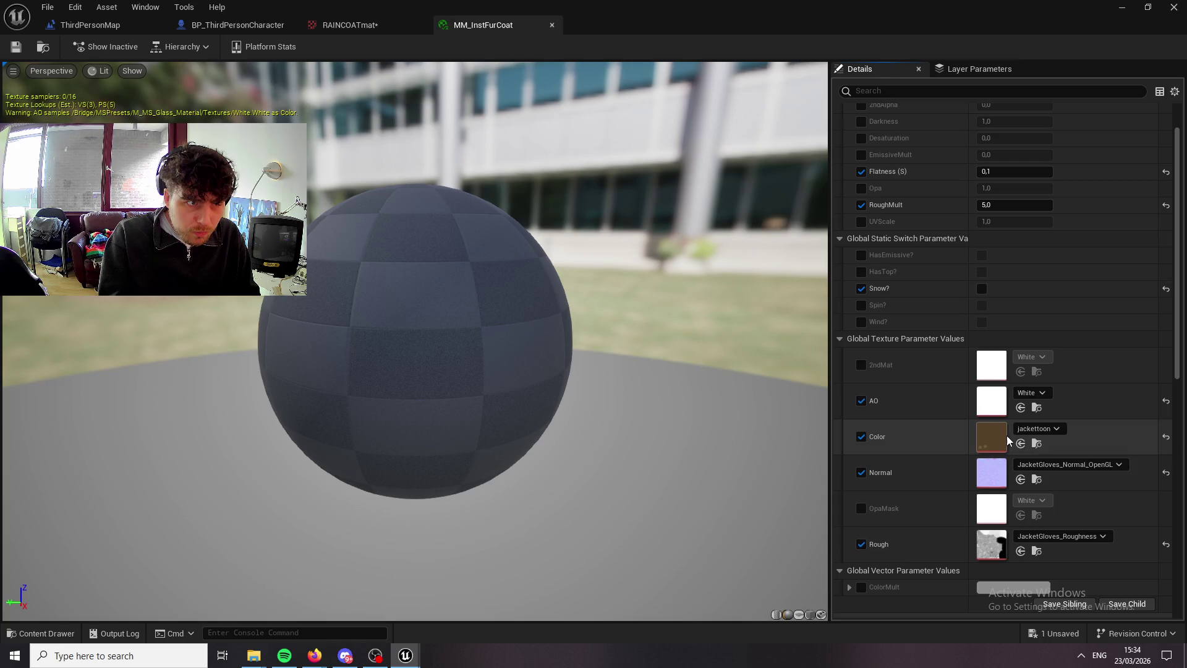
scroll(983, 309, up, 1)
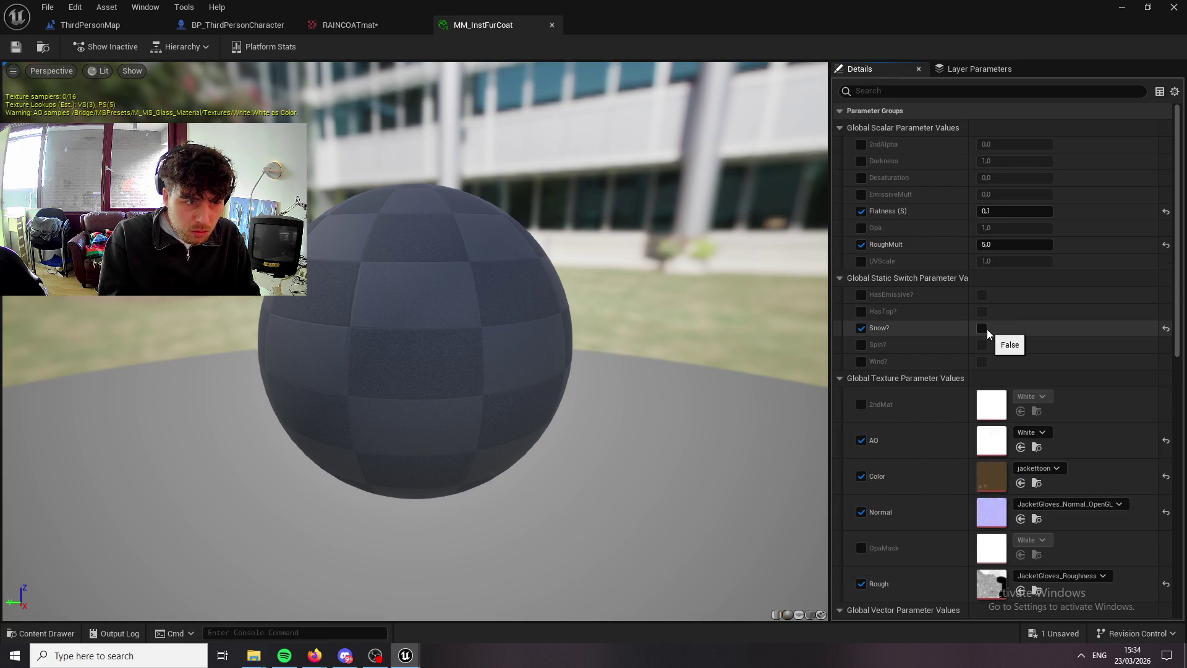
click(861, 327)
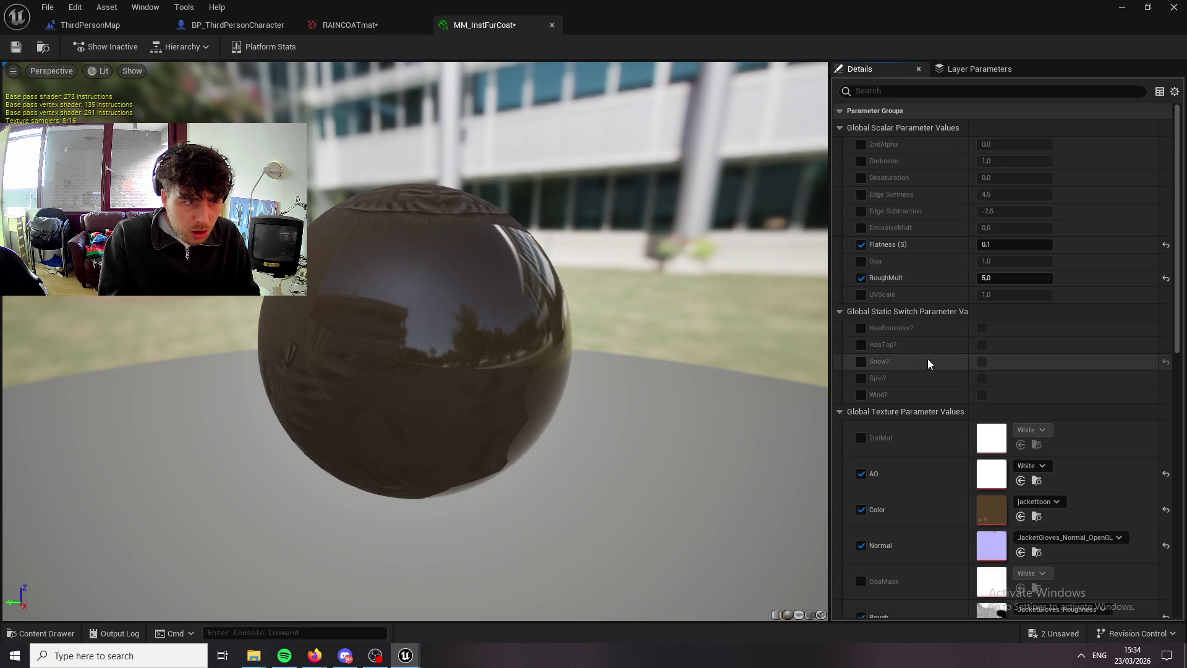
click(16, 48)
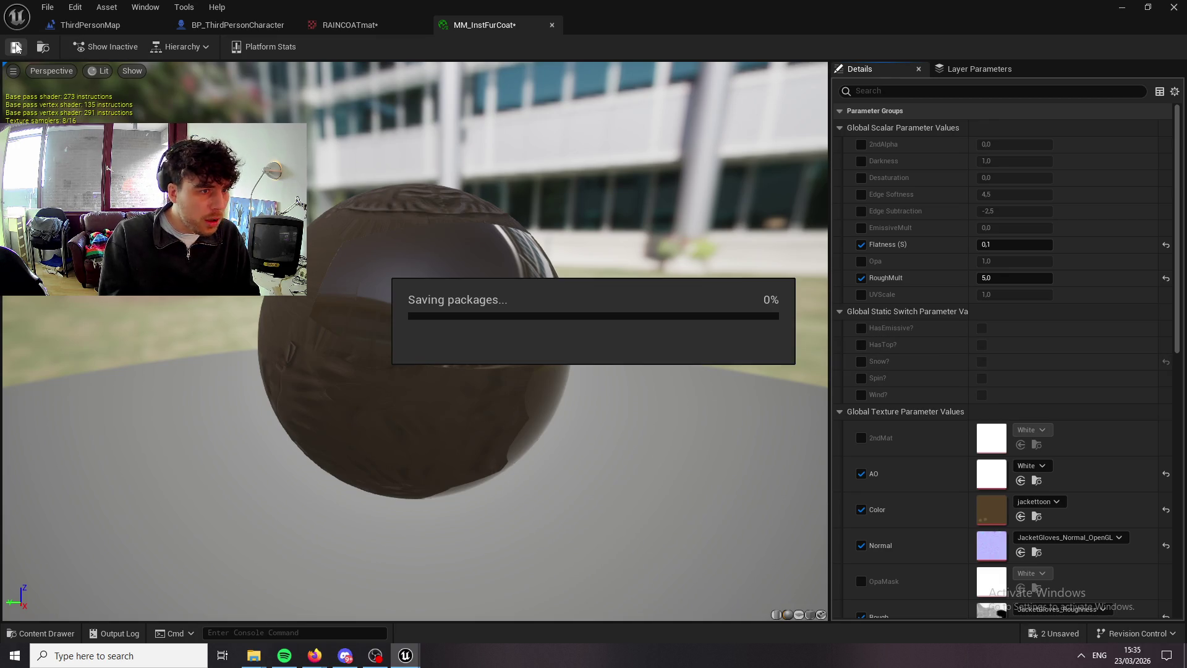
Open MM_InstFurCoatFur, uncheck its Snow? switch, and save it.
click(41, 48)
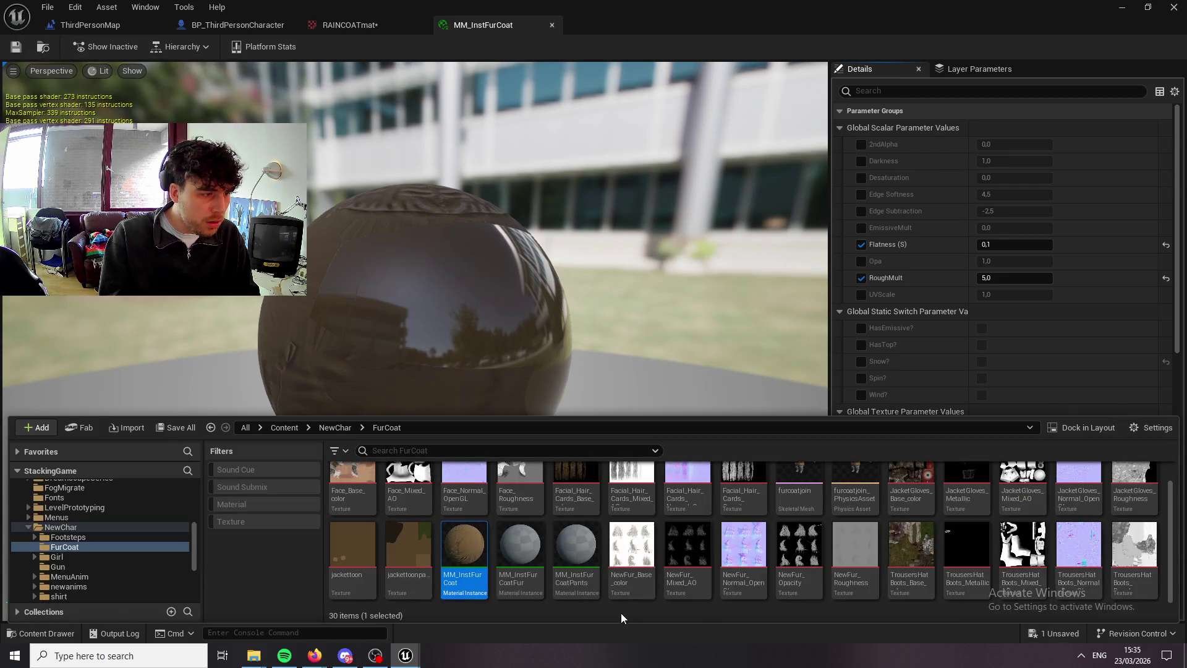
double_click(534, 586)
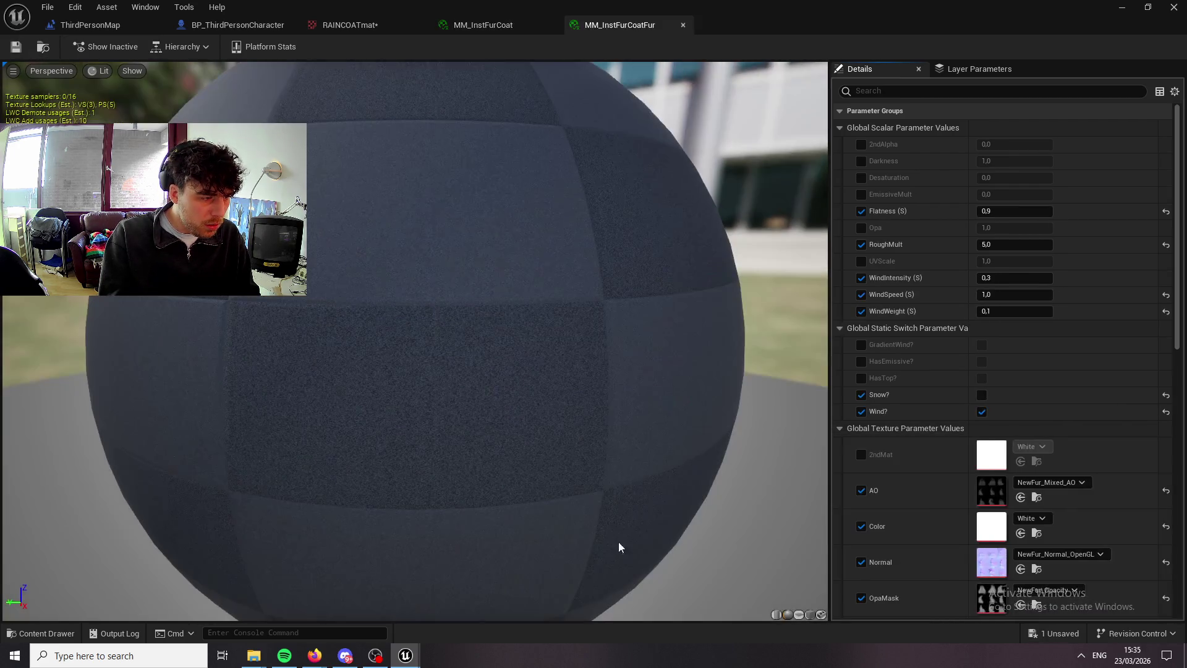
click(861, 395)
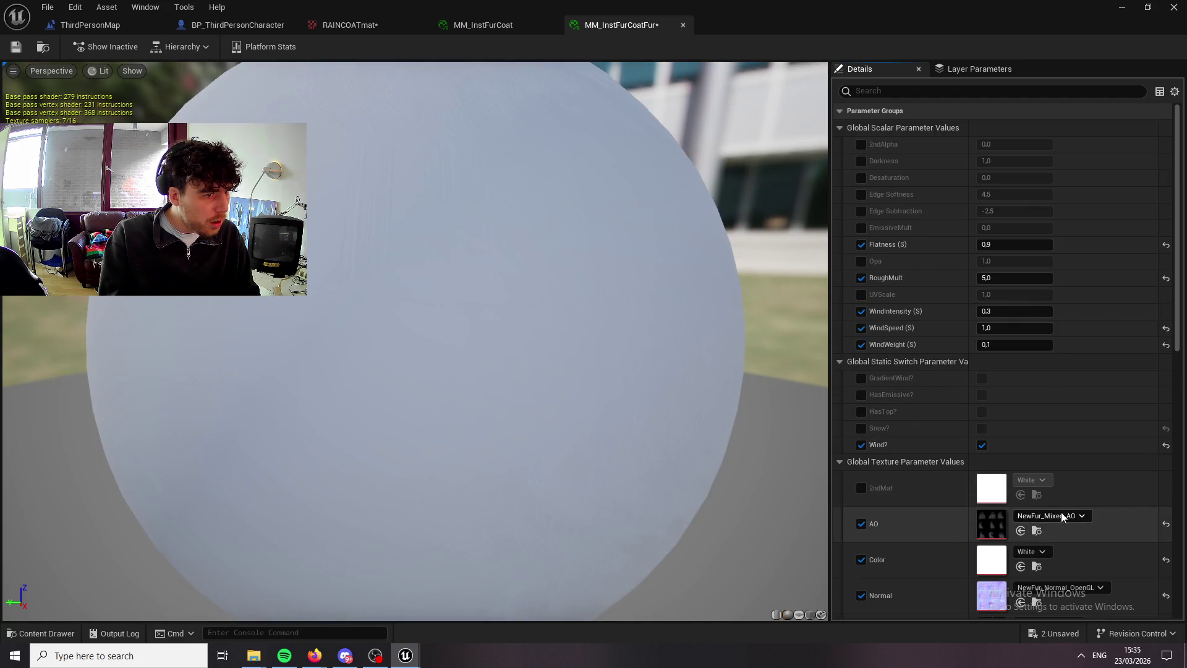
click(18, 48)
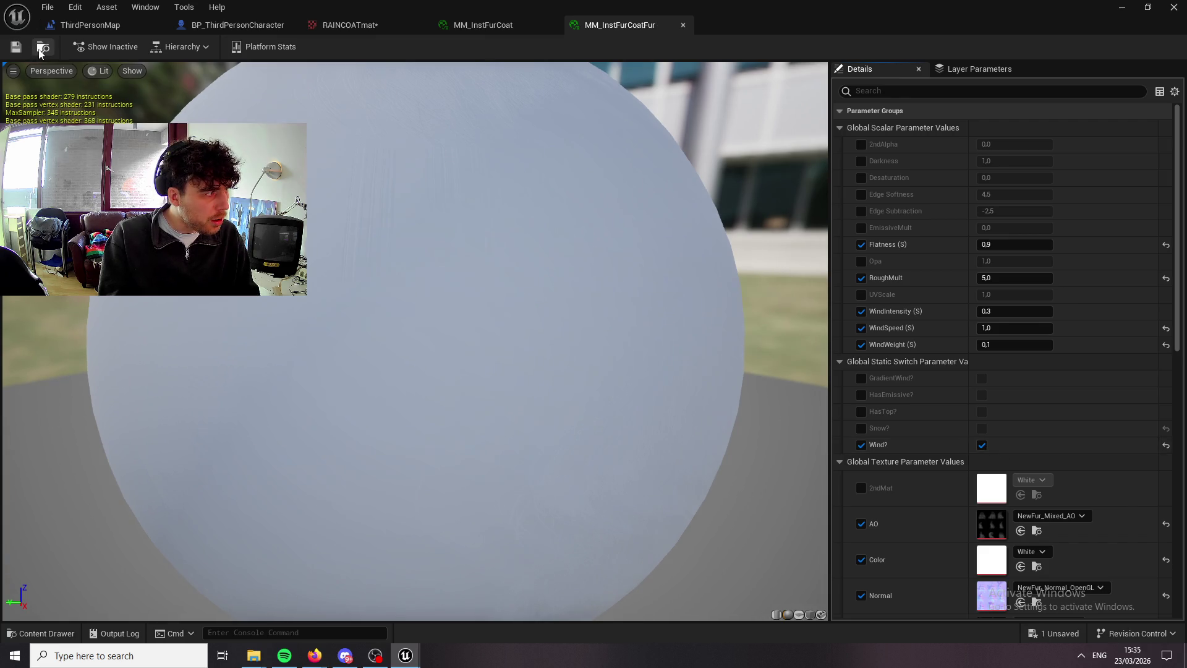
Open MM_InstFurCoatPants, minimize the material editor, and start a play test.
click(43, 47)
click(597, 581)
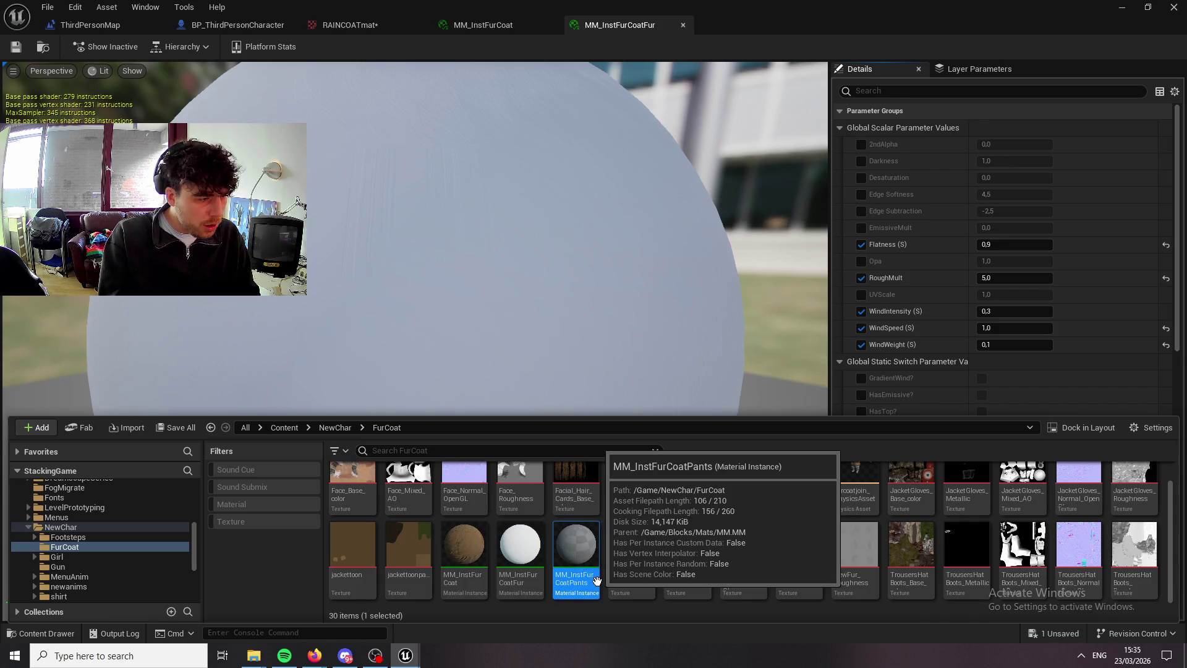
double_click(596, 581)
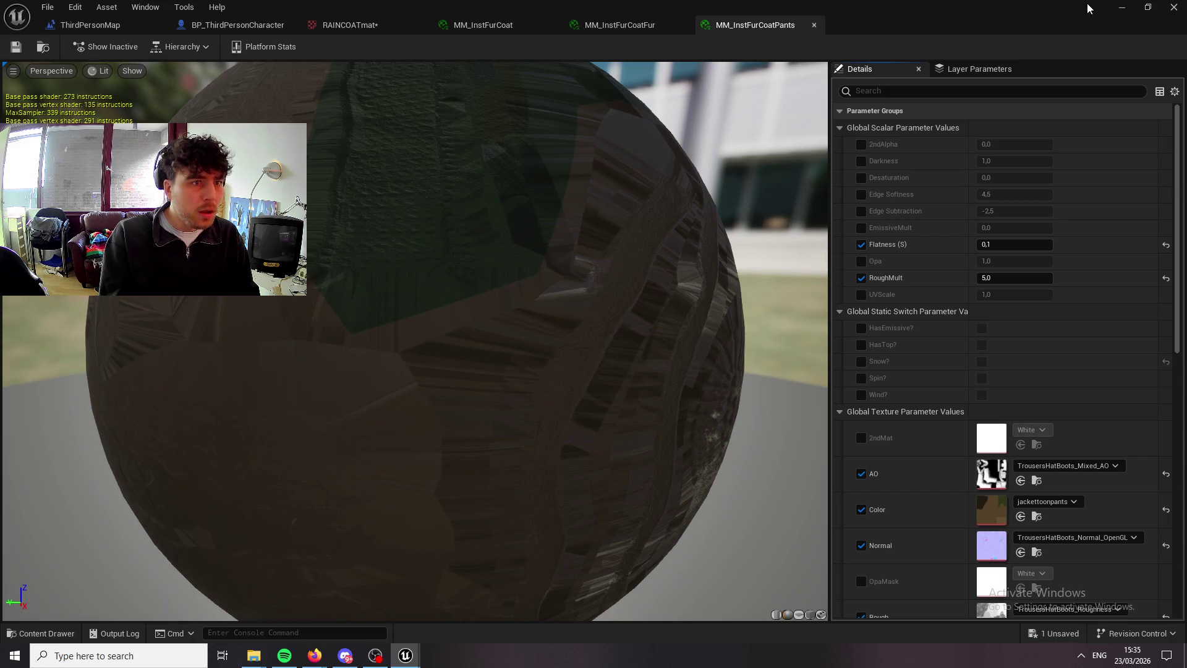
click(1141, 11)
click(962, 6)
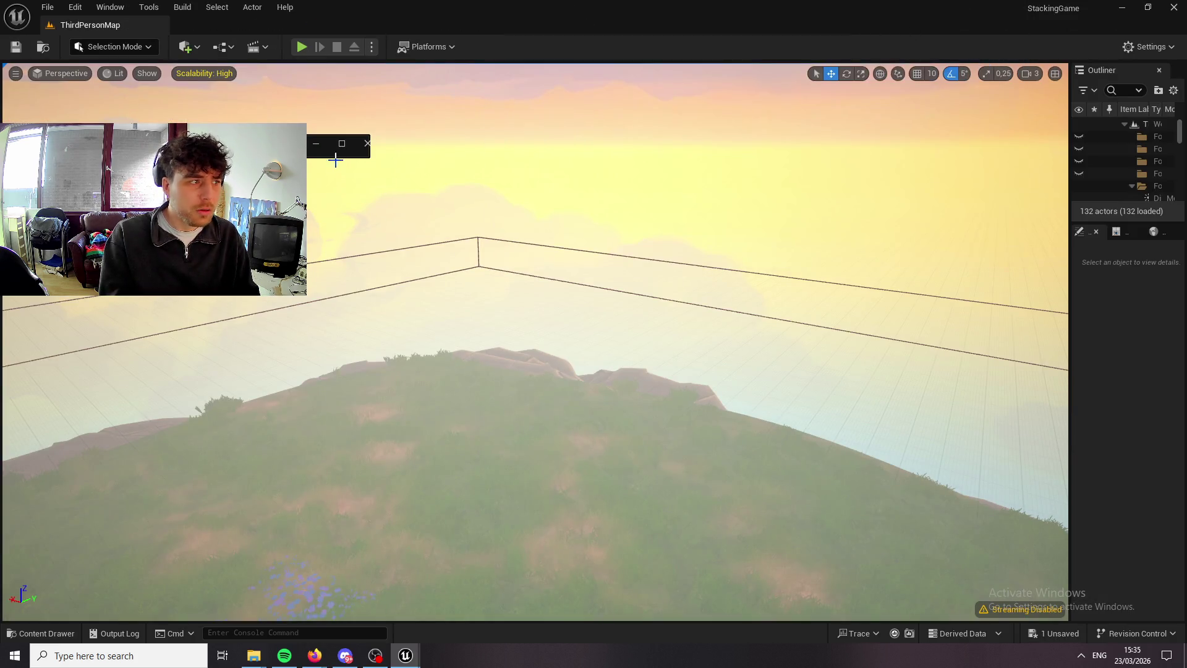
click(300, 48)
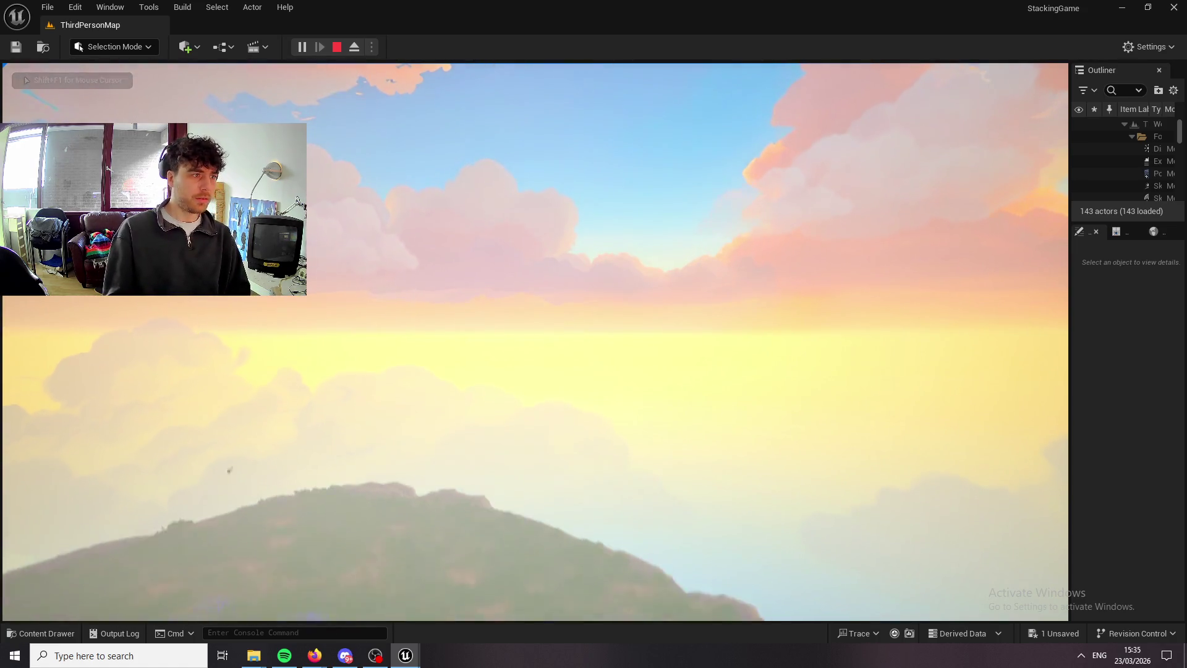
From the pause menu's Join Session, enter 'NLOCKALL' as the address, then return.
key(Tab)
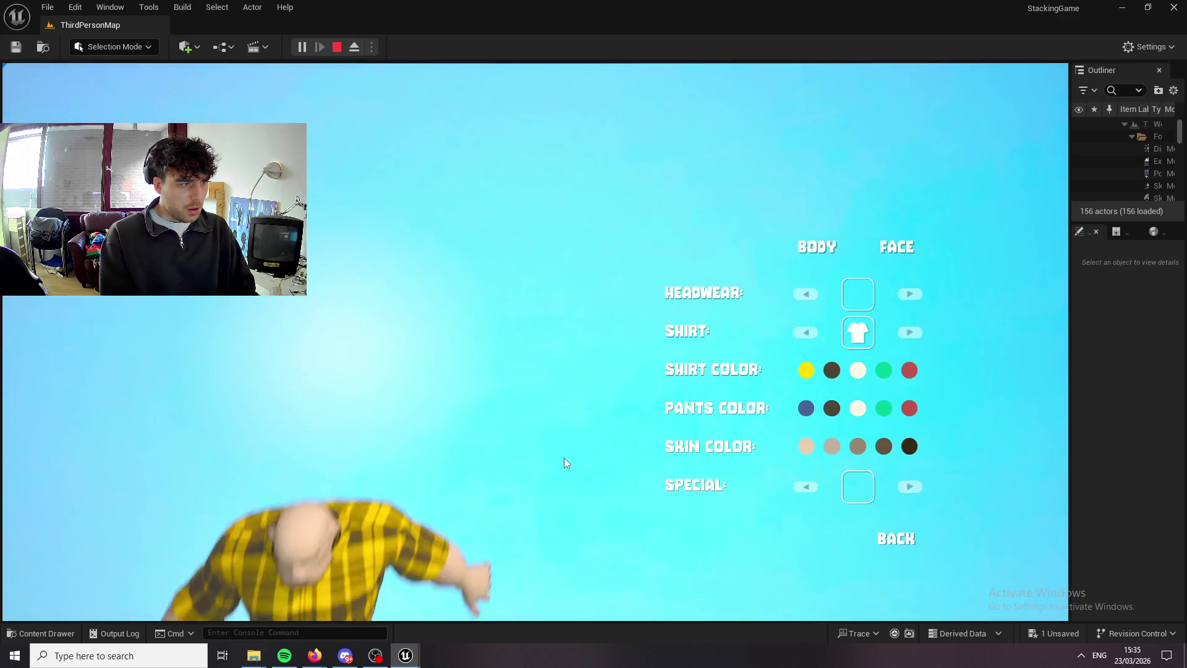
click(896, 538)
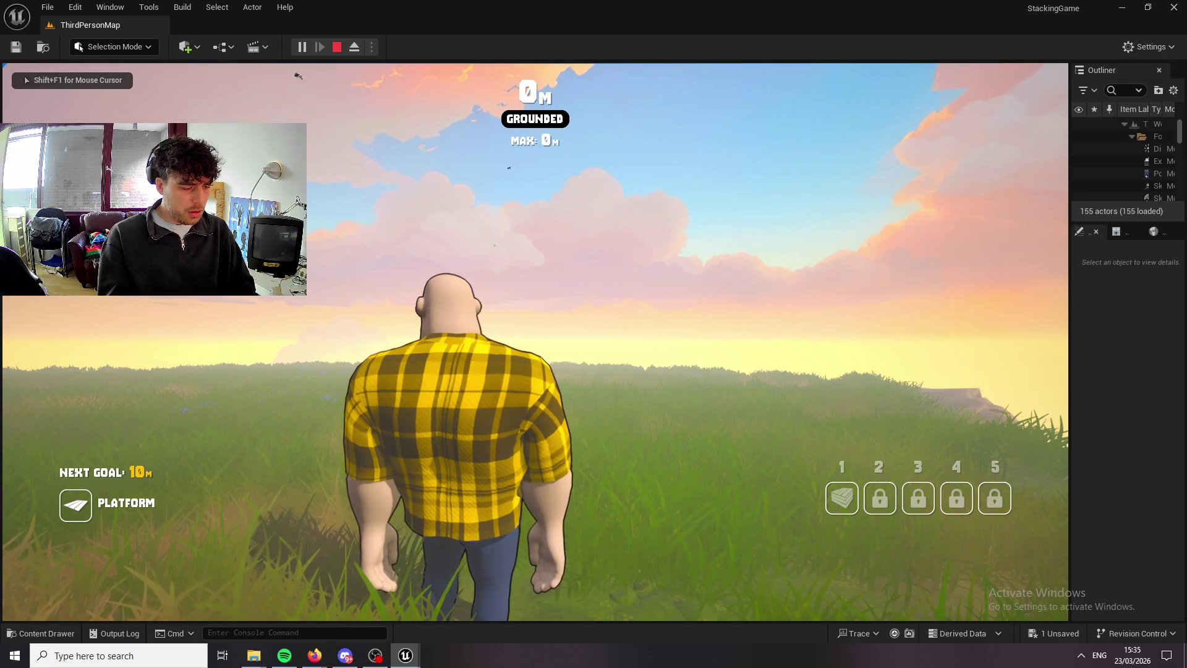
key(Escape)
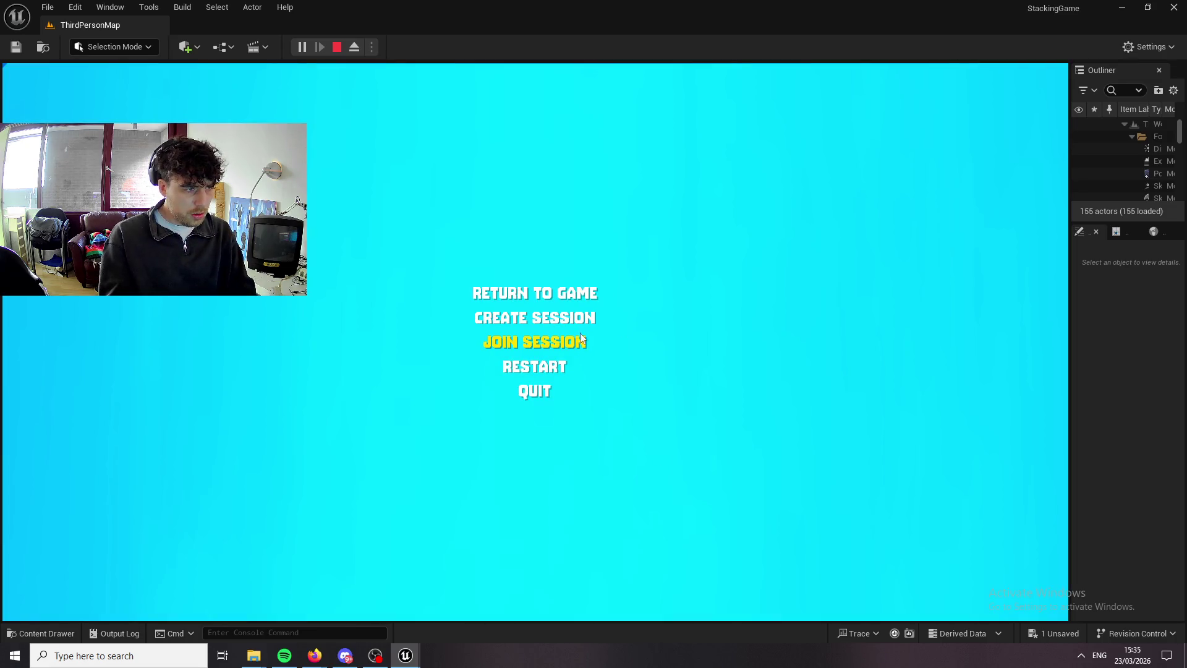
click(563, 351)
text(NLOCKALL)
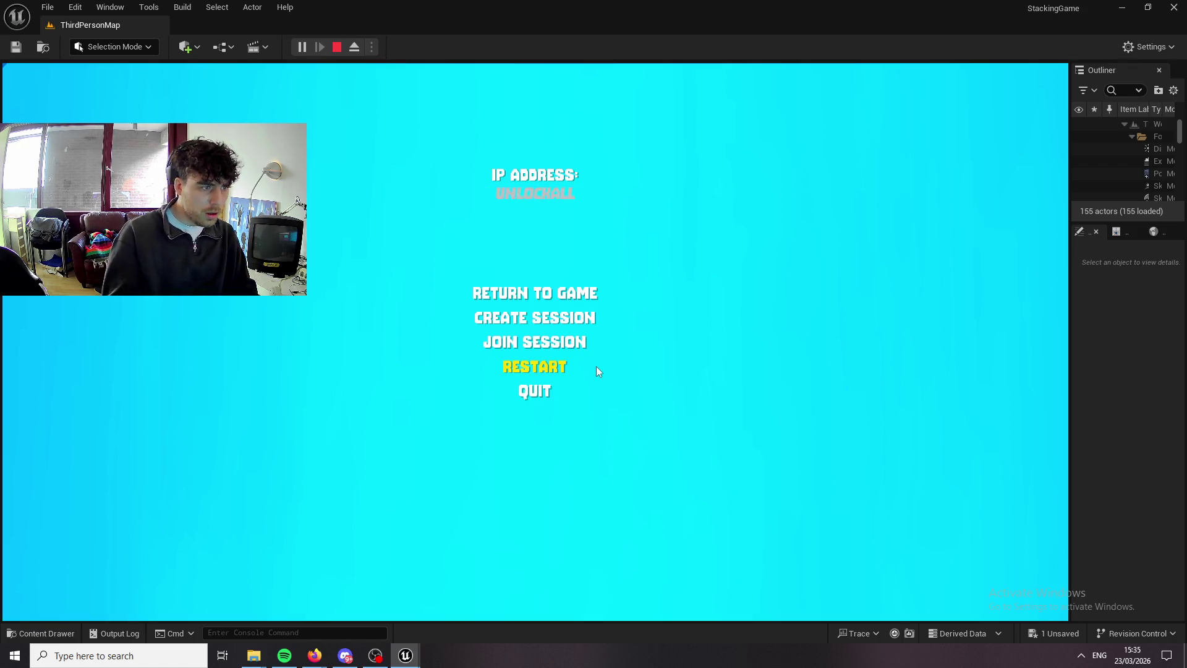
click(552, 296)
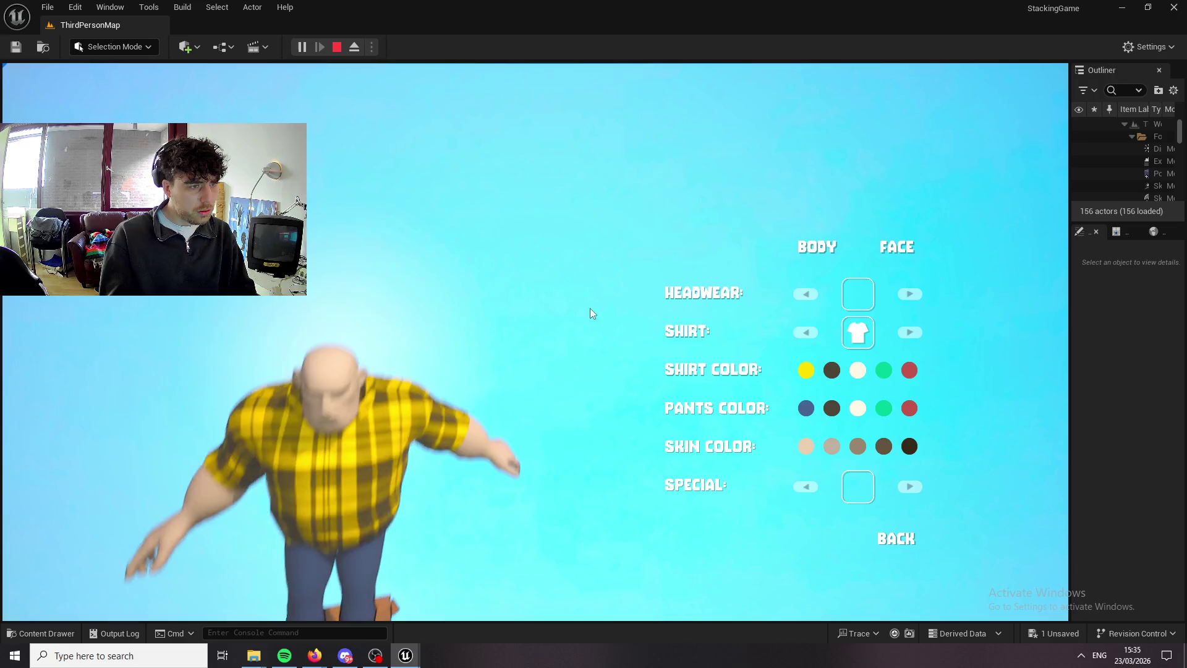
Try the furry and astronaut special costumes, remove the costume, and stop playing.
click(910, 486)
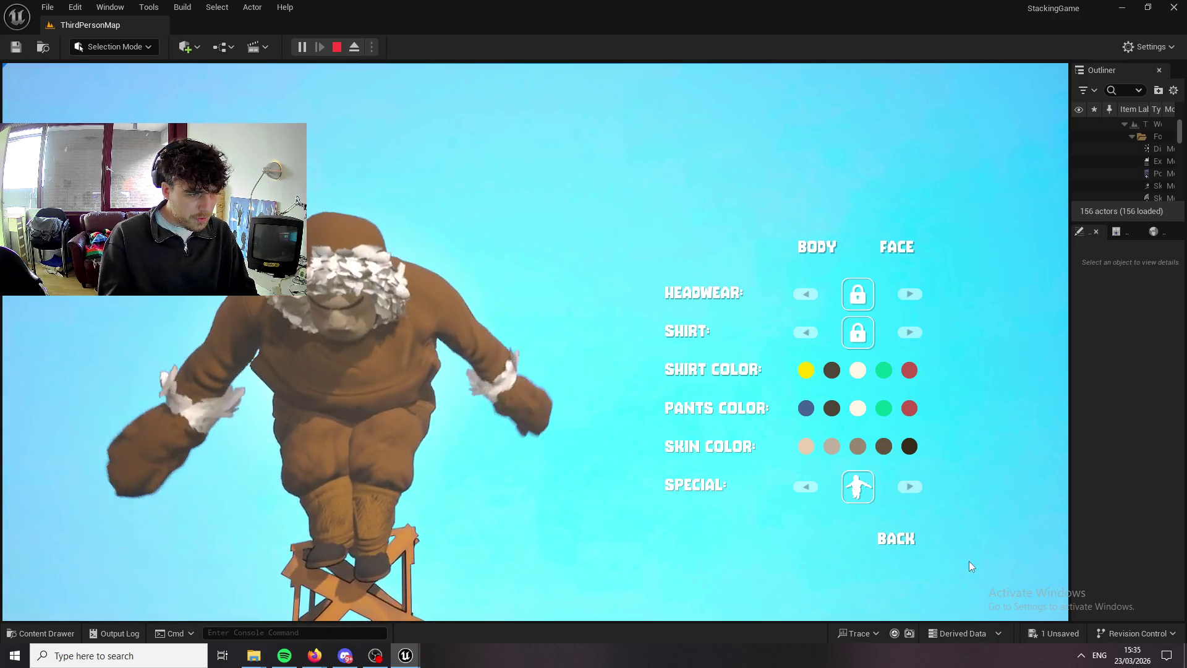
click(918, 486)
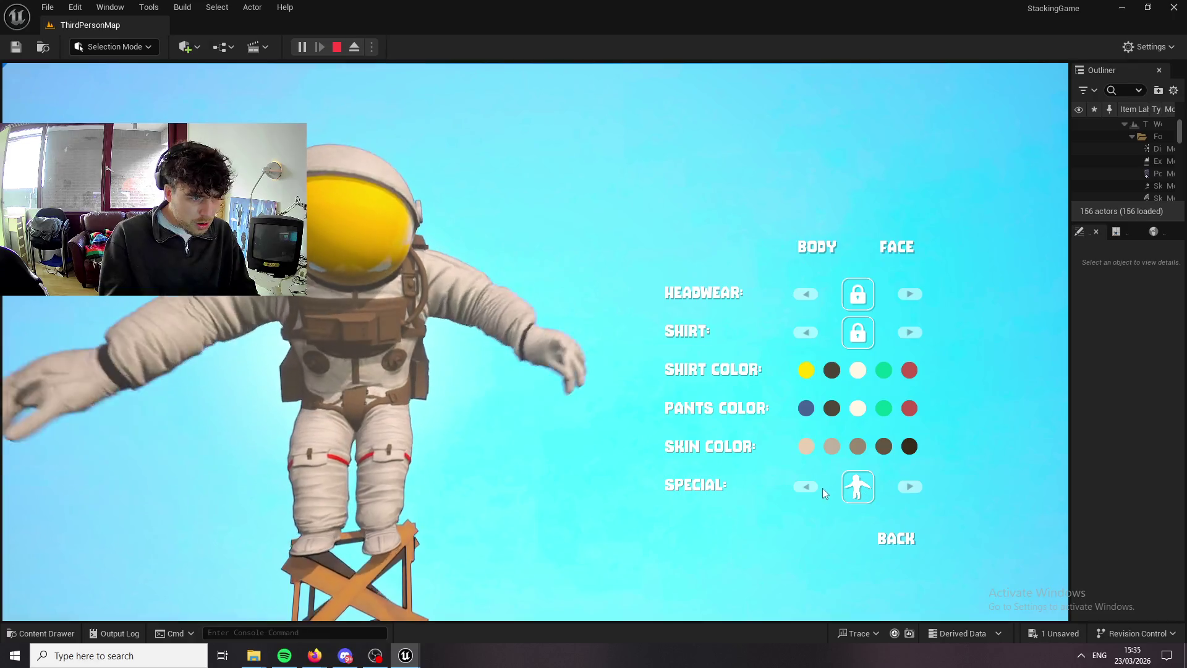
click(806, 487)
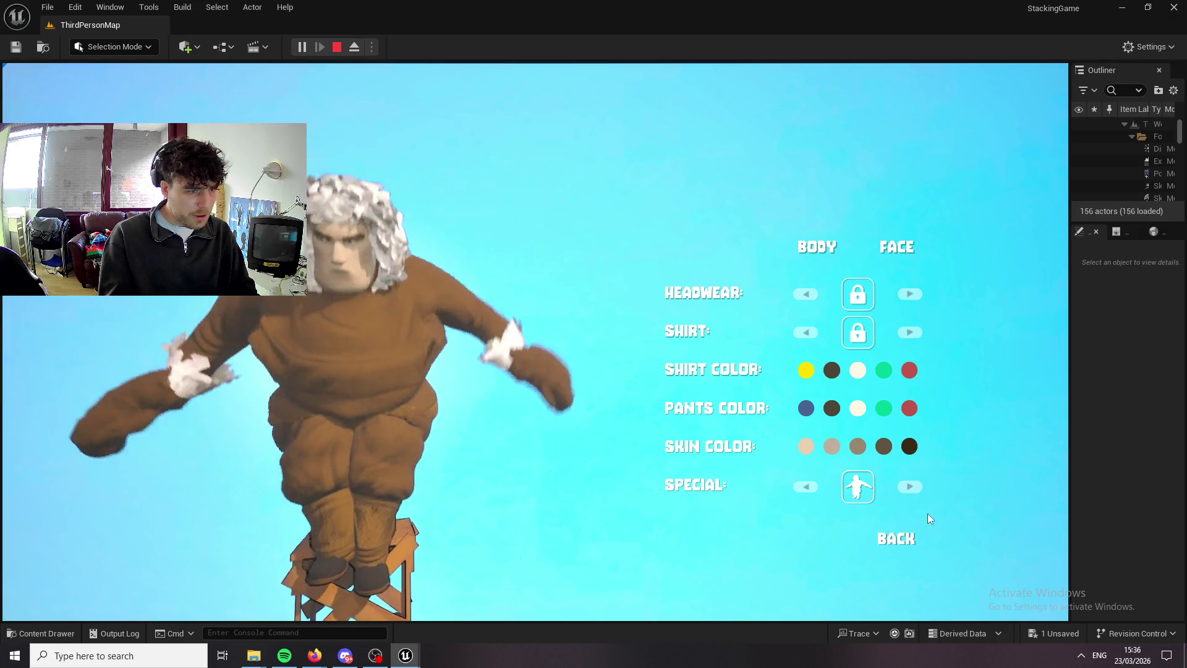
click(911, 486)
click(911, 486)
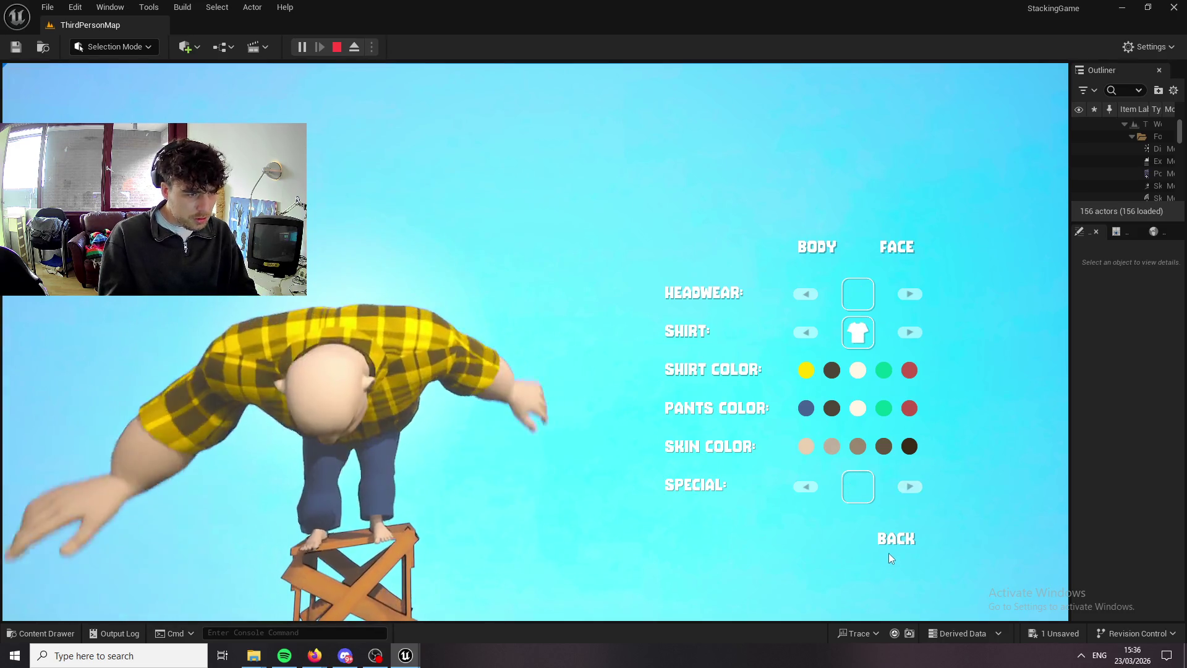
click(882, 542)
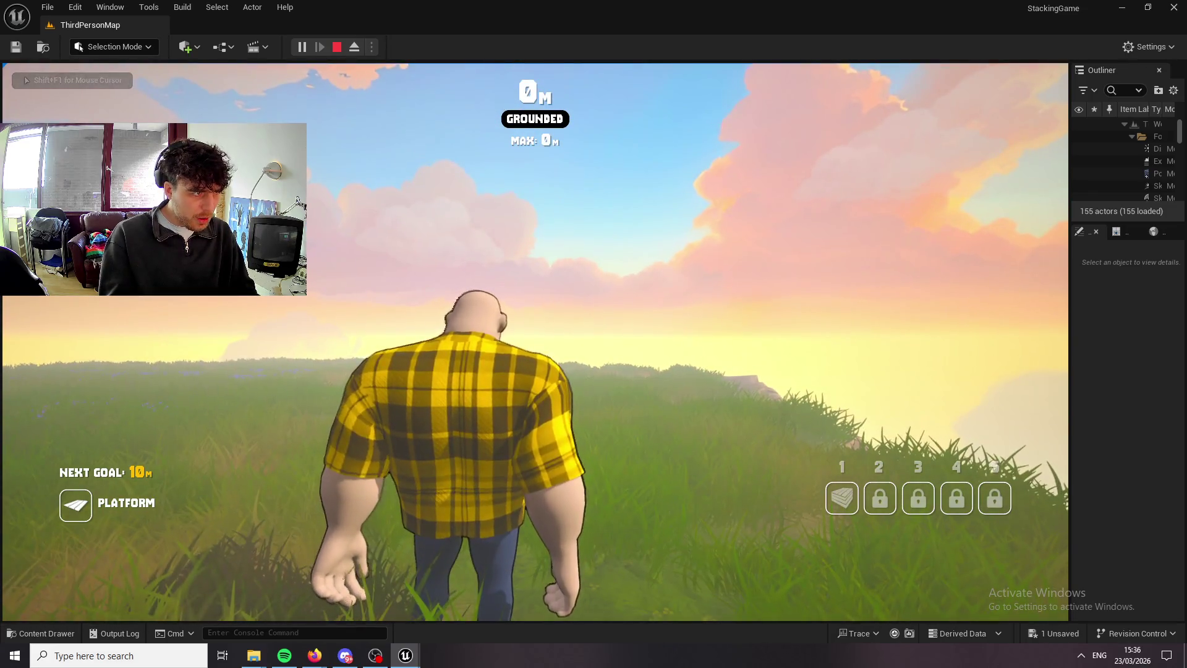
key(Escape)
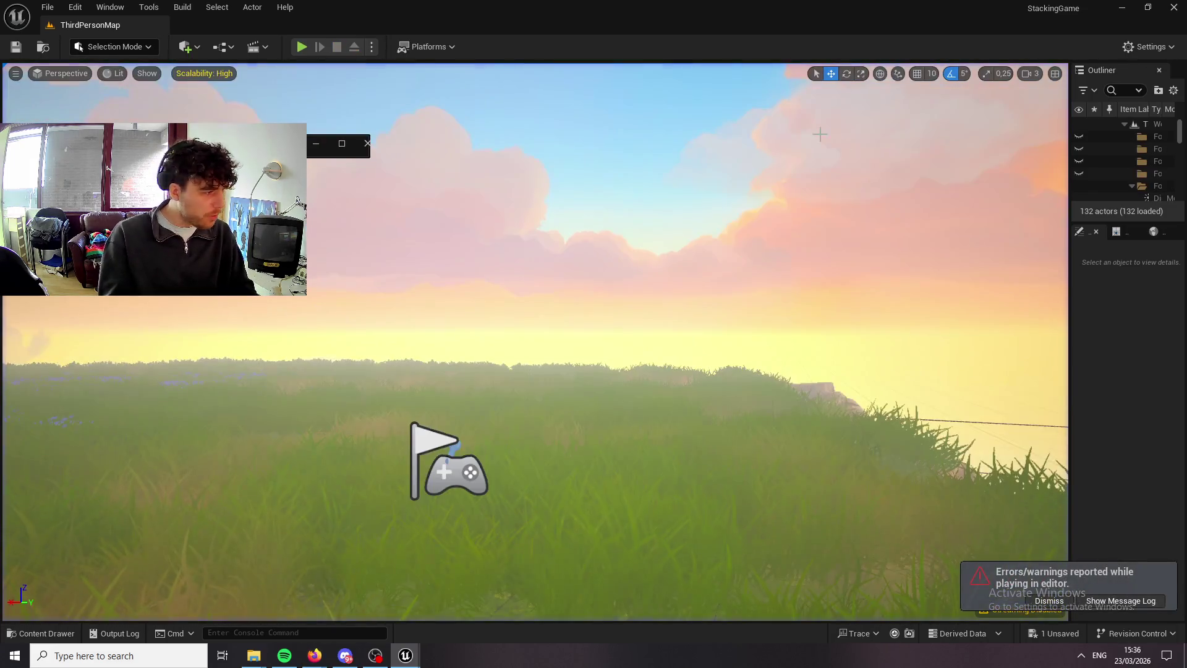
Browse to SpaceSuit > newsuit and open the Spacesuit2freeze skeletal mesh.
click(40, 633)
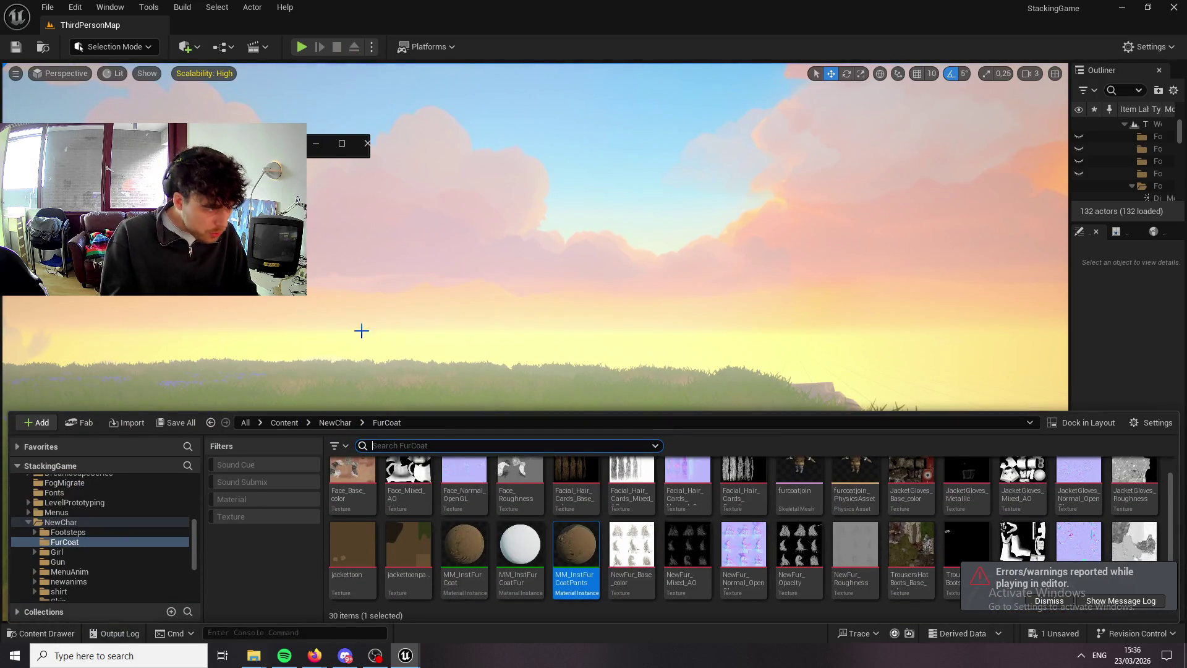
scroll(135, 556, down, 3)
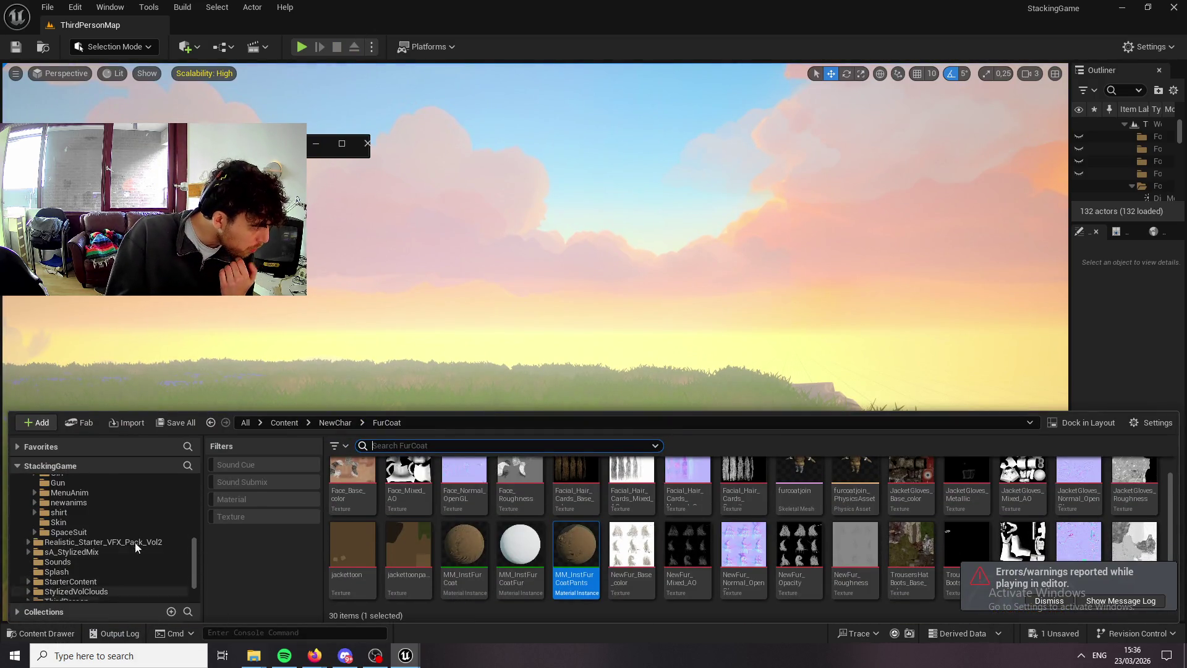
click(68, 532)
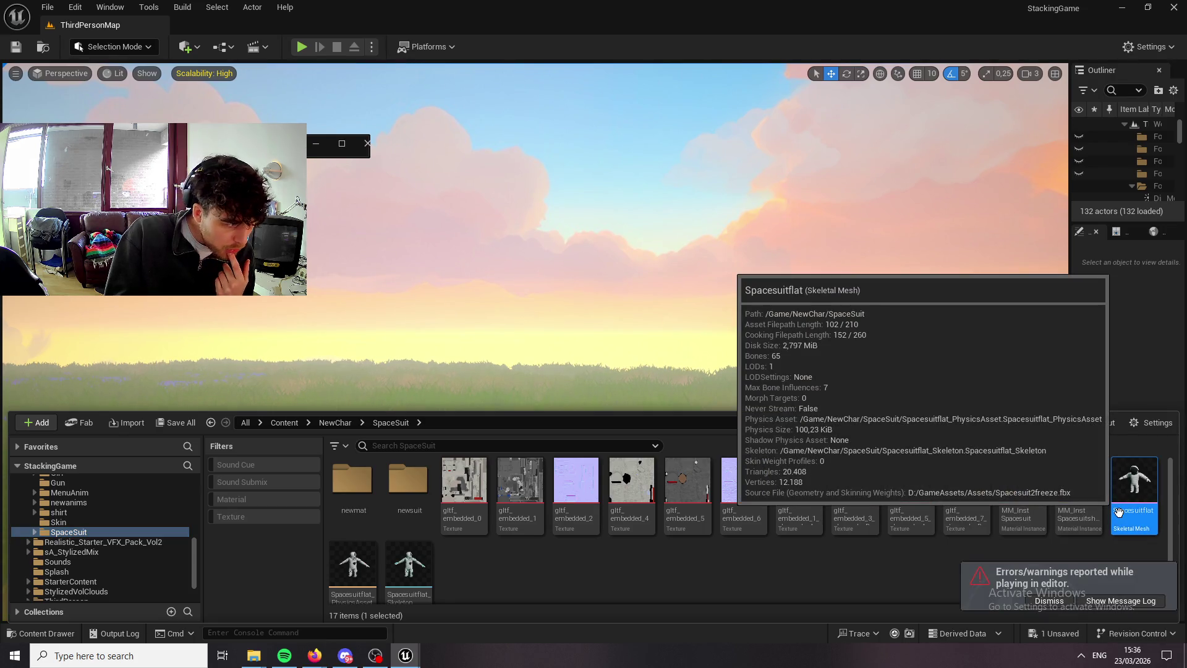
double_click(407, 490)
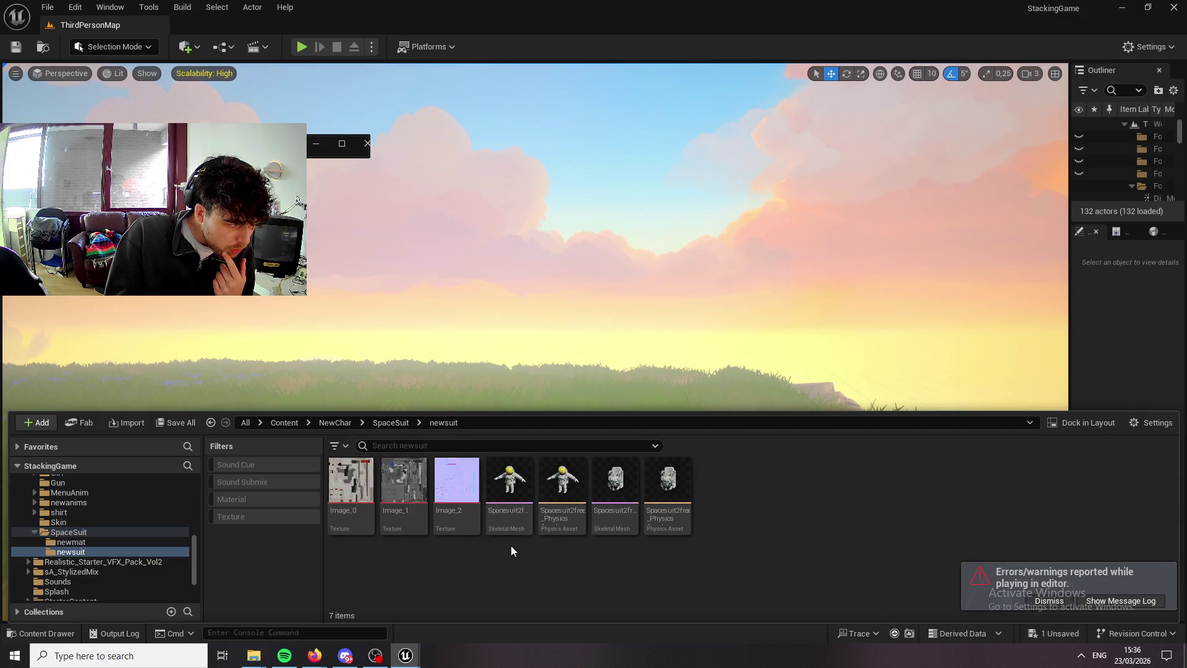
double_click(523, 510)
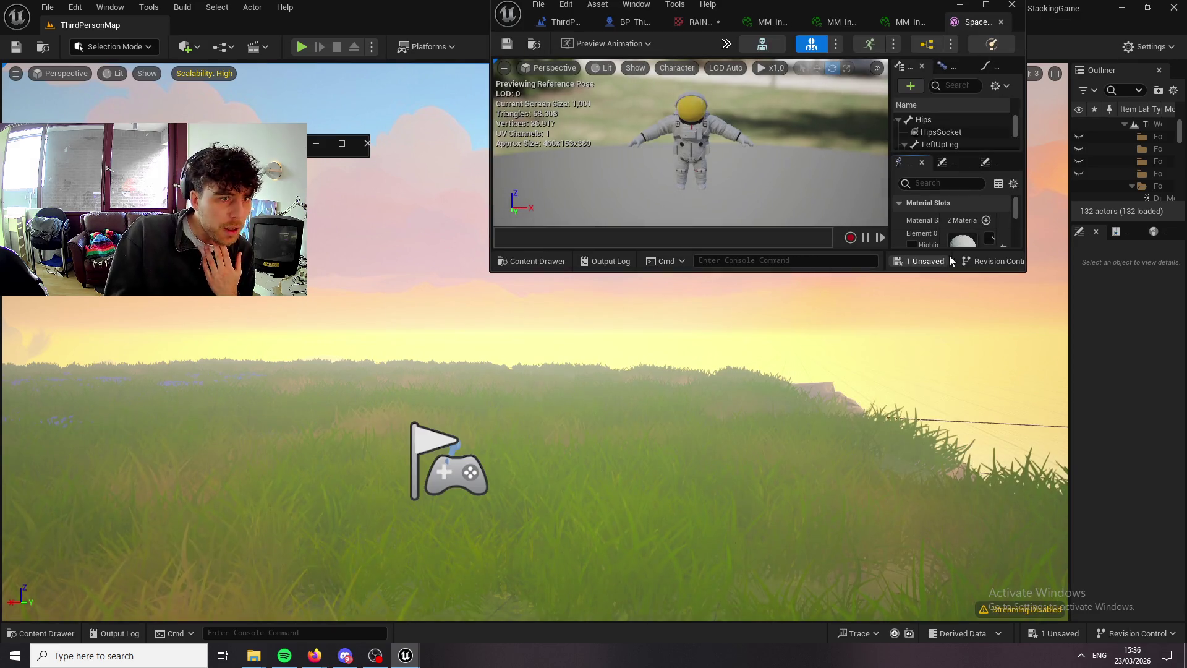
scroll(957, 233, up, 2)
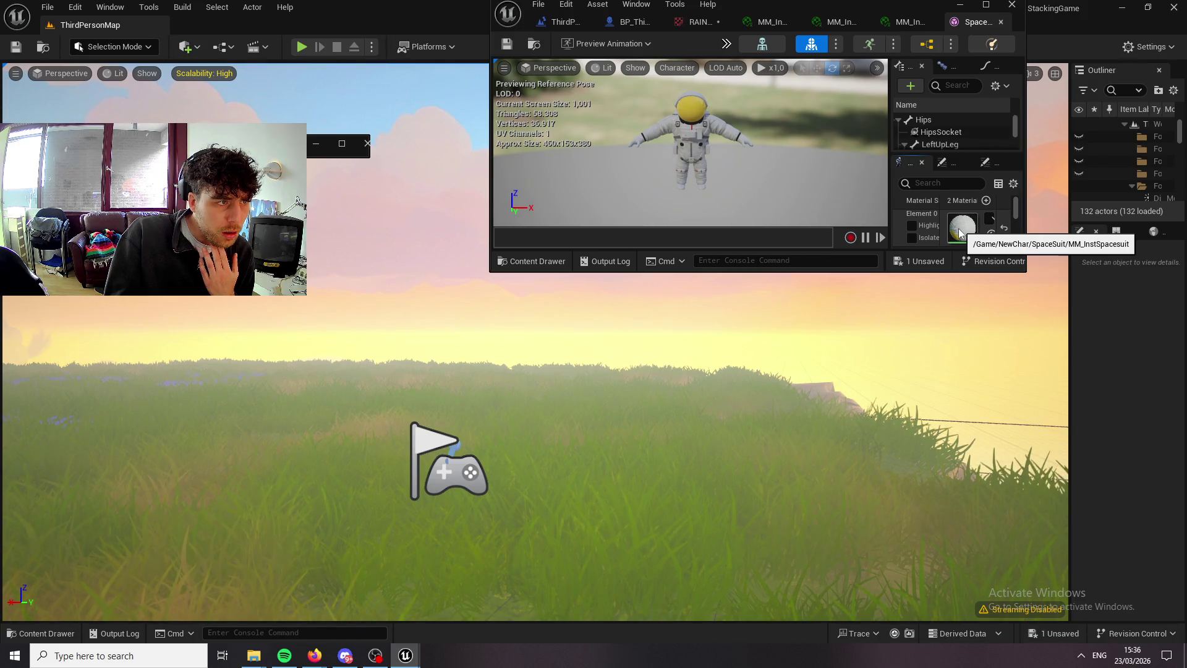
scroll(681, 143, up, 3)
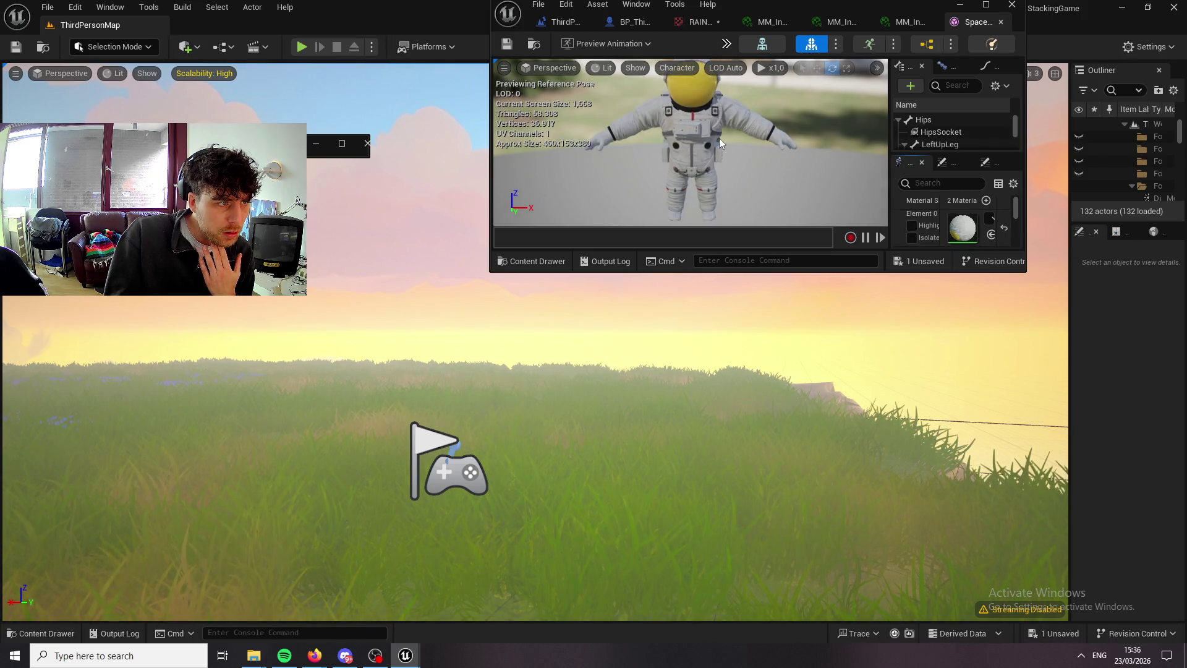
click(1012, 6)
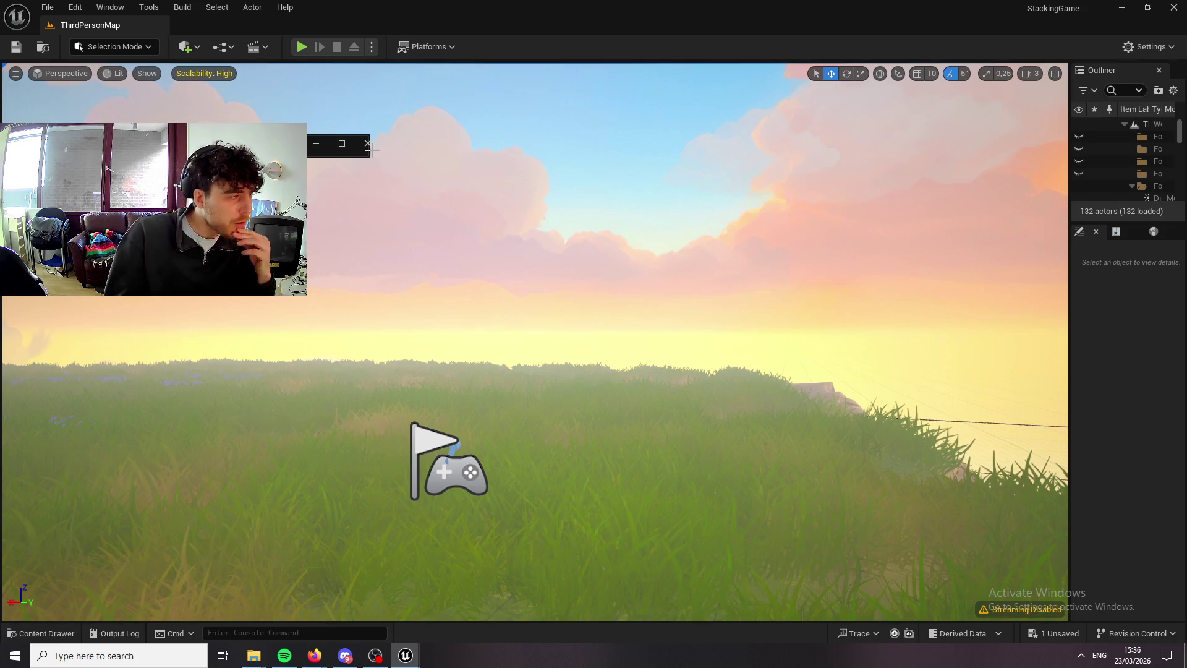
Play, set the Special costume to the astronaut suit, start a new game, and reopen customization.
click(300, 47)
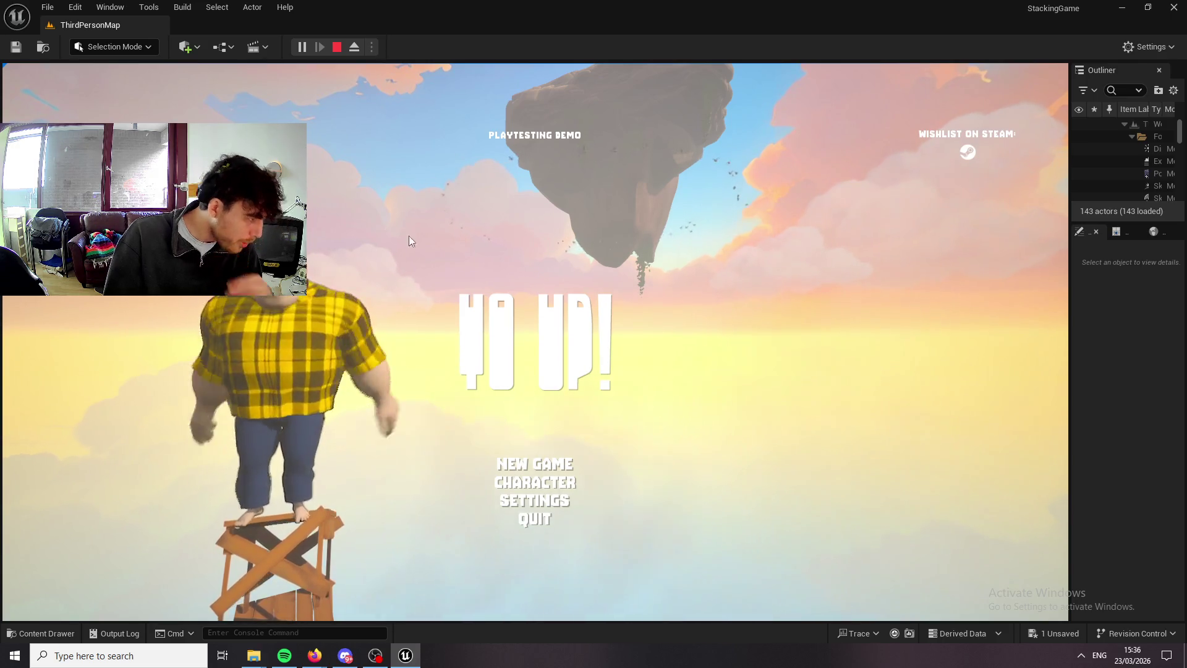
click(558, 478)
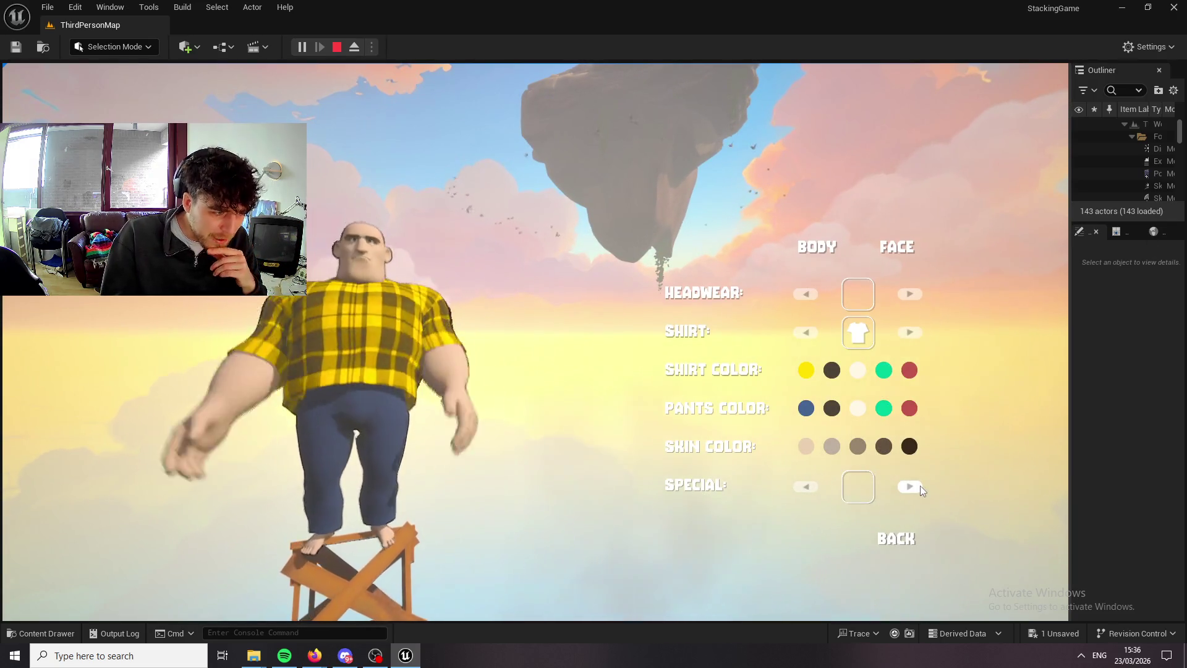
click(919, 487)
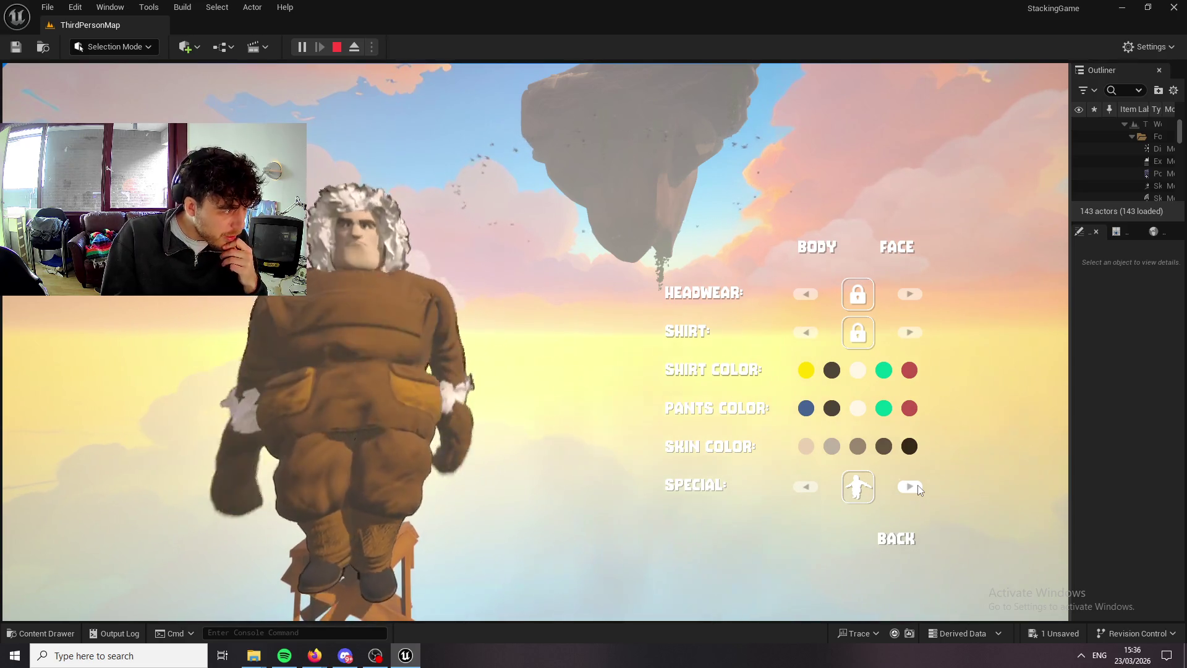
click(917, 486)
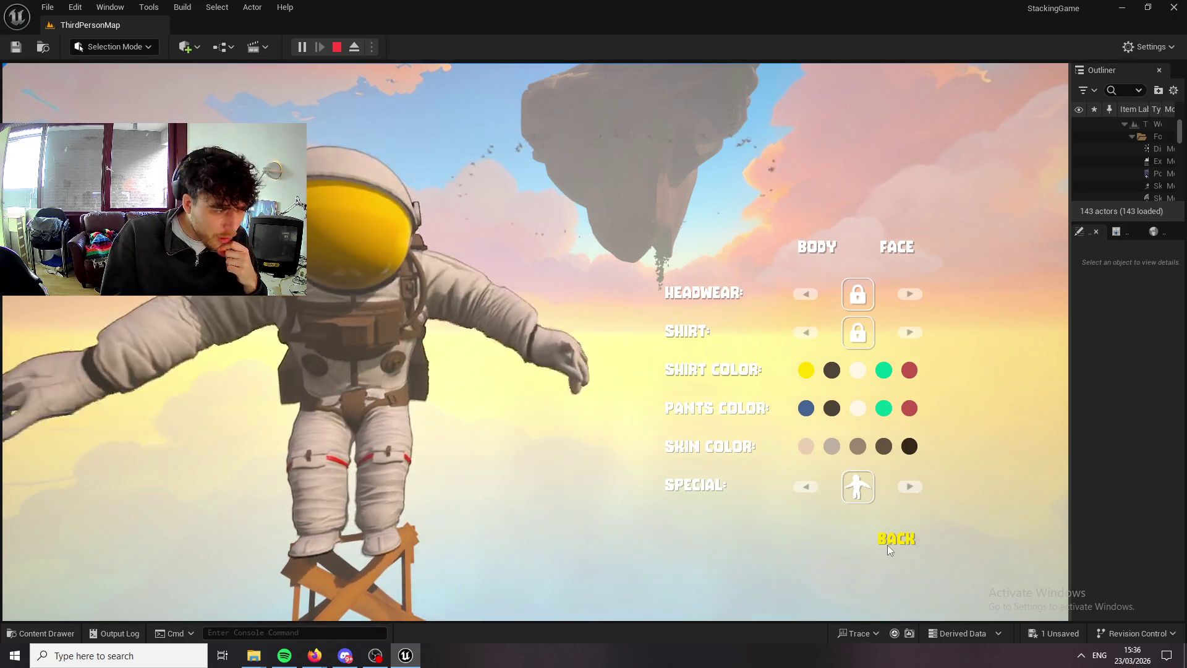
click(888, 544)
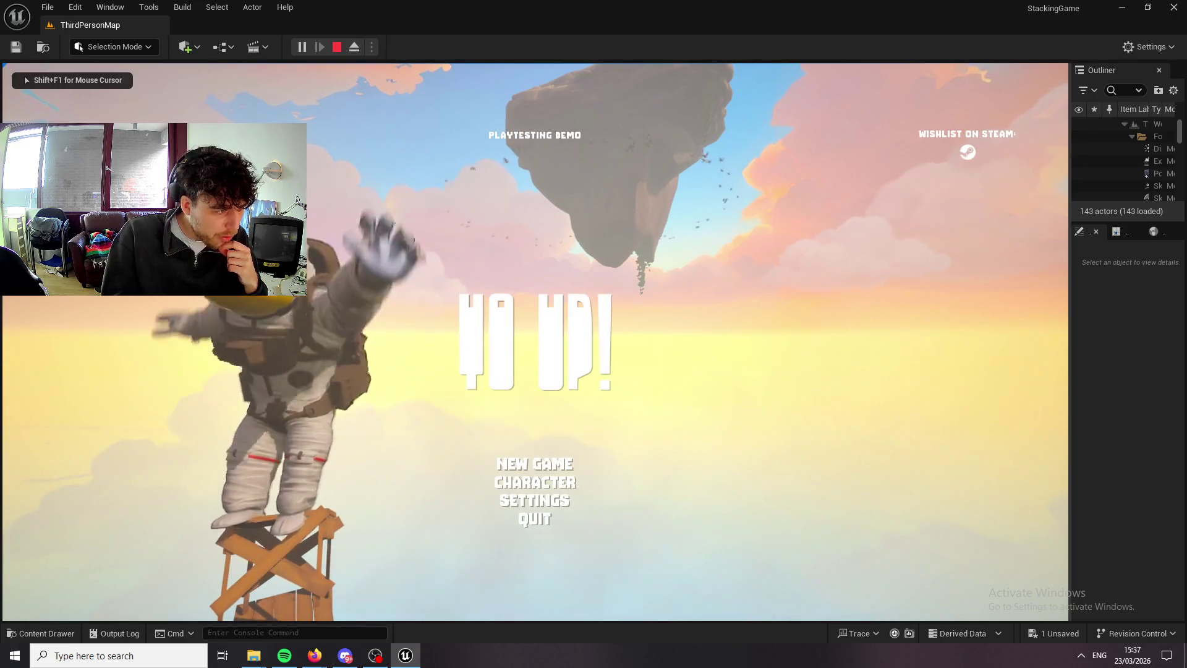
click(535, 464)
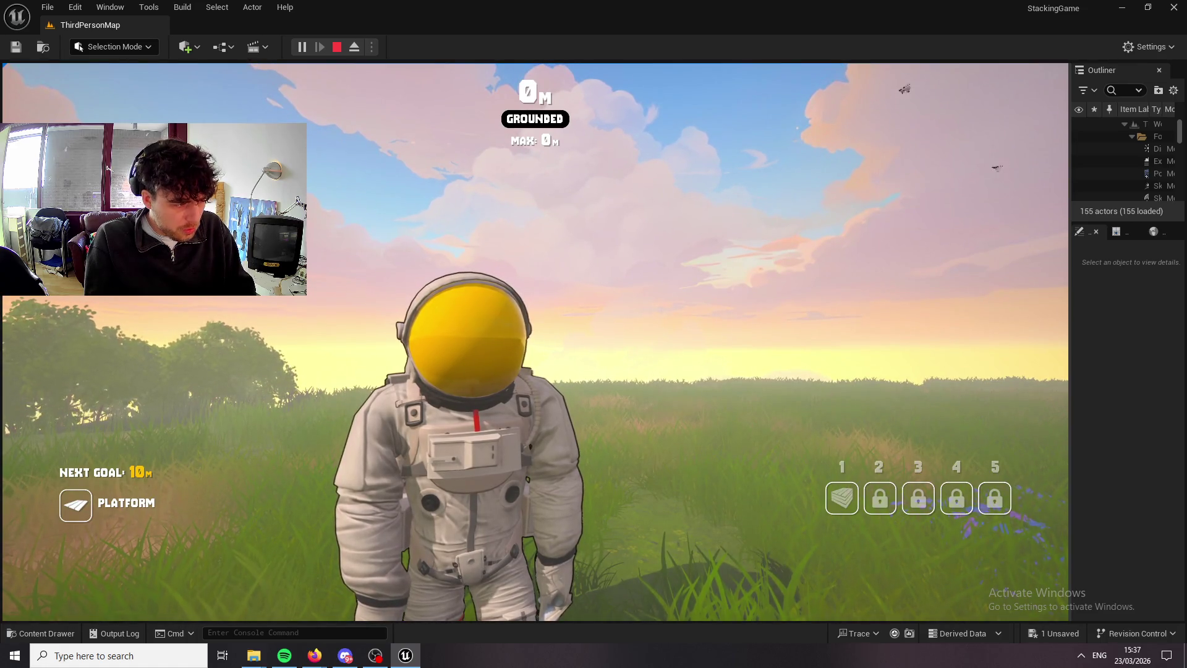
key(c)
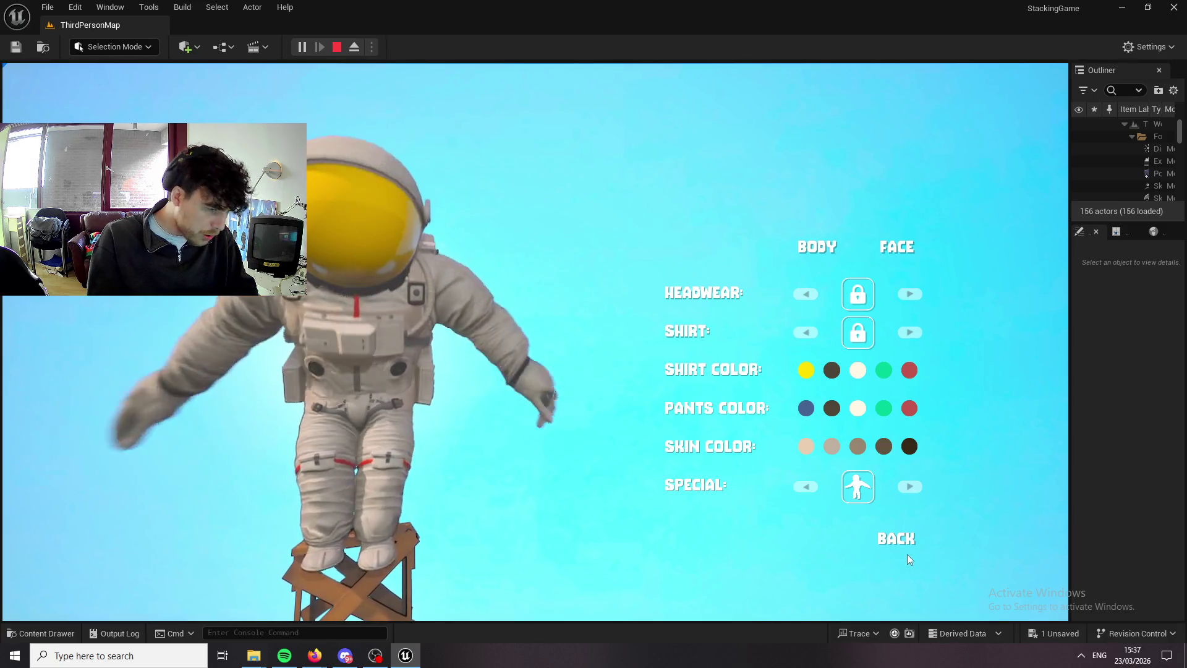
Resume play, place two wooden platforms and jump onto each, then put the platform away.
click(886, 543)
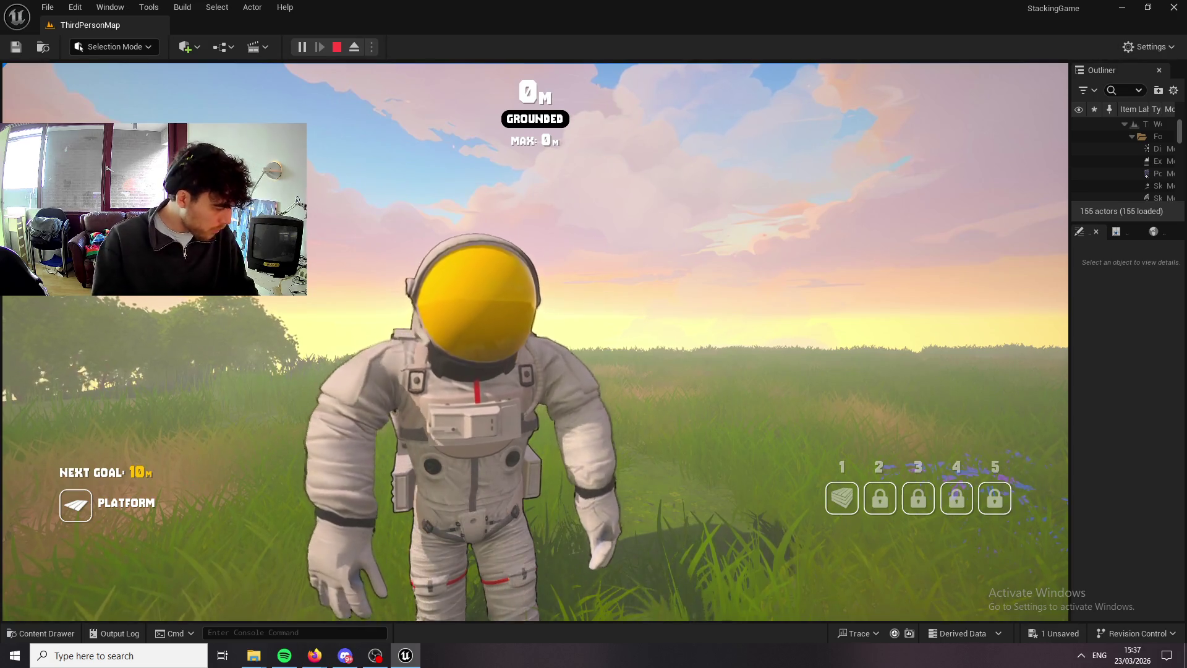
key(w)
key(1)
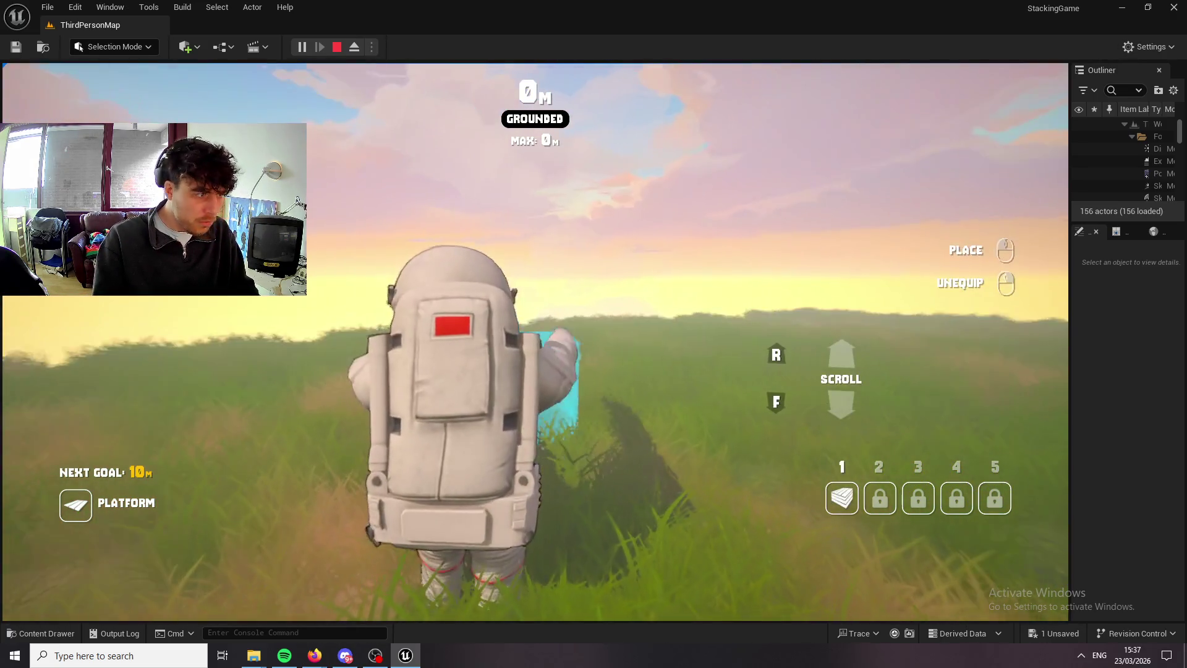
click(535, 342)
key(space)
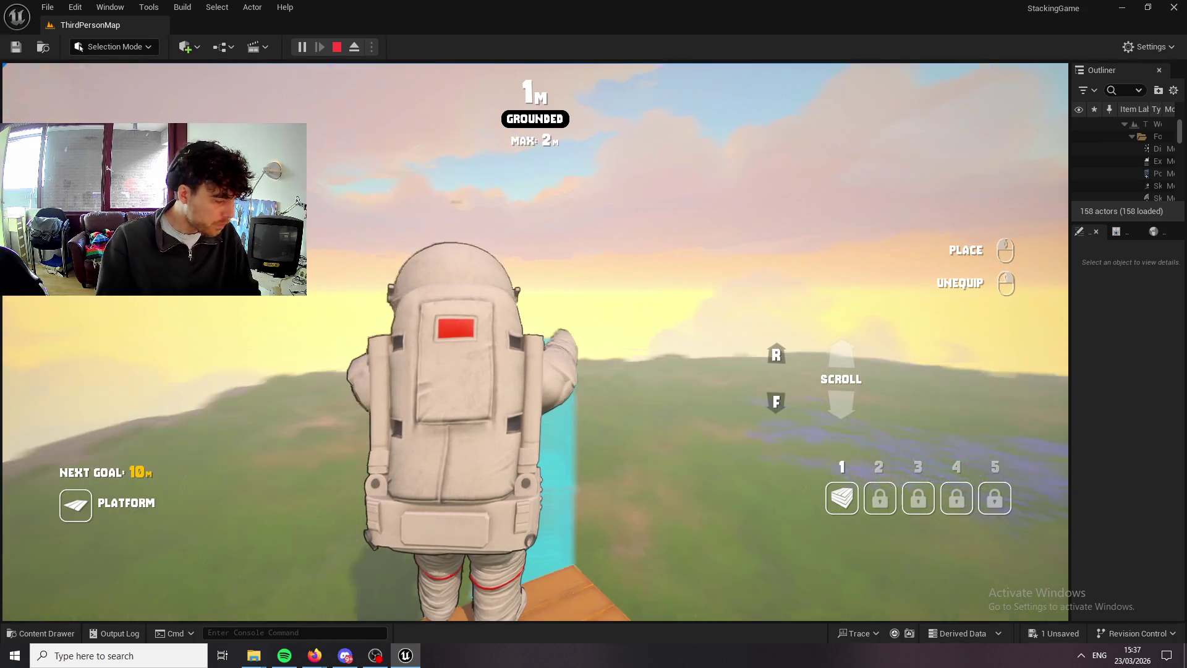
click(536, 342)
key(space)
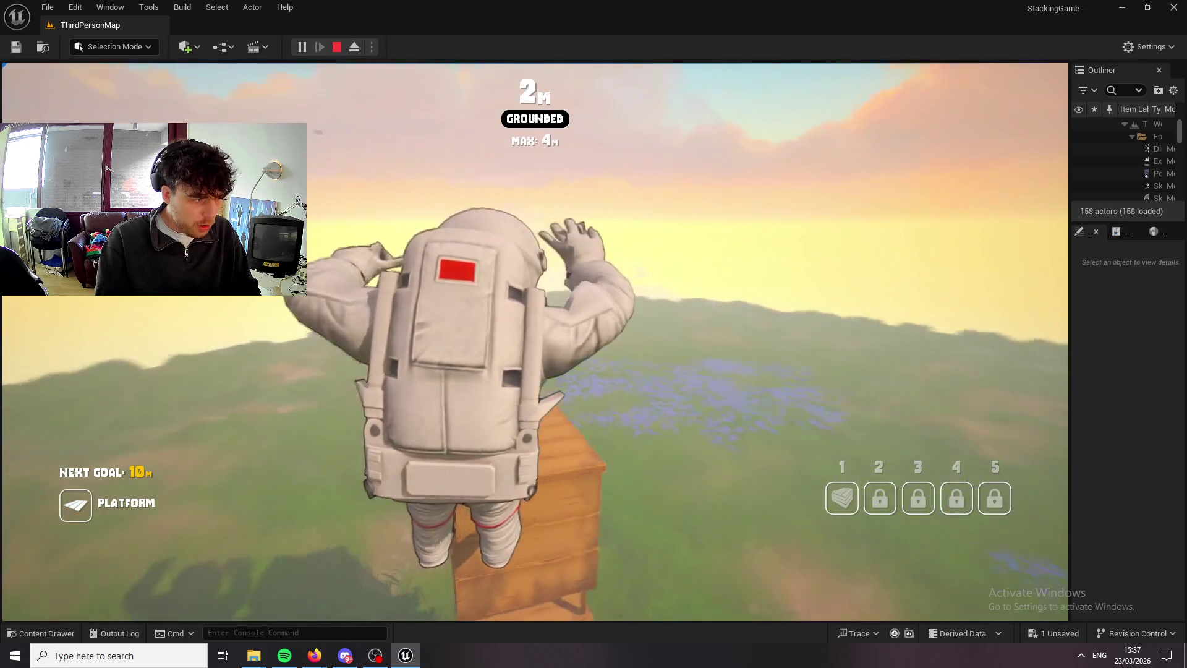
right_click(535, 342)
Run to the crate column, climb it past 70 m, and jump off the top.
key(d)
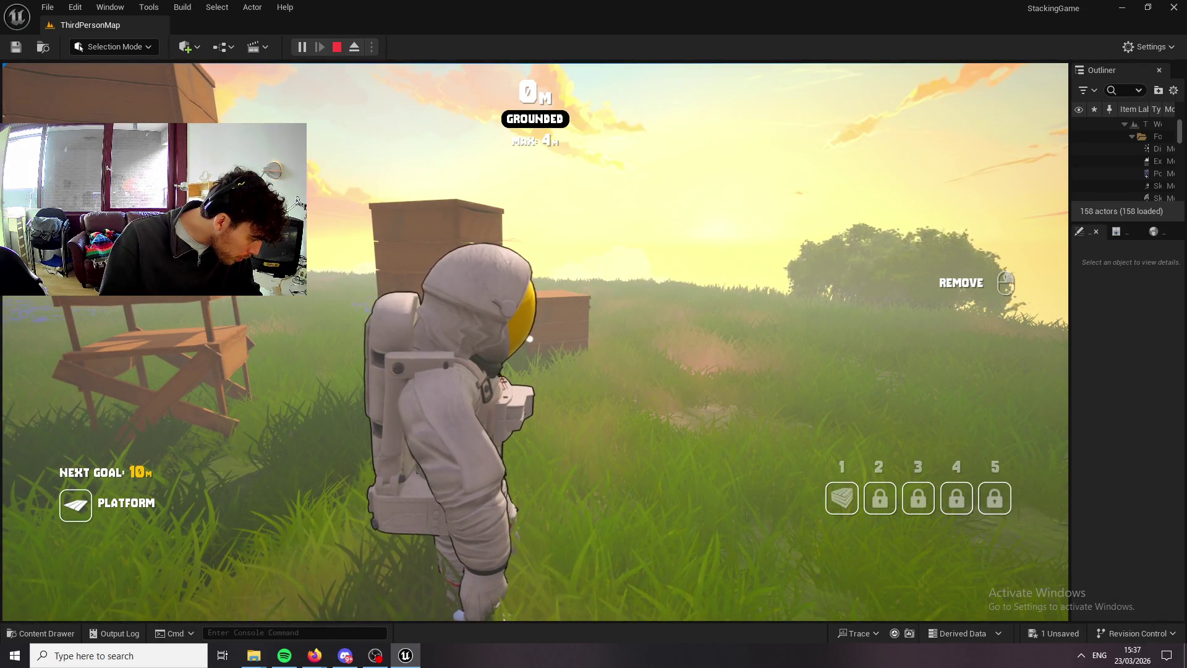
key(w)
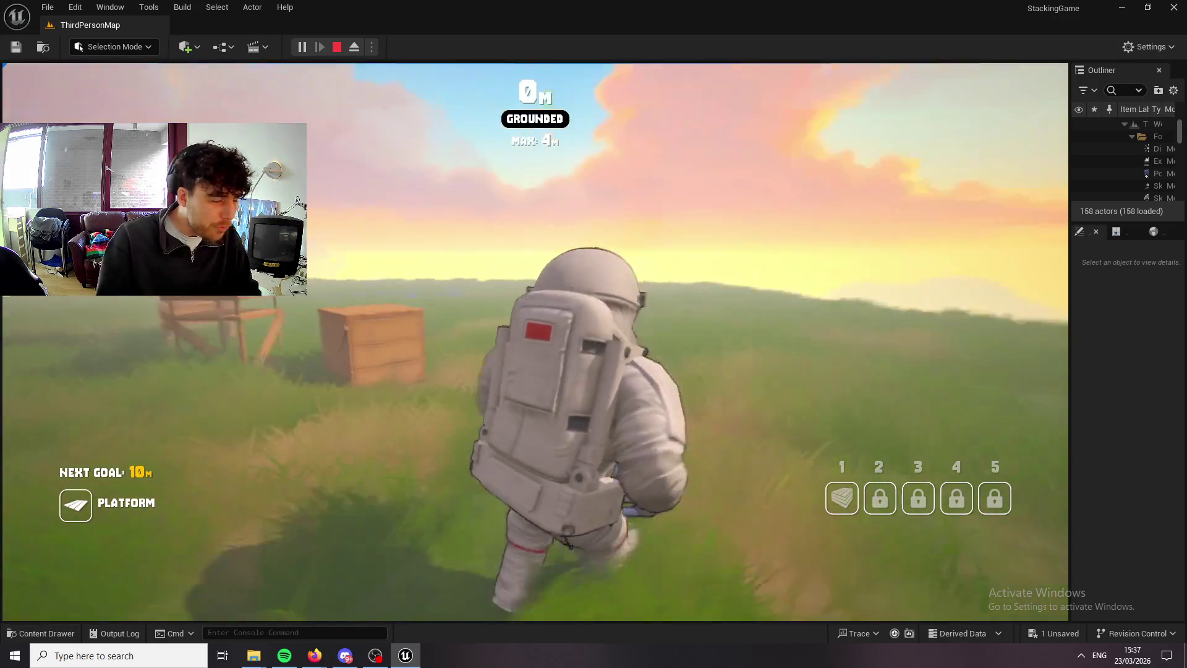
key(space)
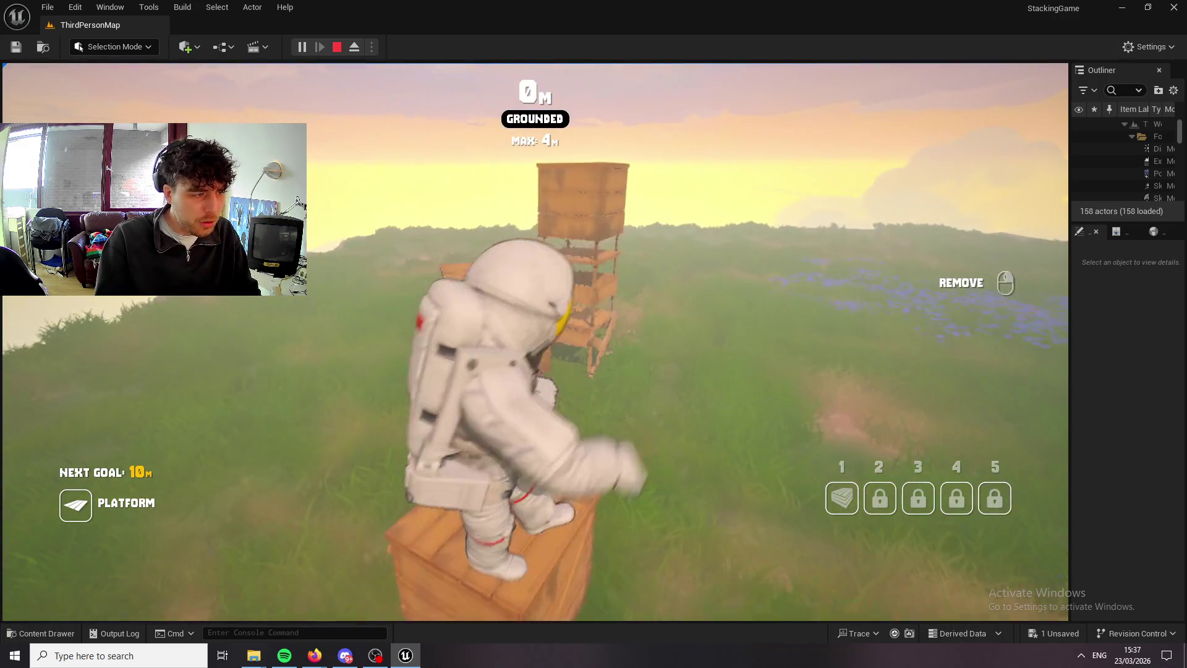
key(space)
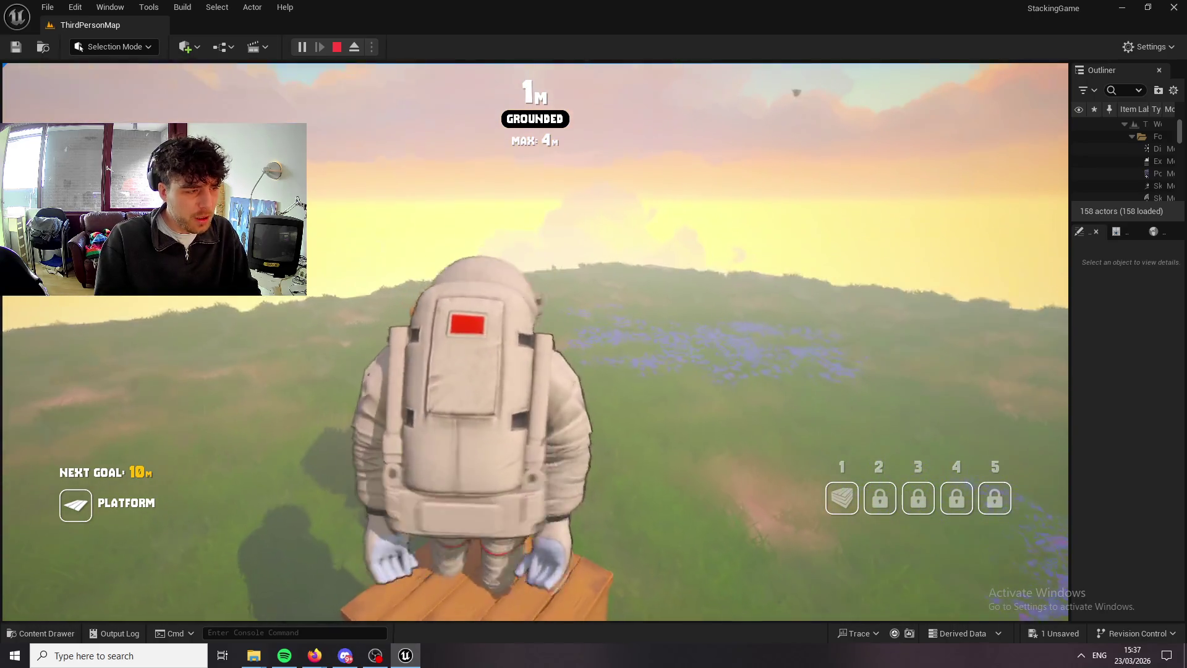
key(space)
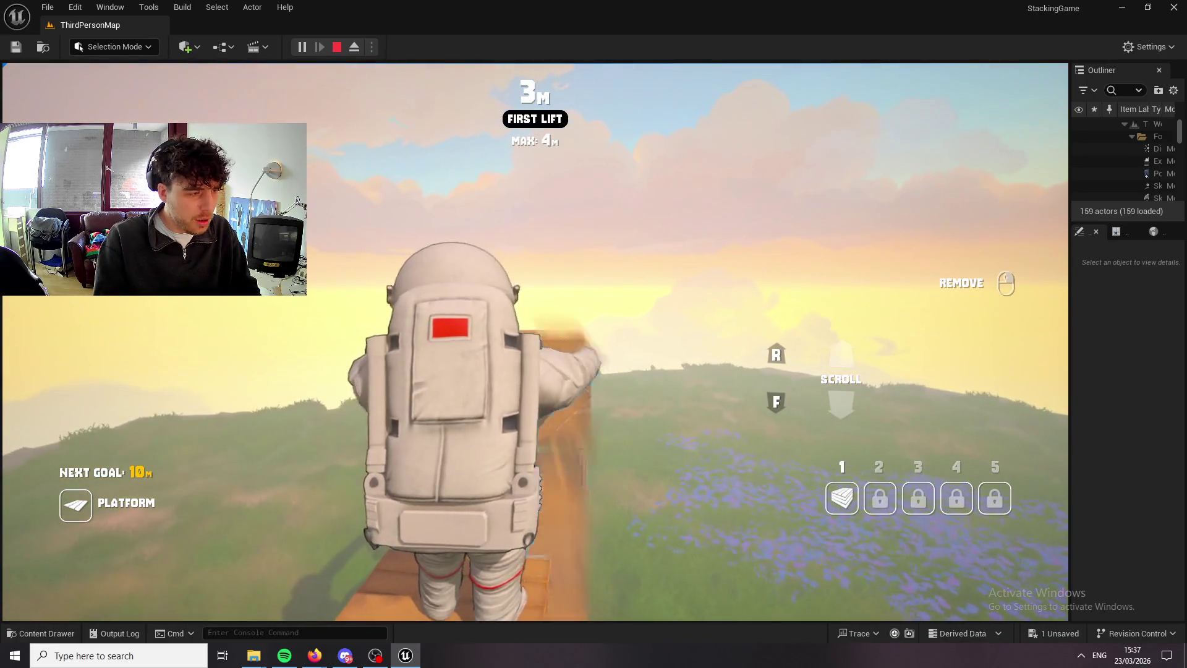
key(space)
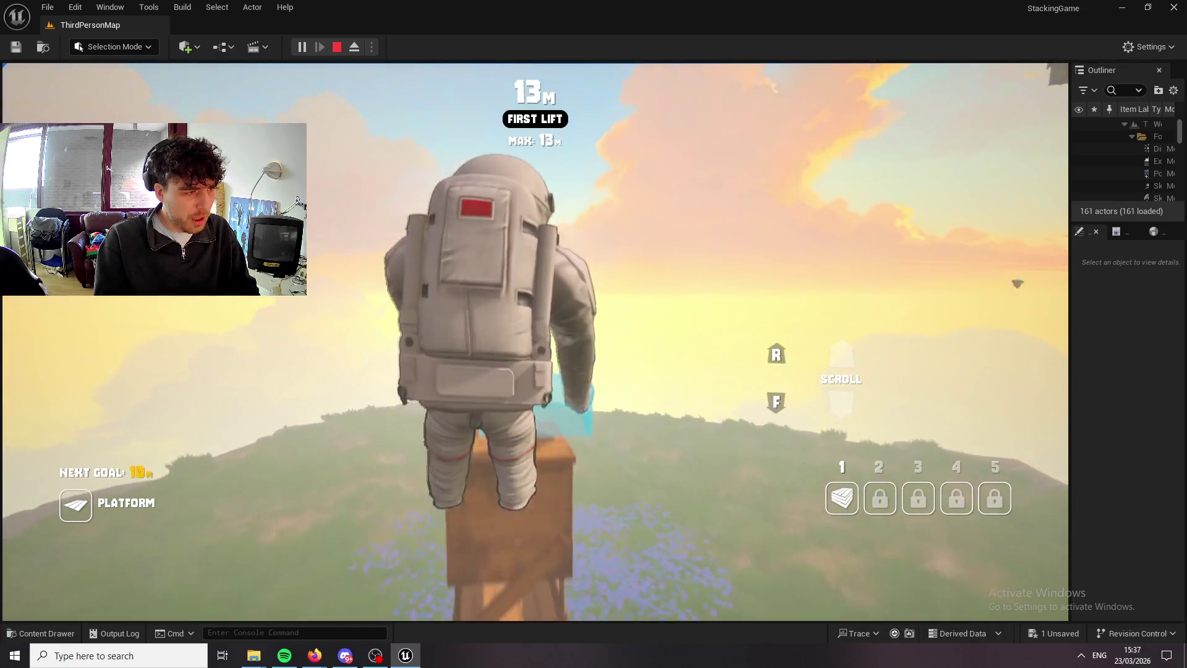
key(space)
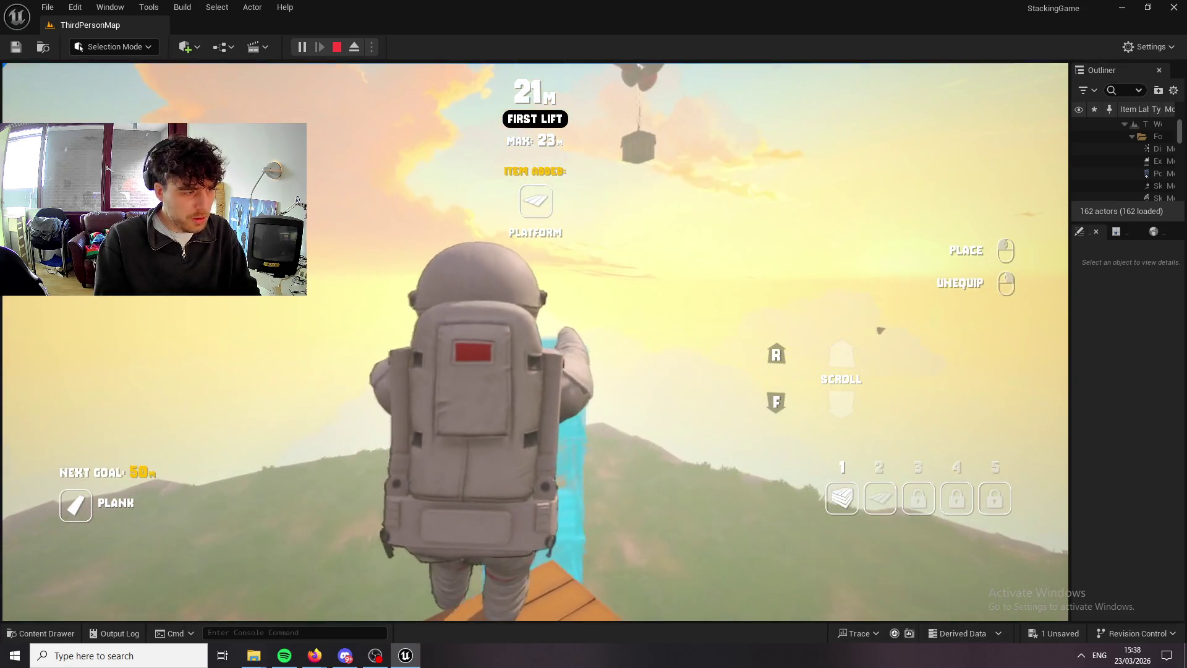
key(space)
key(space)
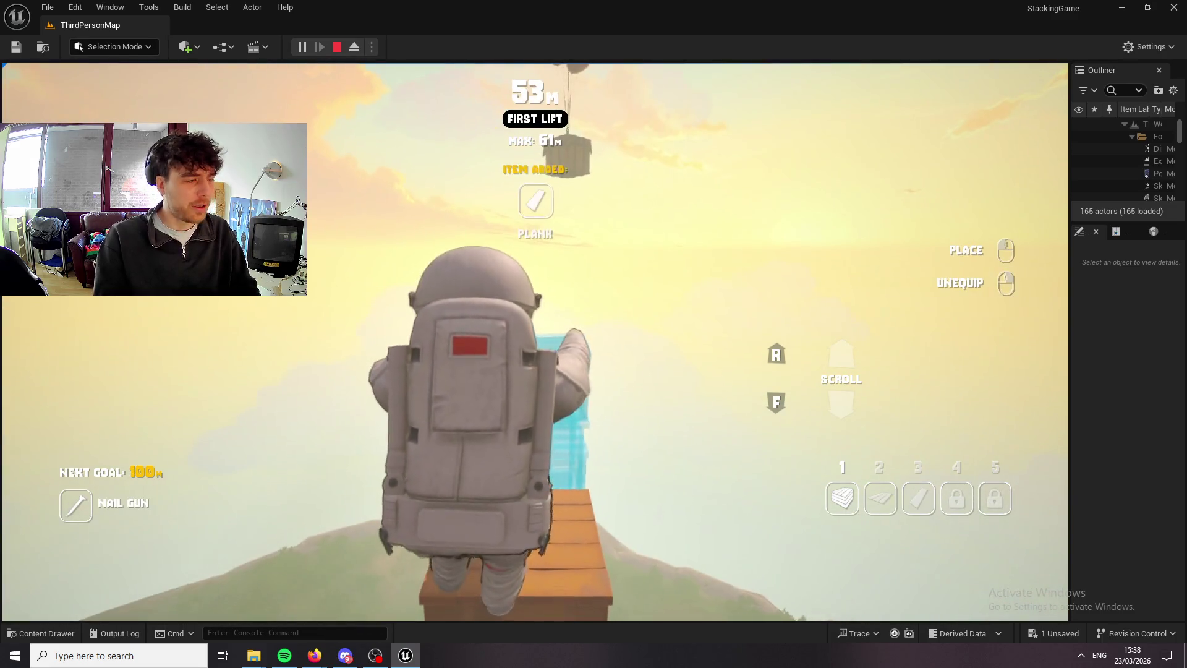
key(space)
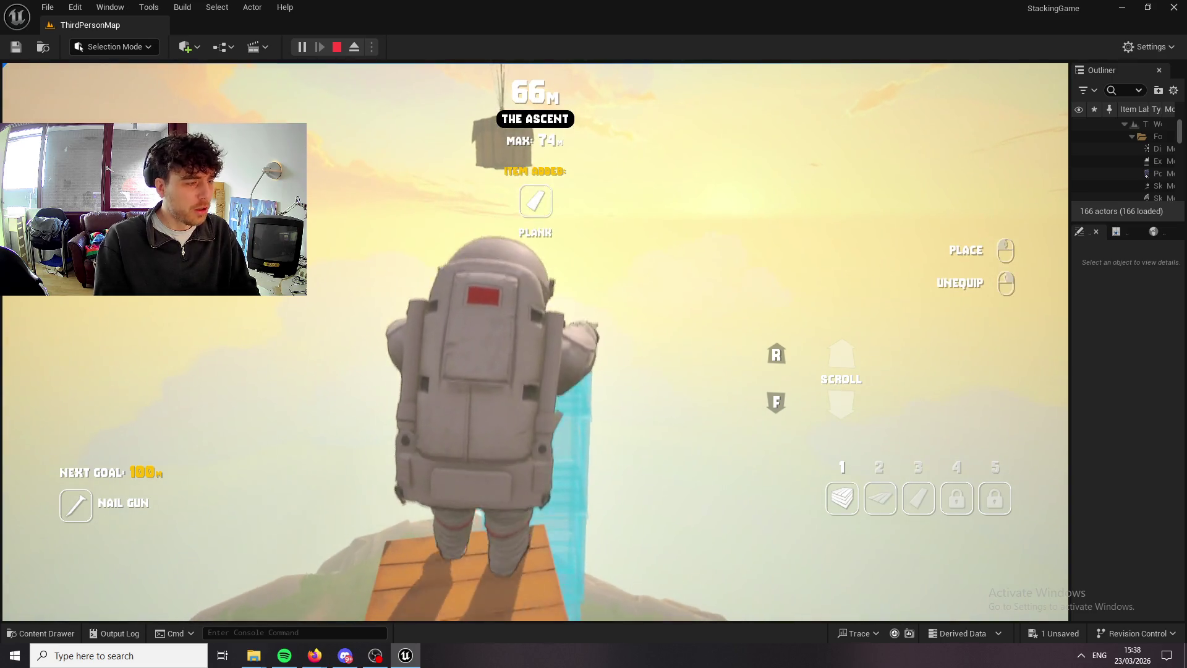
key(space)
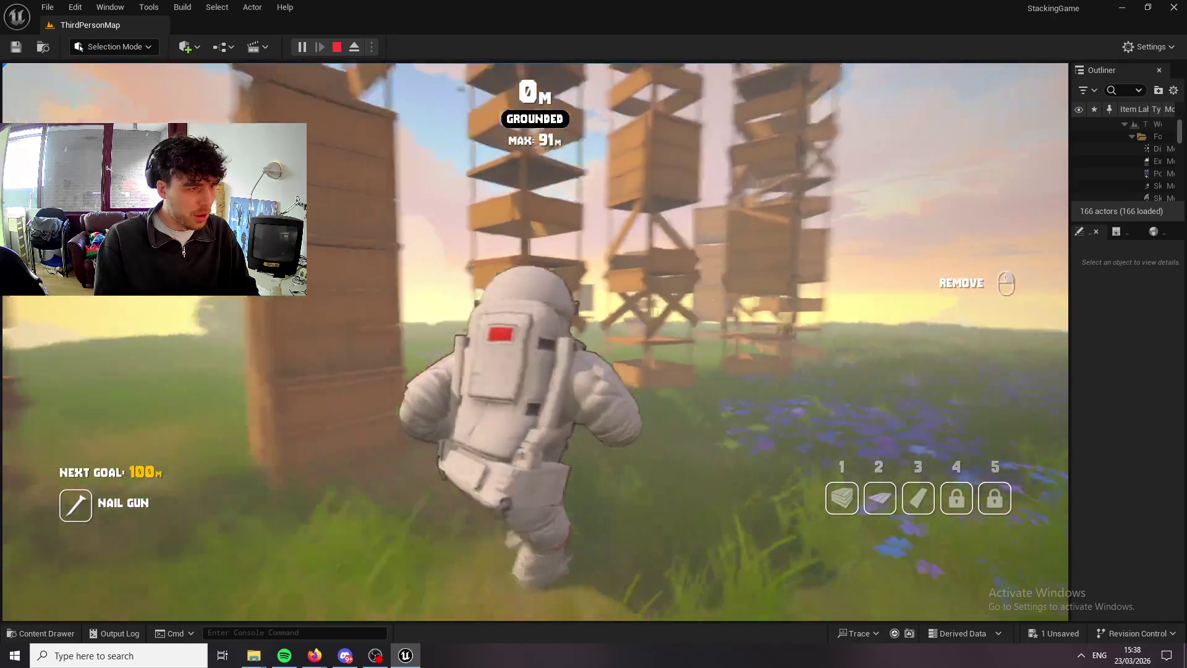
Run back across the grass to the crate towers, hop onto a crate, and leap off.
key(w)
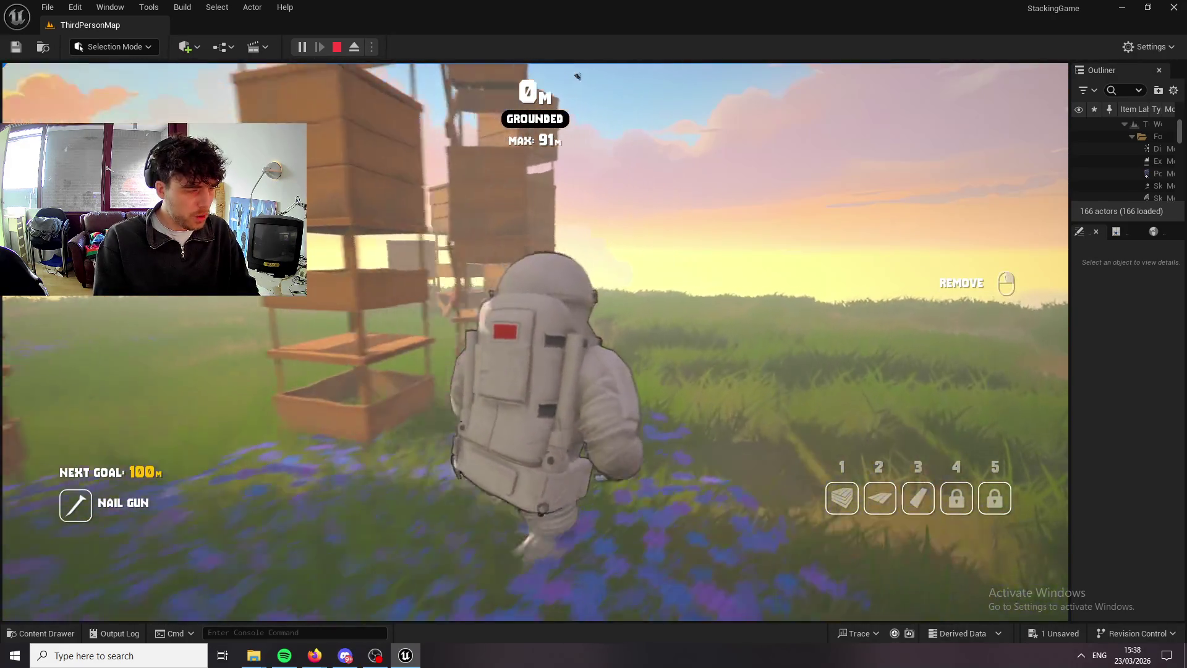
key(w)
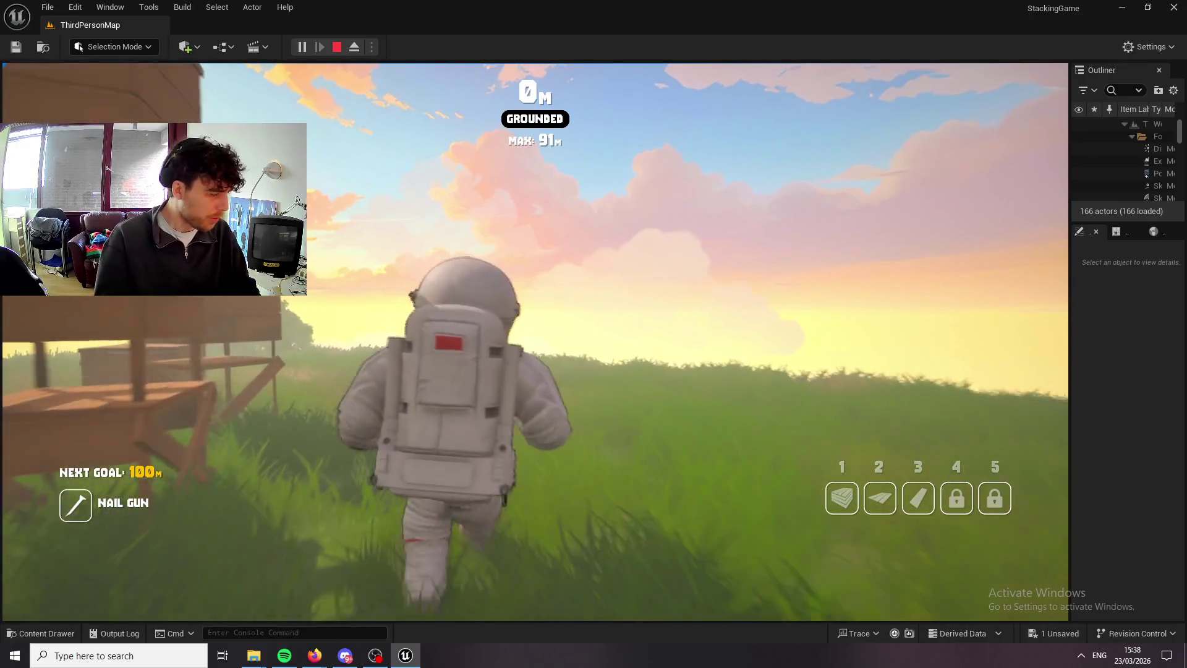
key(w)
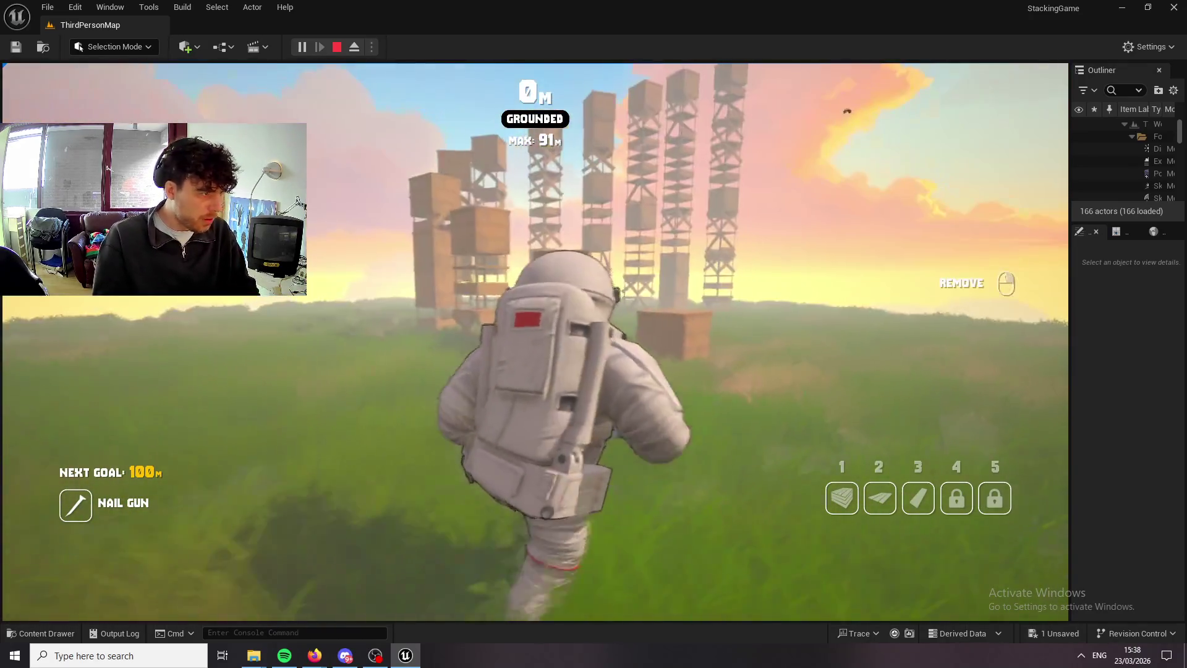
key(w)
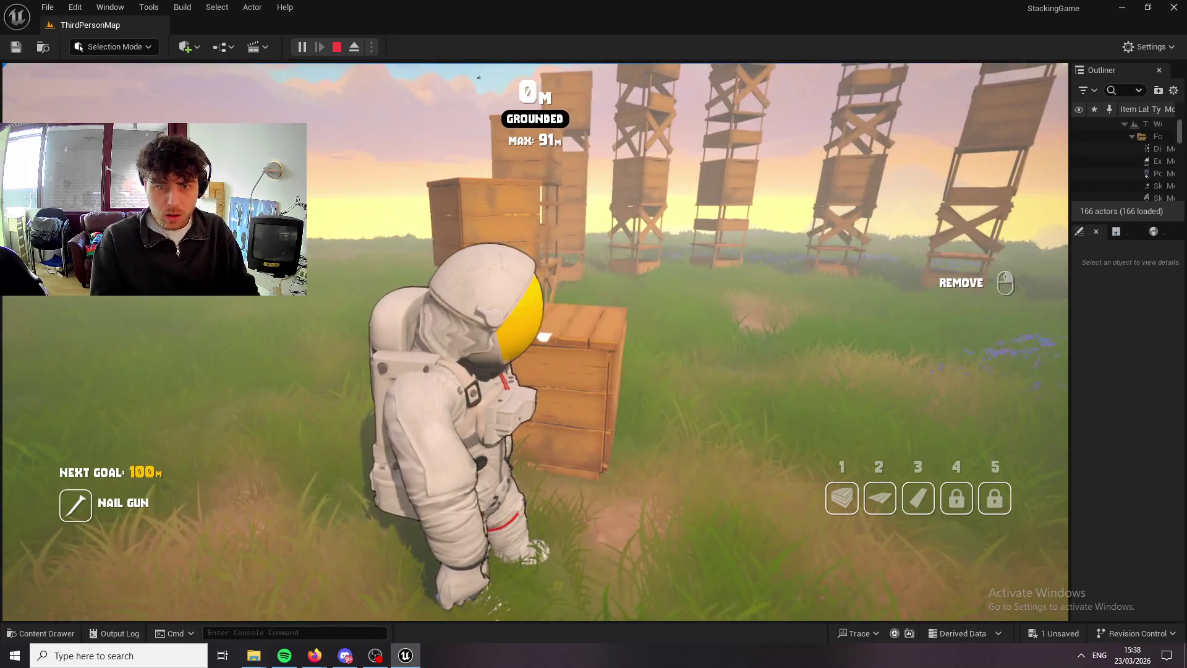
key(space)
key(space)
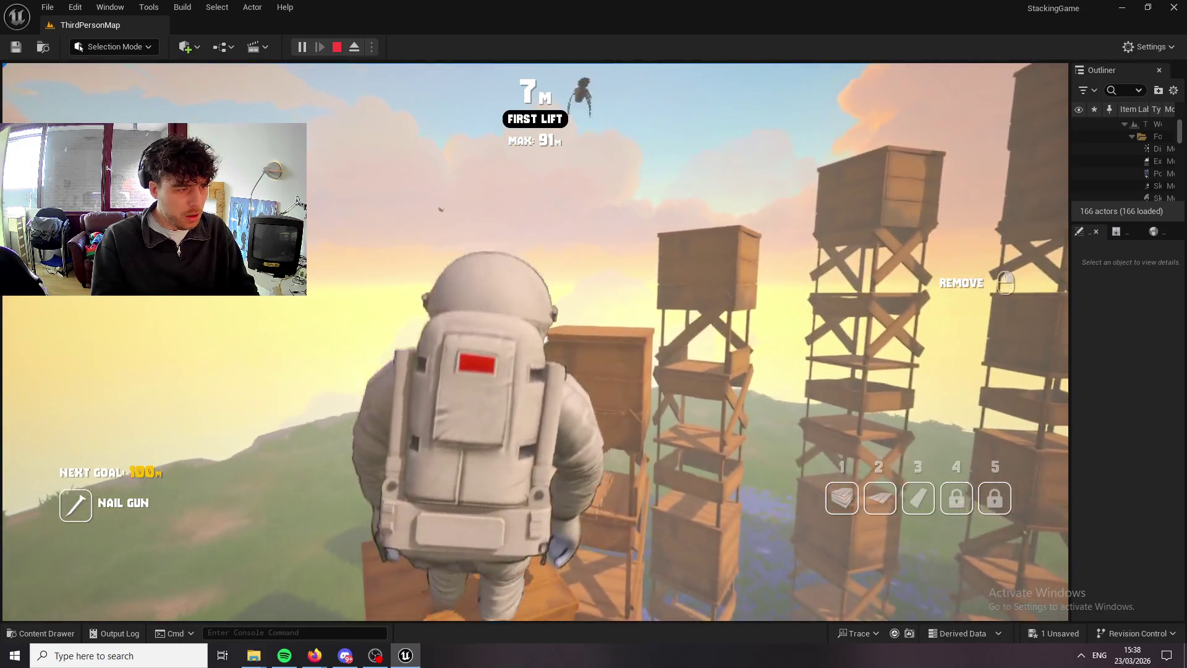
key(w)
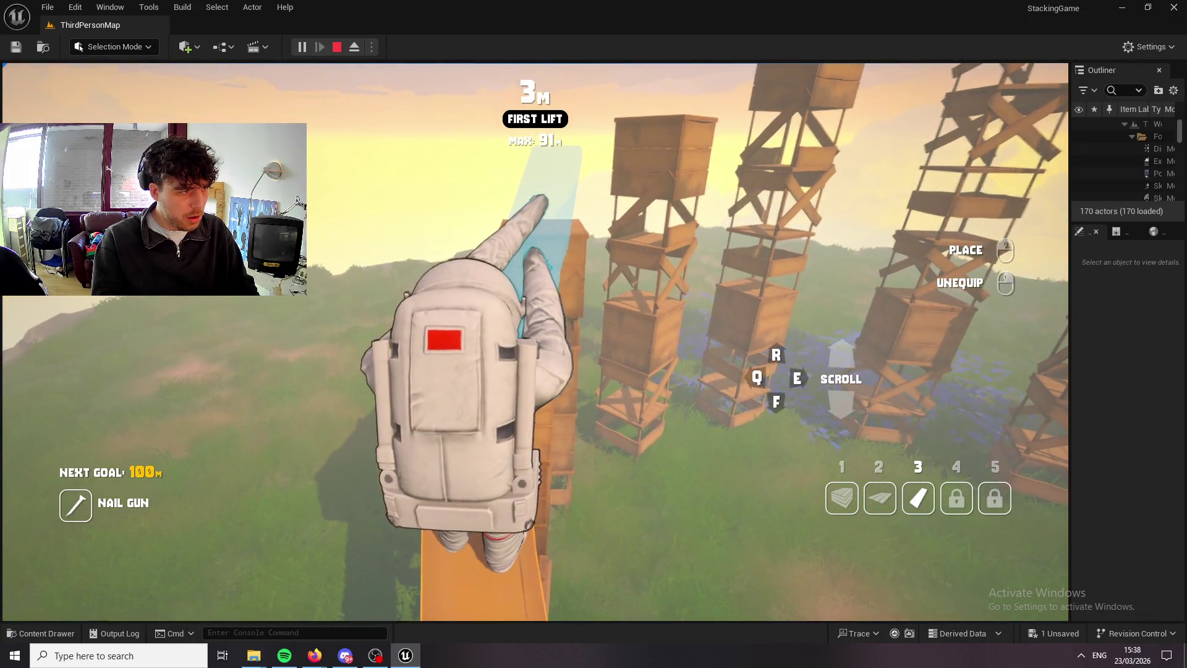
Stack planks on the tower, rotating them upright or diagonal with E, and climb them.
click(536, 342)
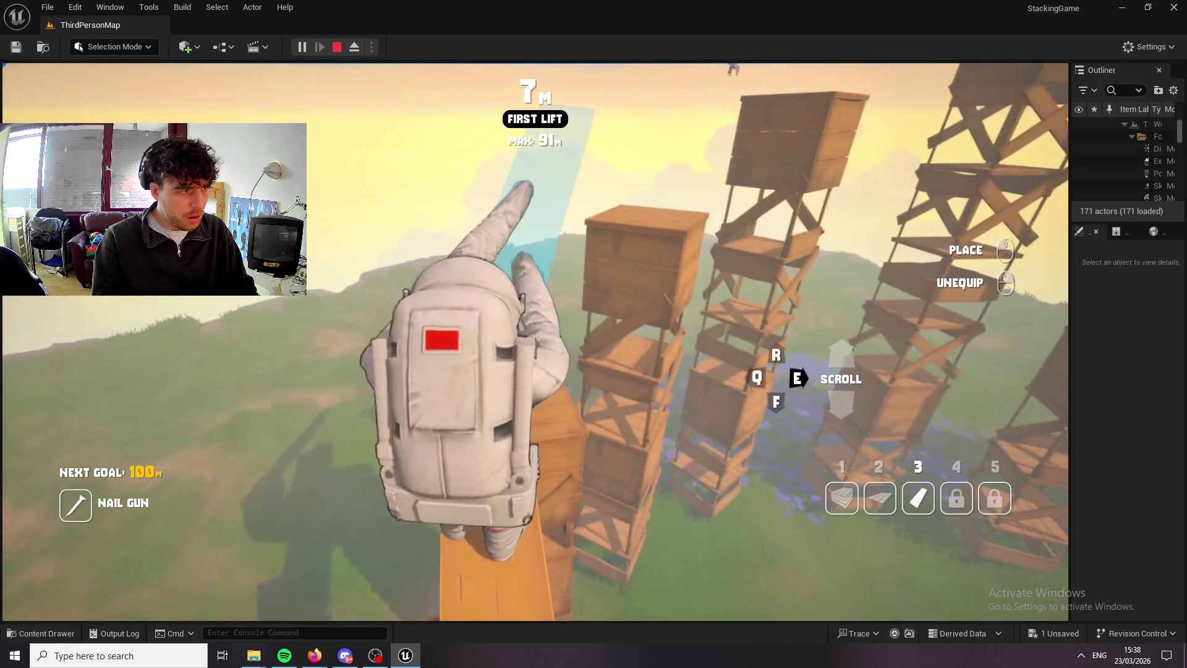
key(e)
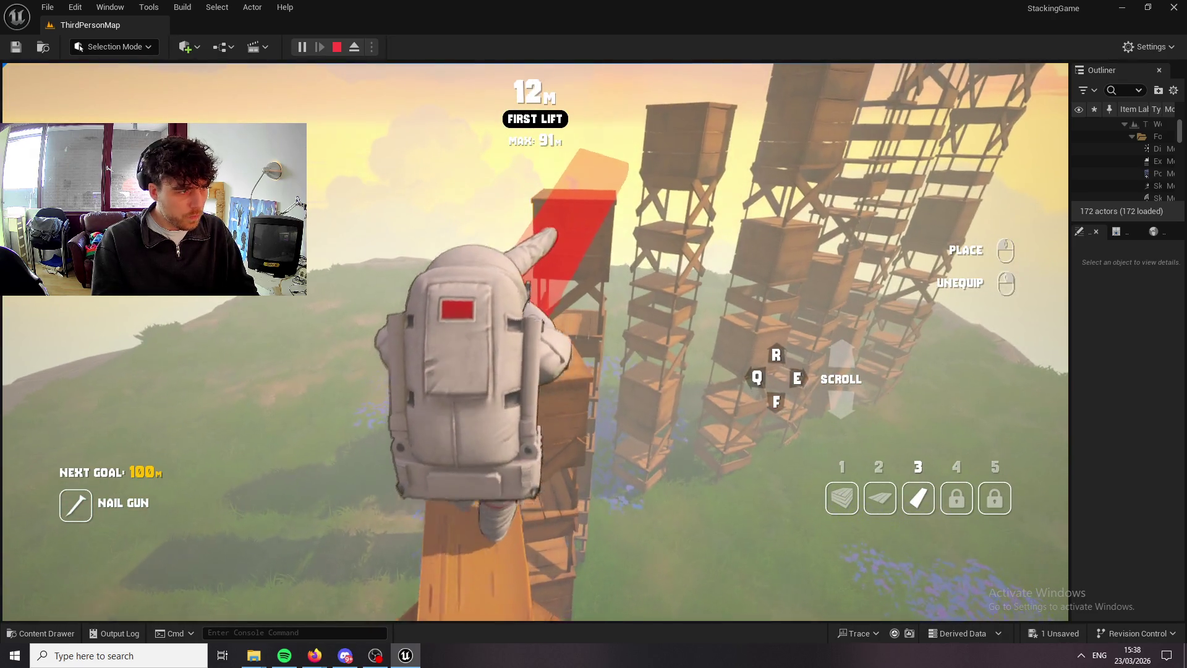
click(536, 342)
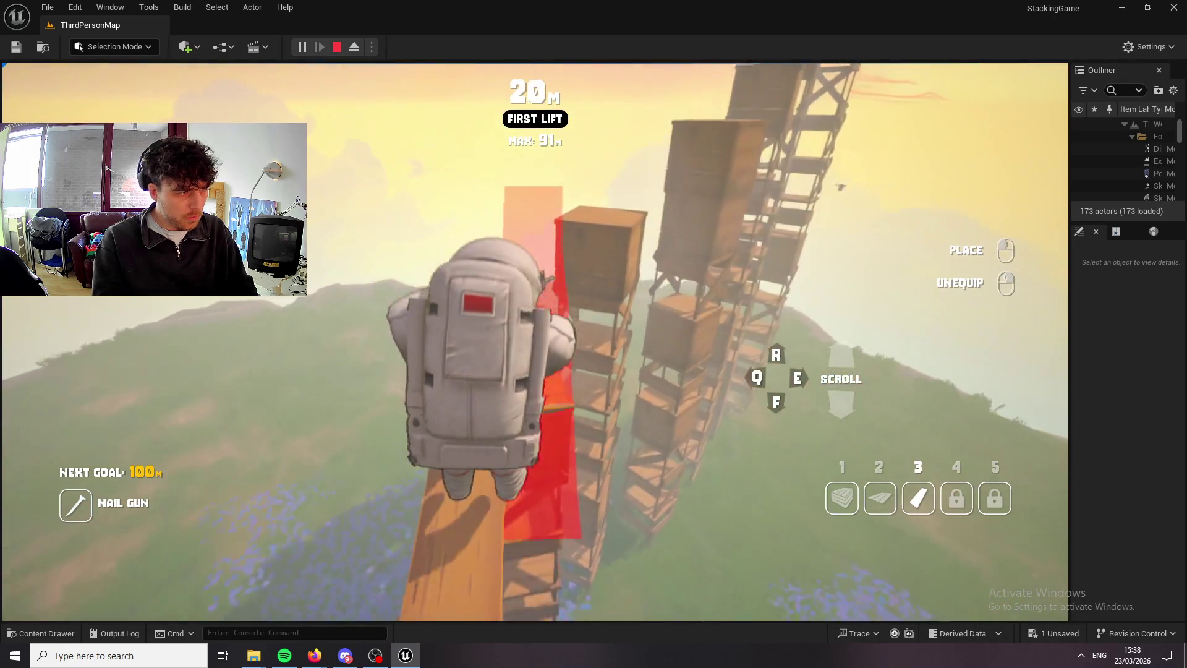
key(e)
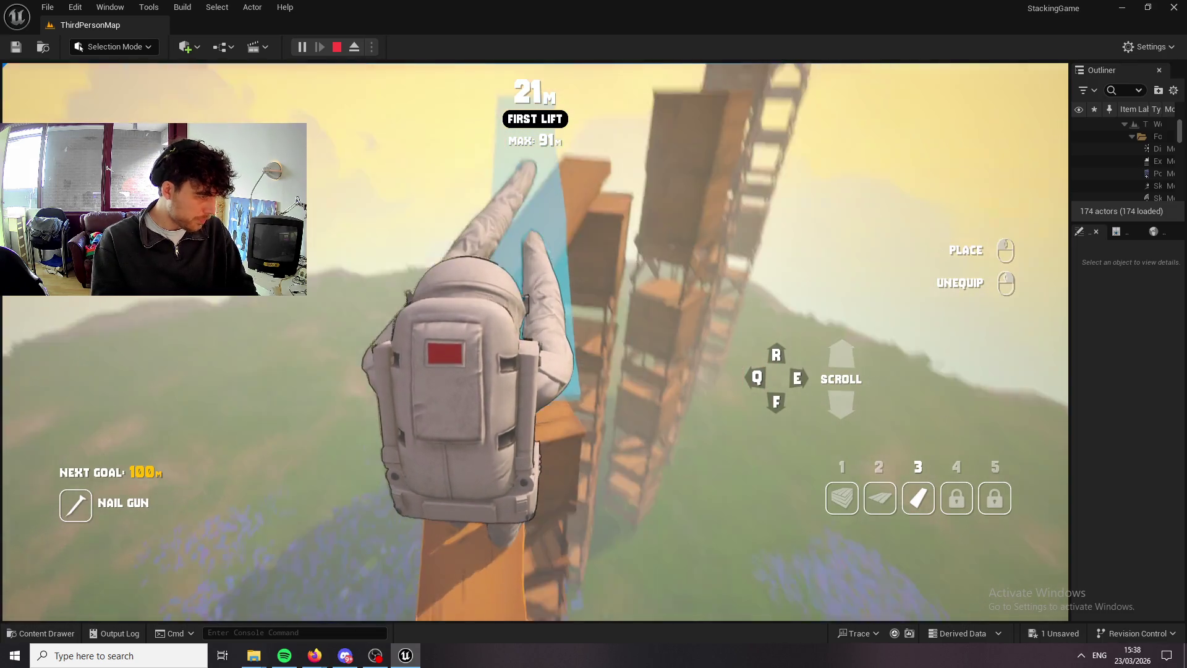
key(e)
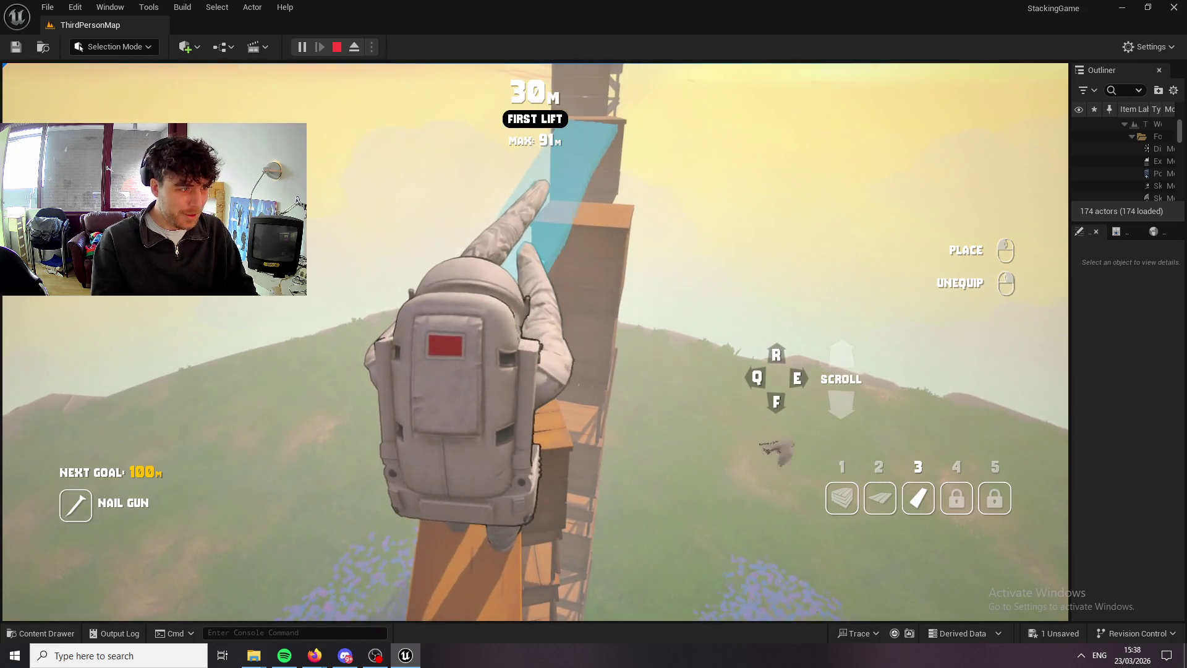
click(535, 342)
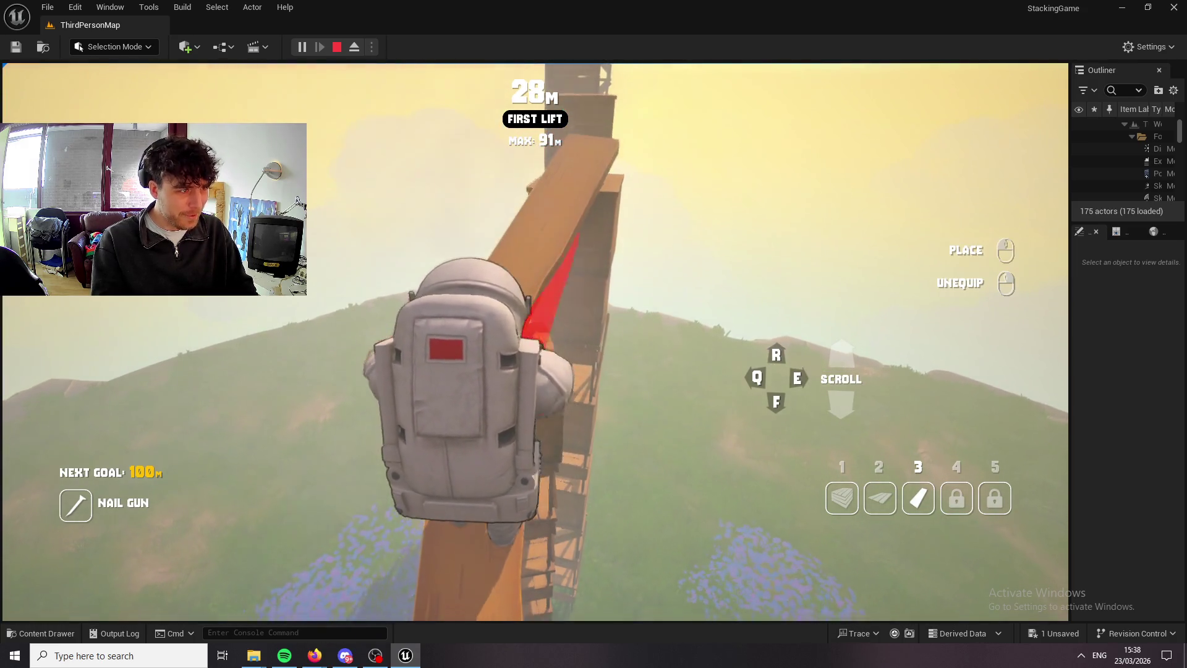
key(w)
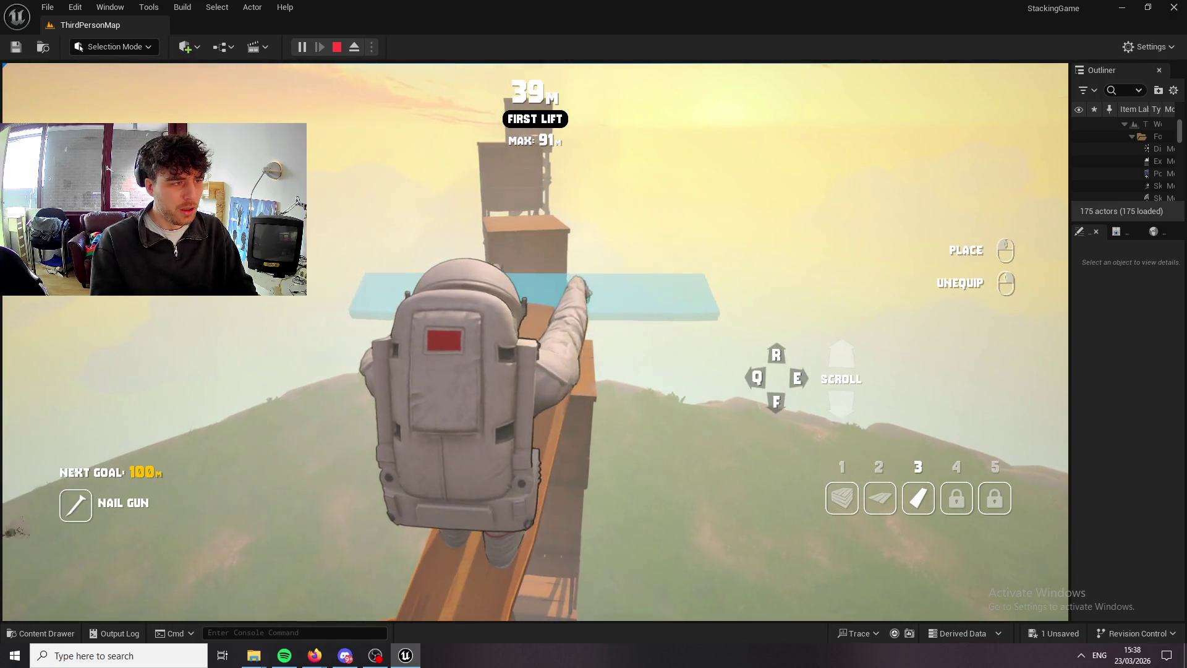
key(e)
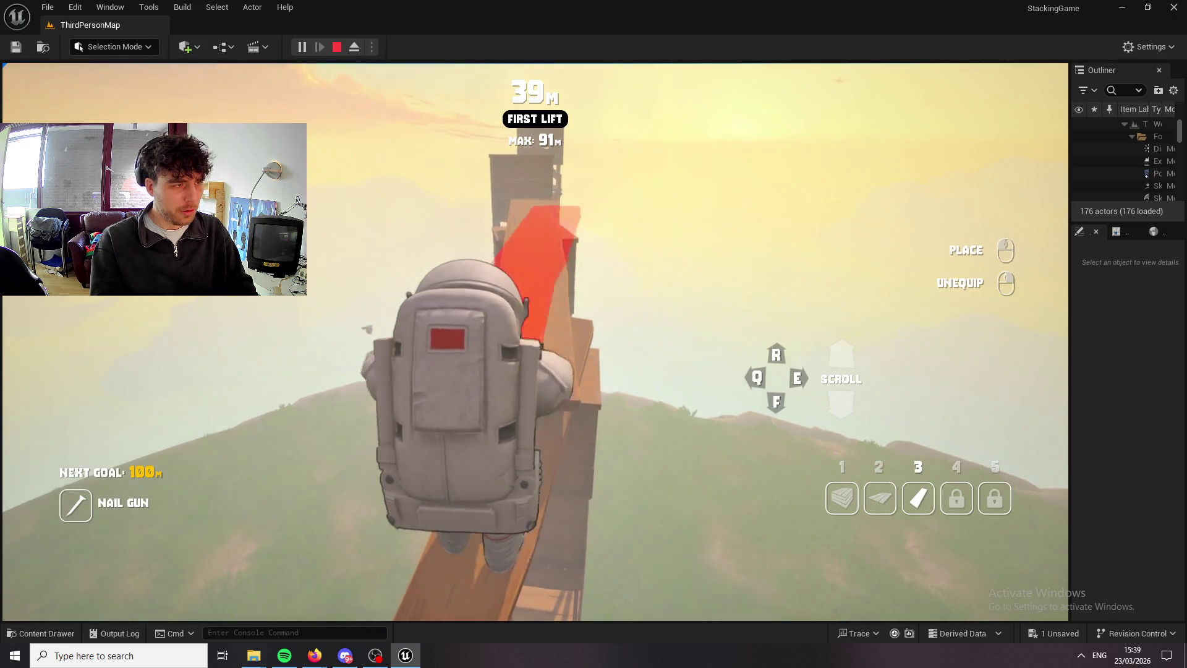
key(w)
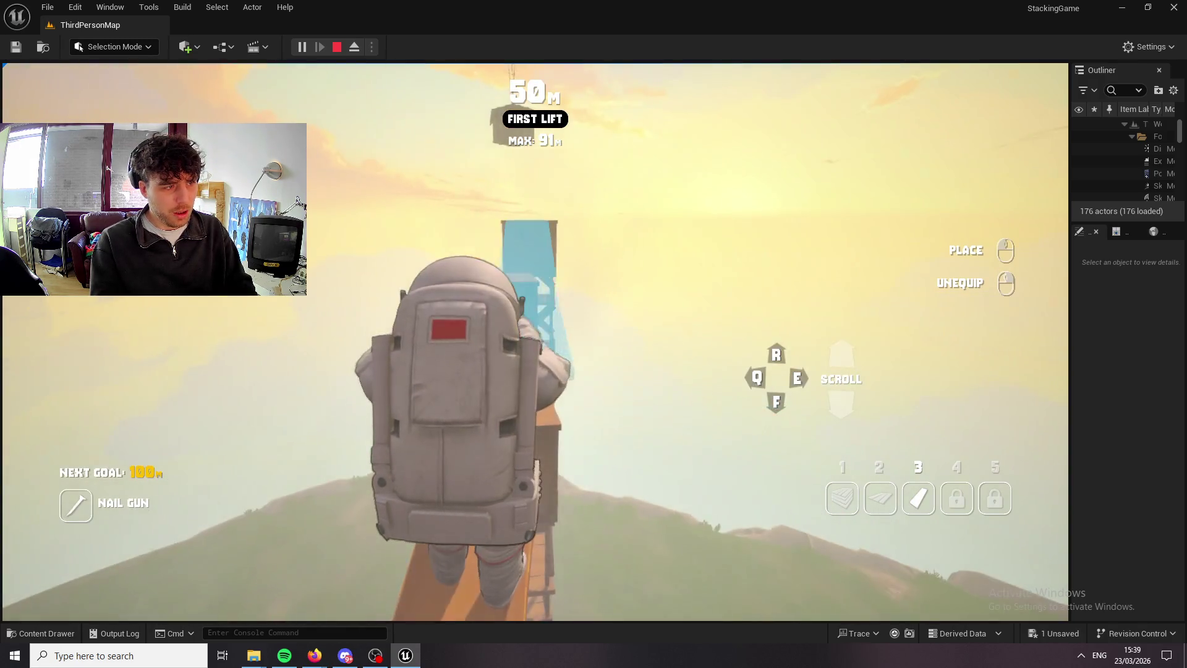
click(536, 342)
Alternate crates and planks to climb toward 286 m, then equip the unlocked grenade.
key(1)
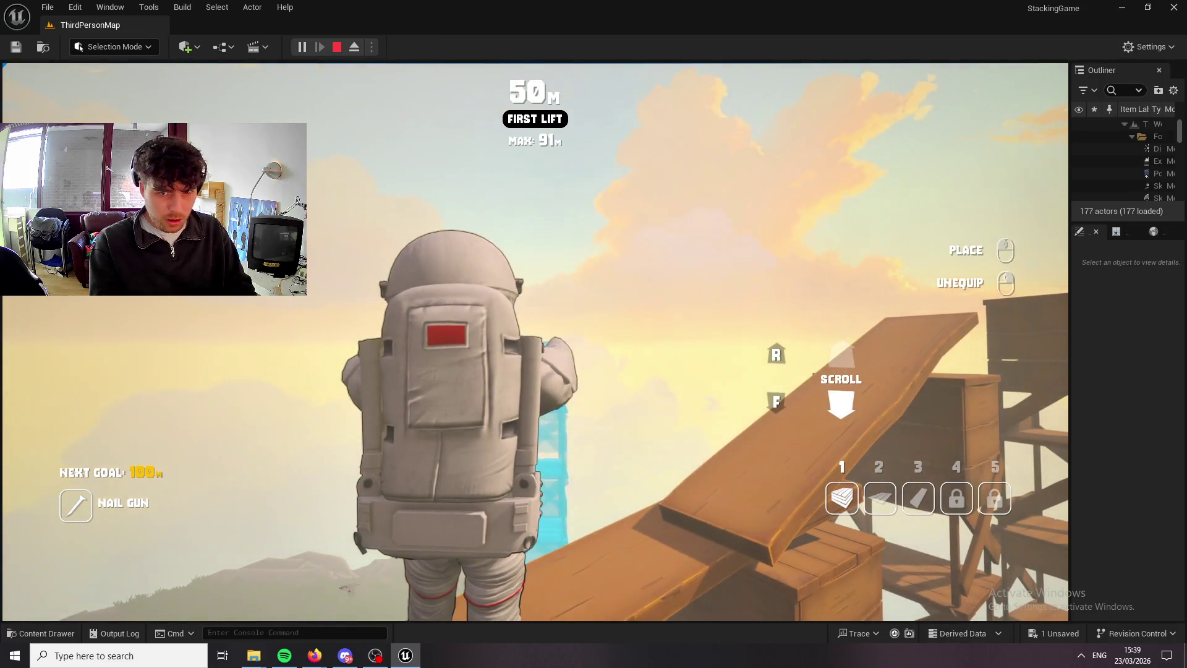
click(535, 342)
right_click(536, 342)
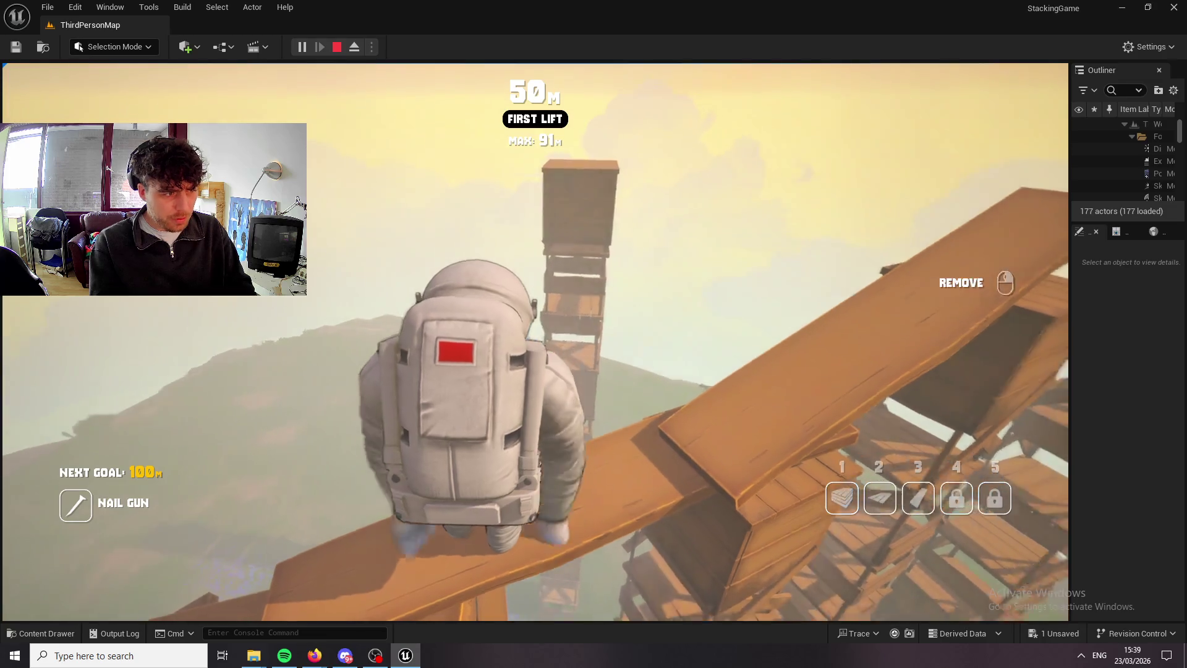
key(3)
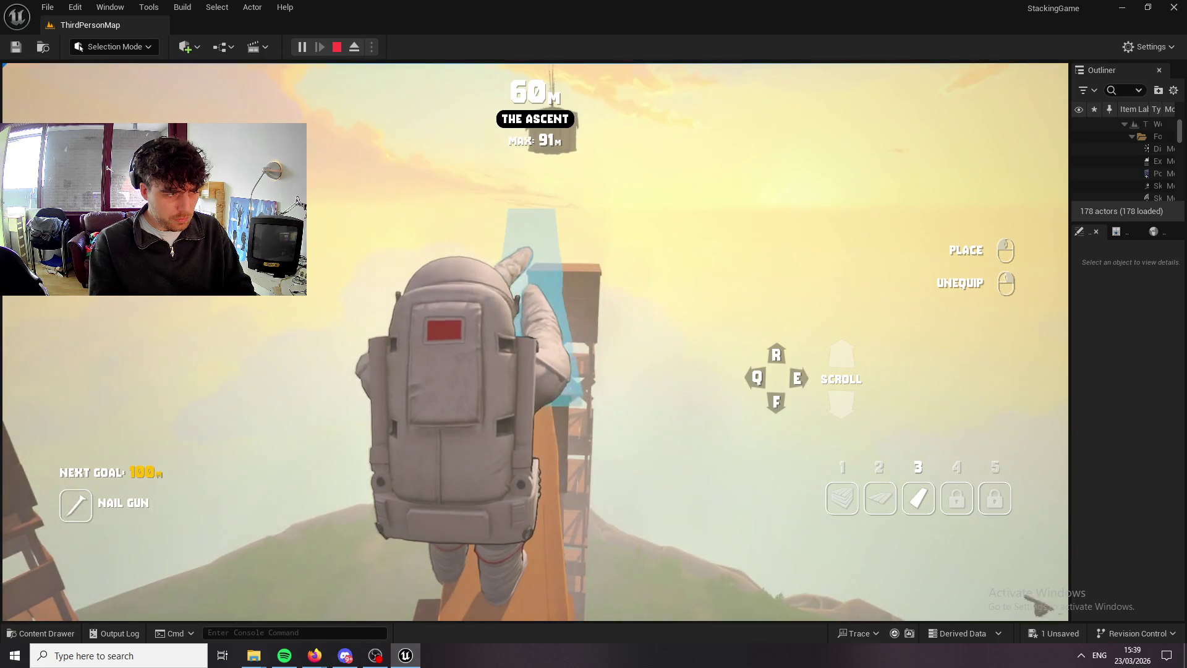
key(q)
key(e)
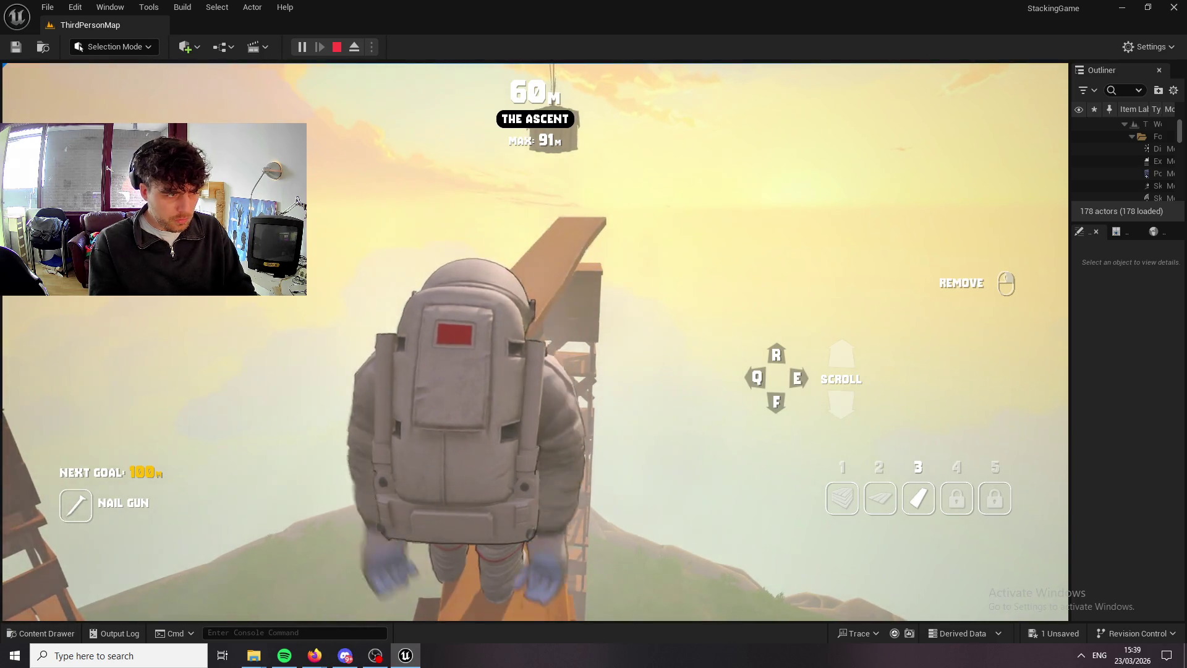
key(3)
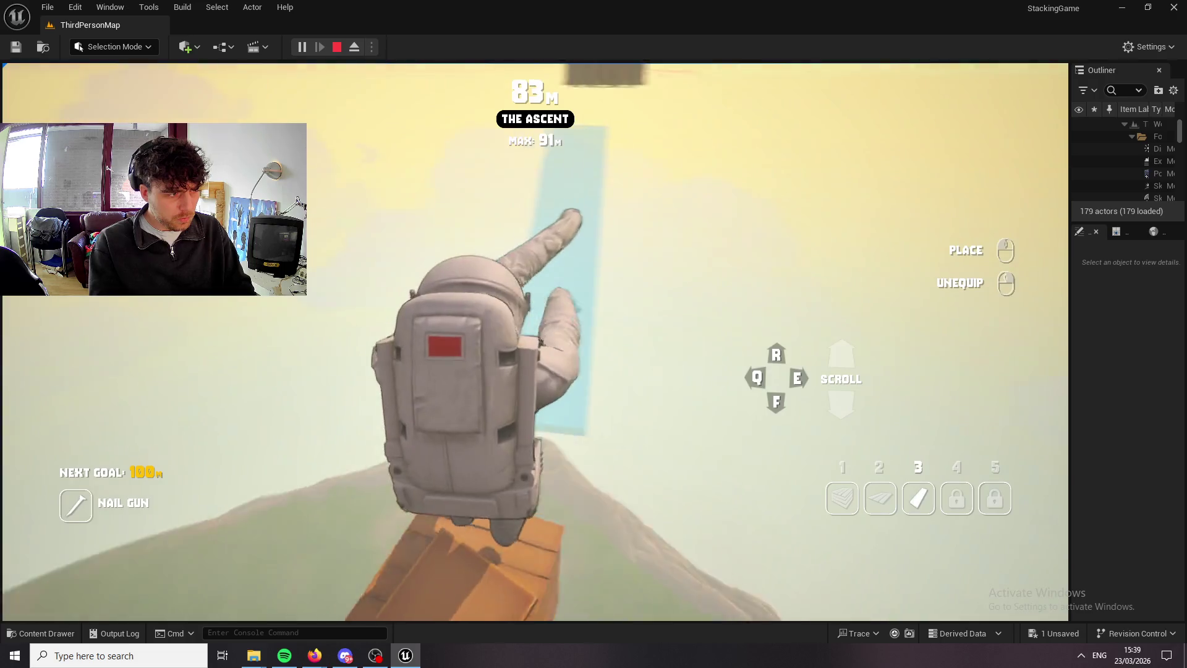
key(1)
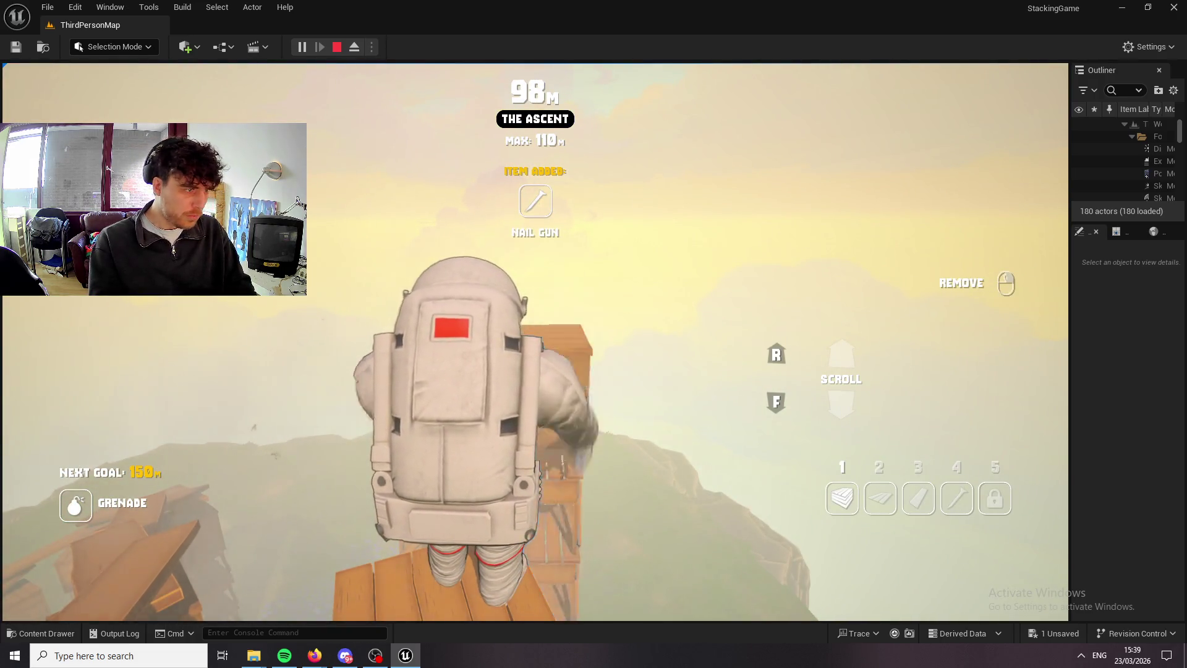
key(1)
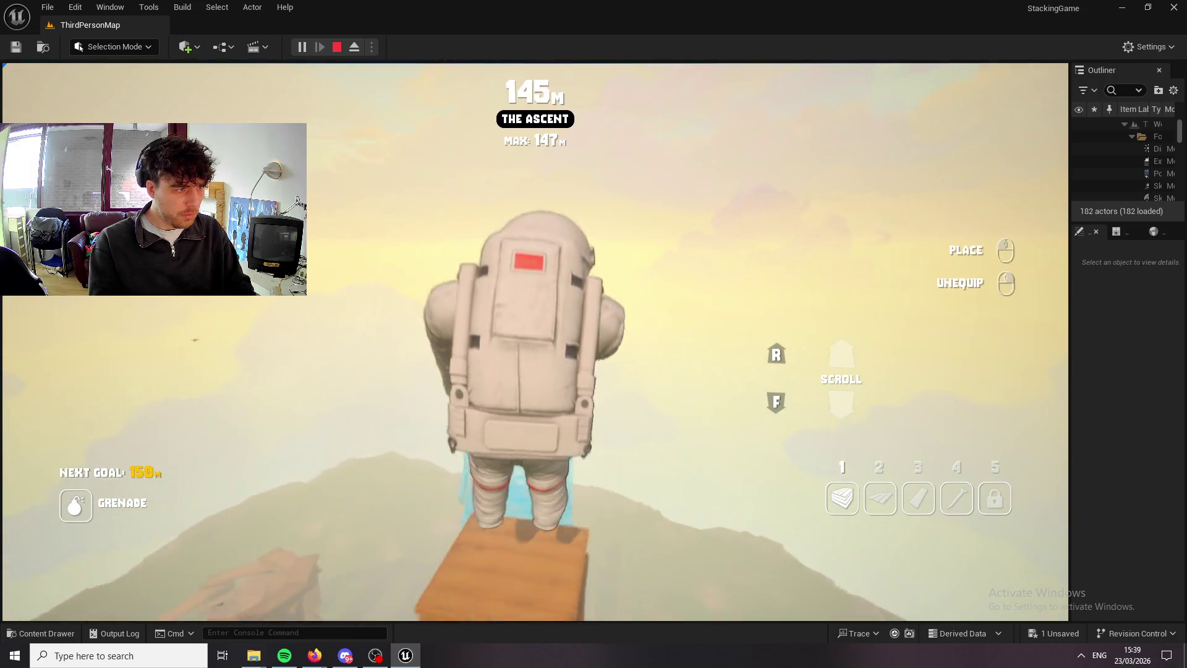
key(space)
key(space)
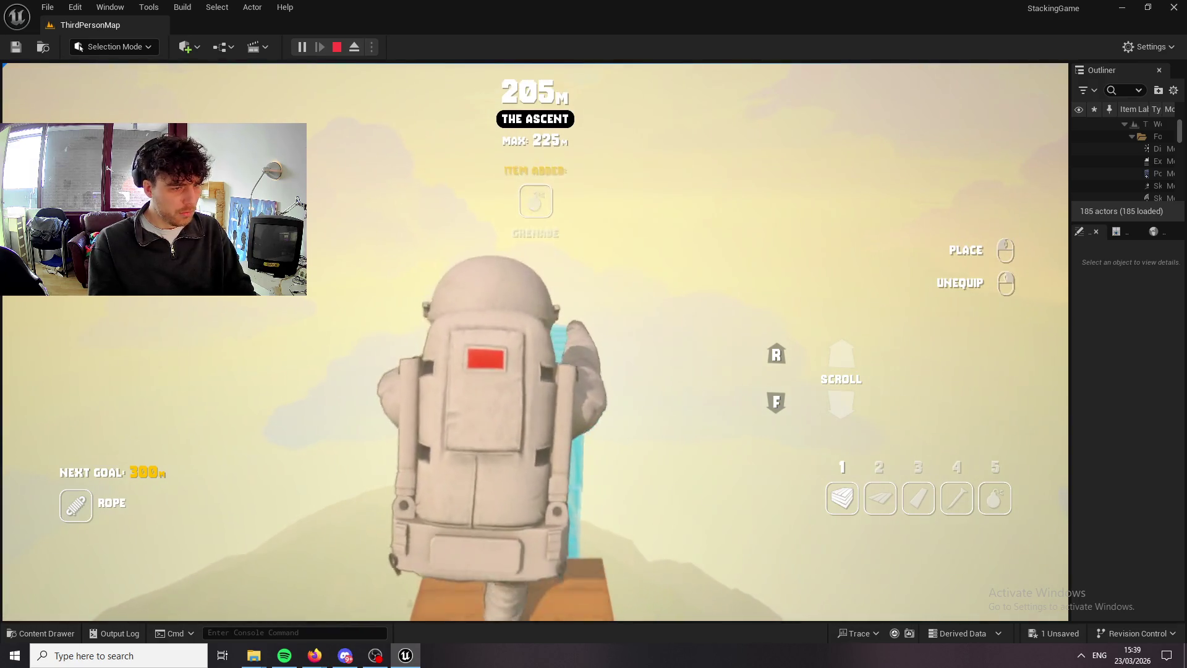
key(5)
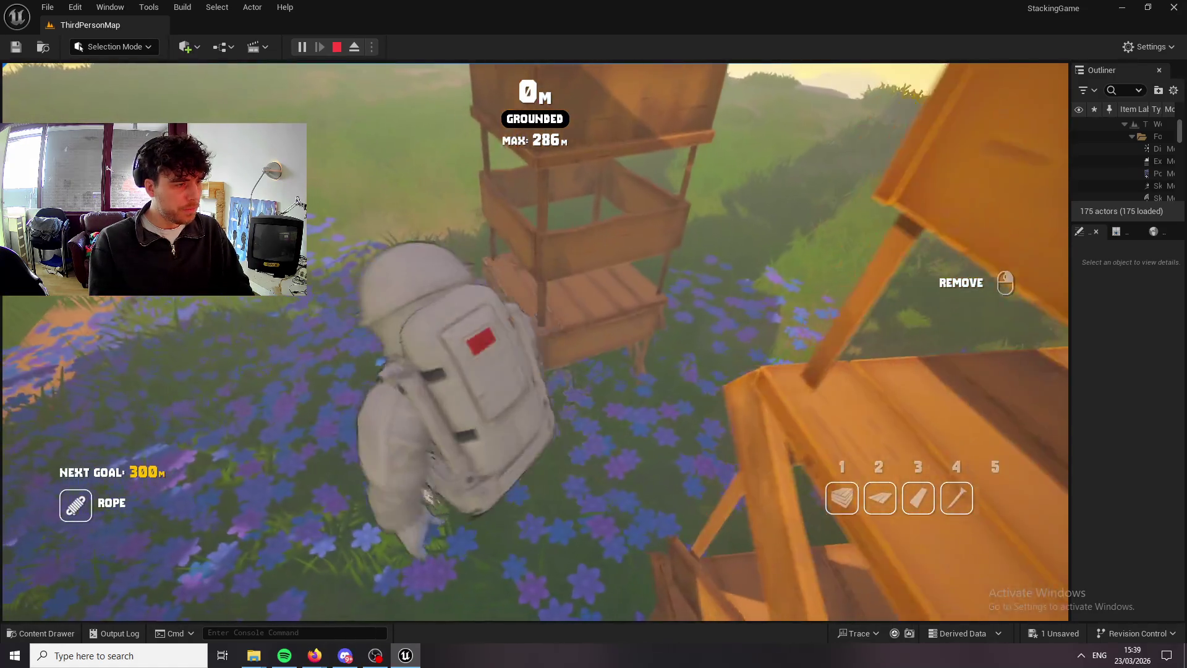
Run on the ground among the tall wooden towers, then briefly take out and stow a crate.
key(w)
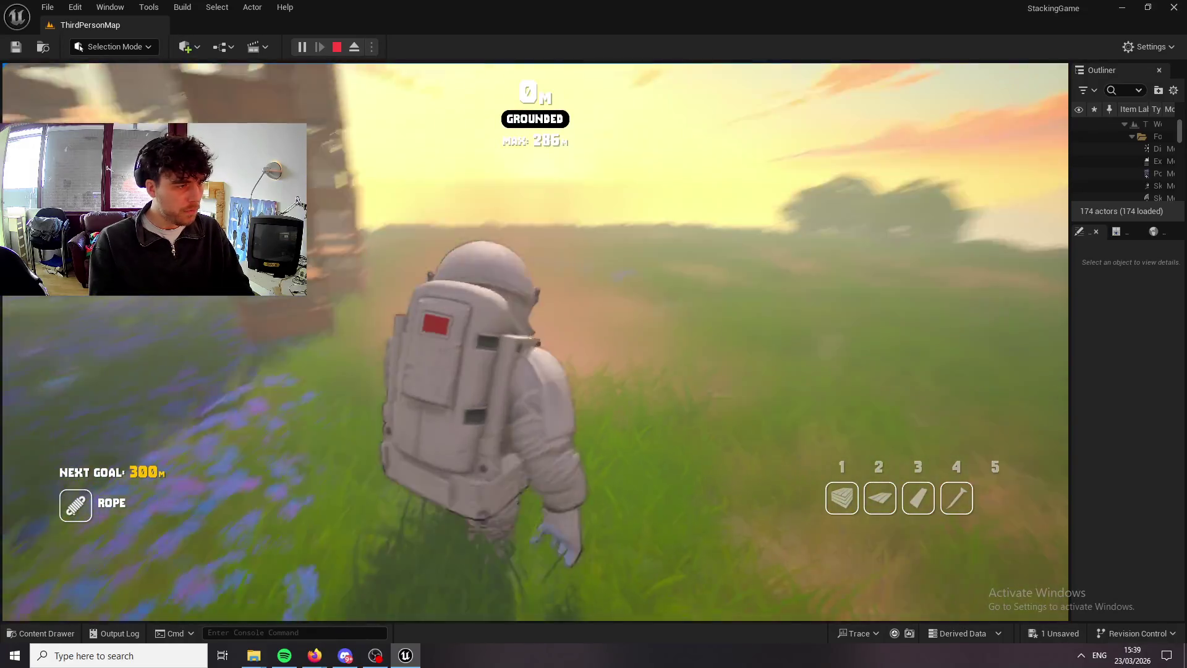
key(w)
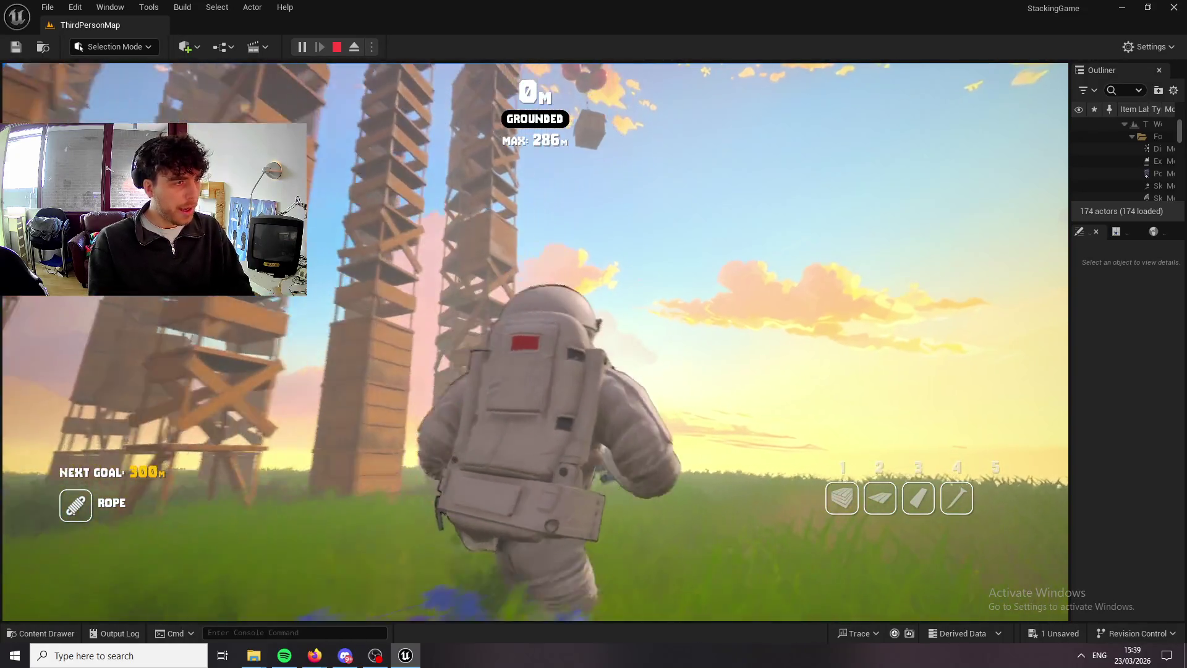
key(w)
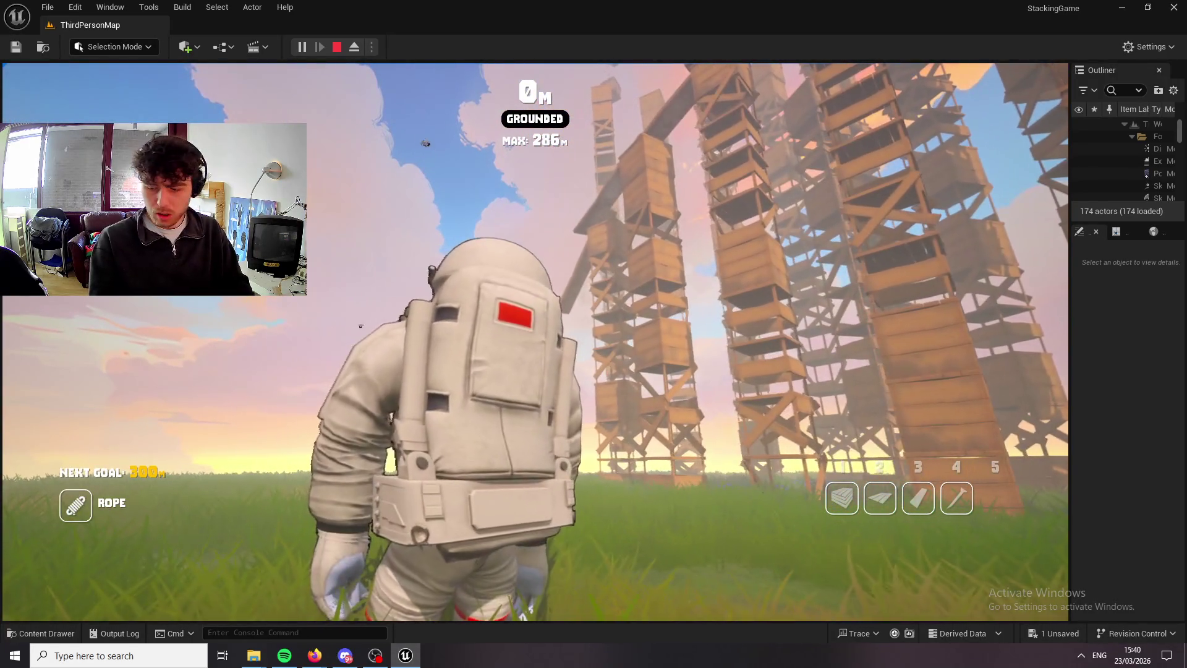
key(w)
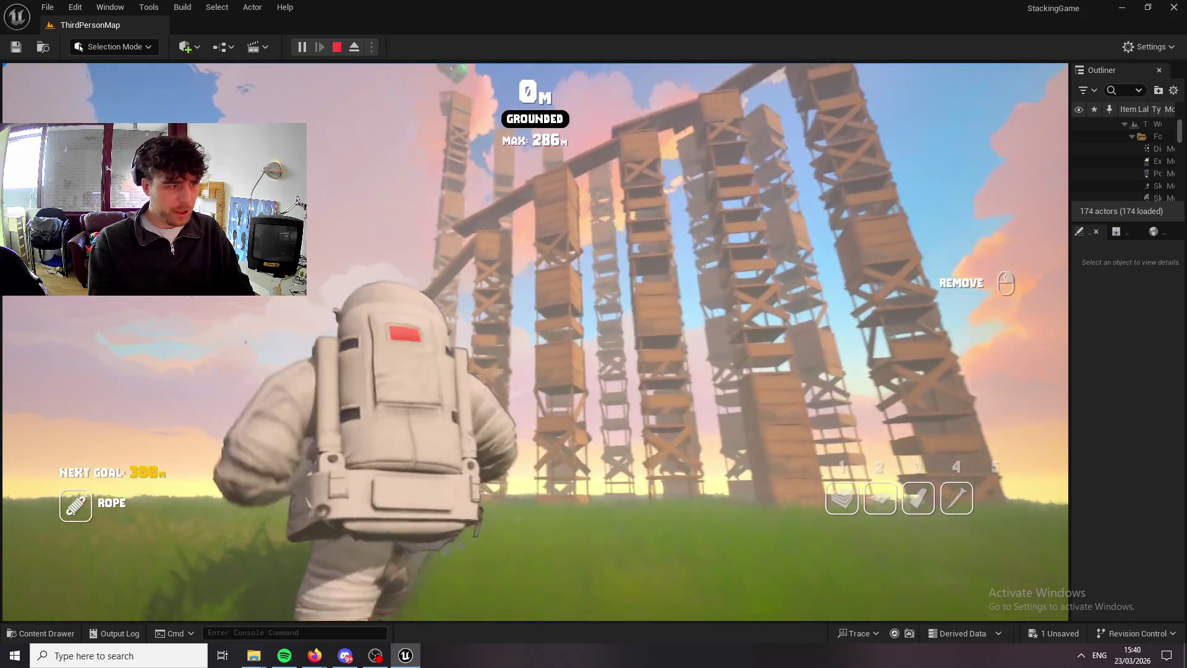
key(w)
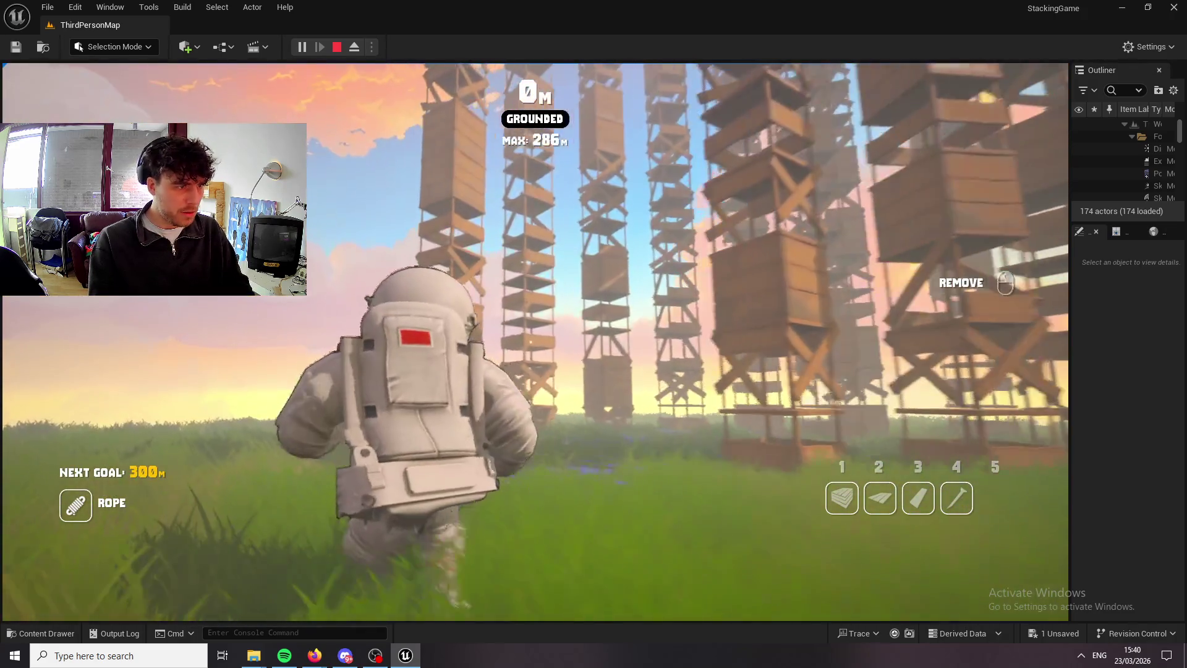
key(w)
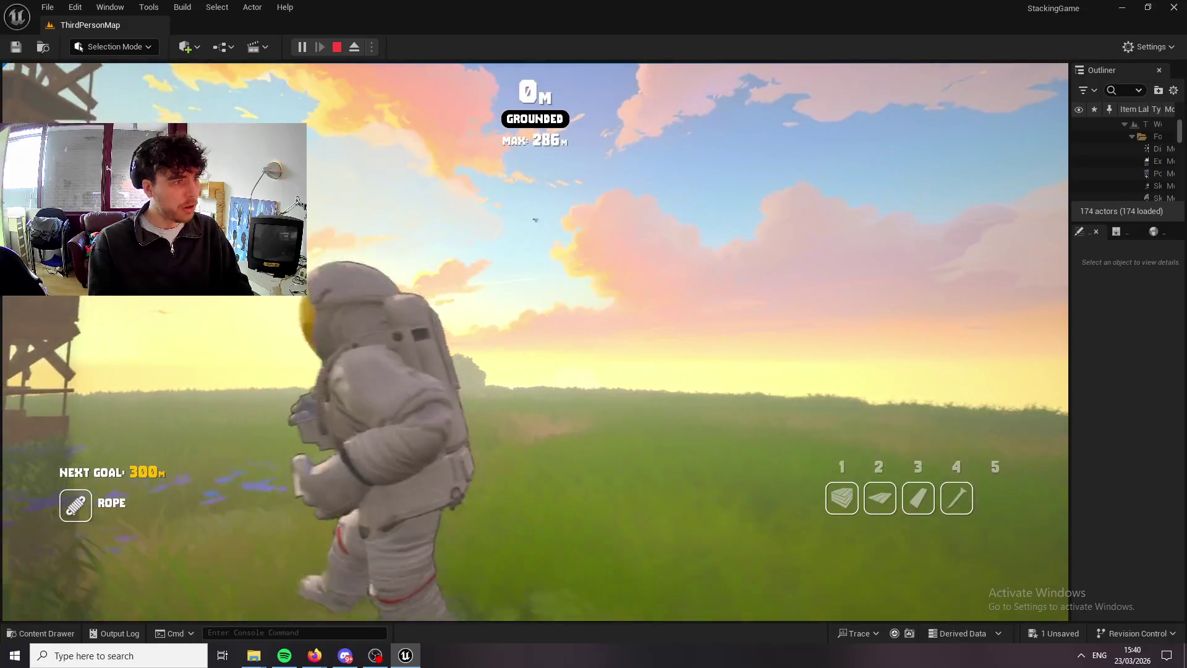
key(w)
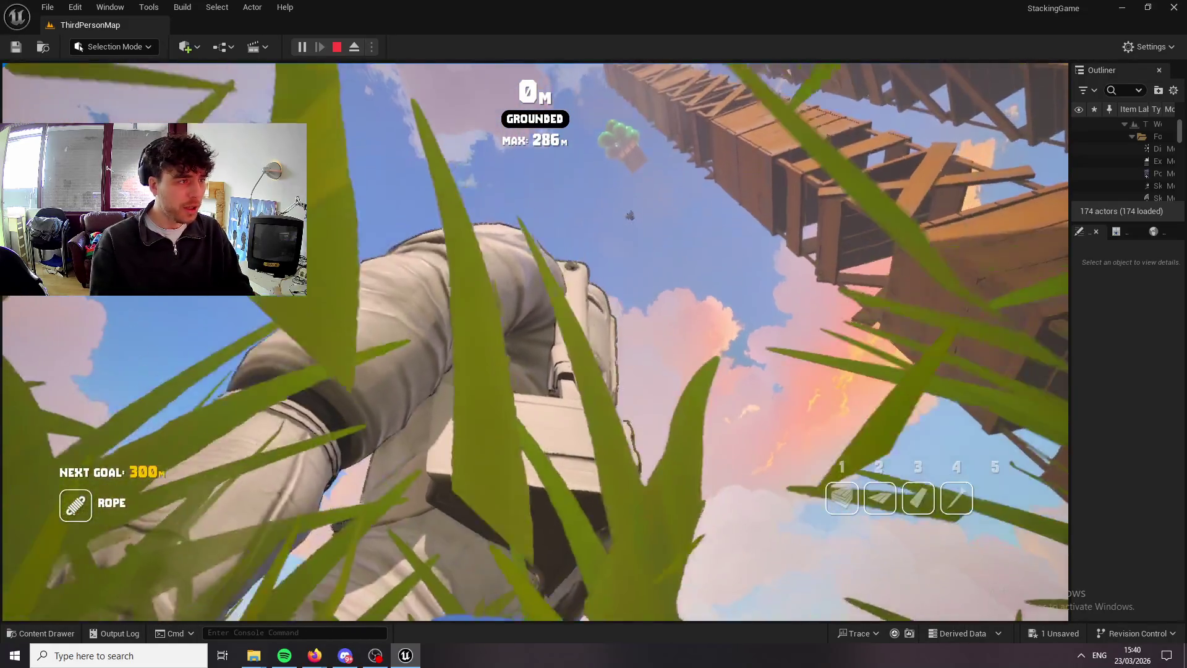
key(w)
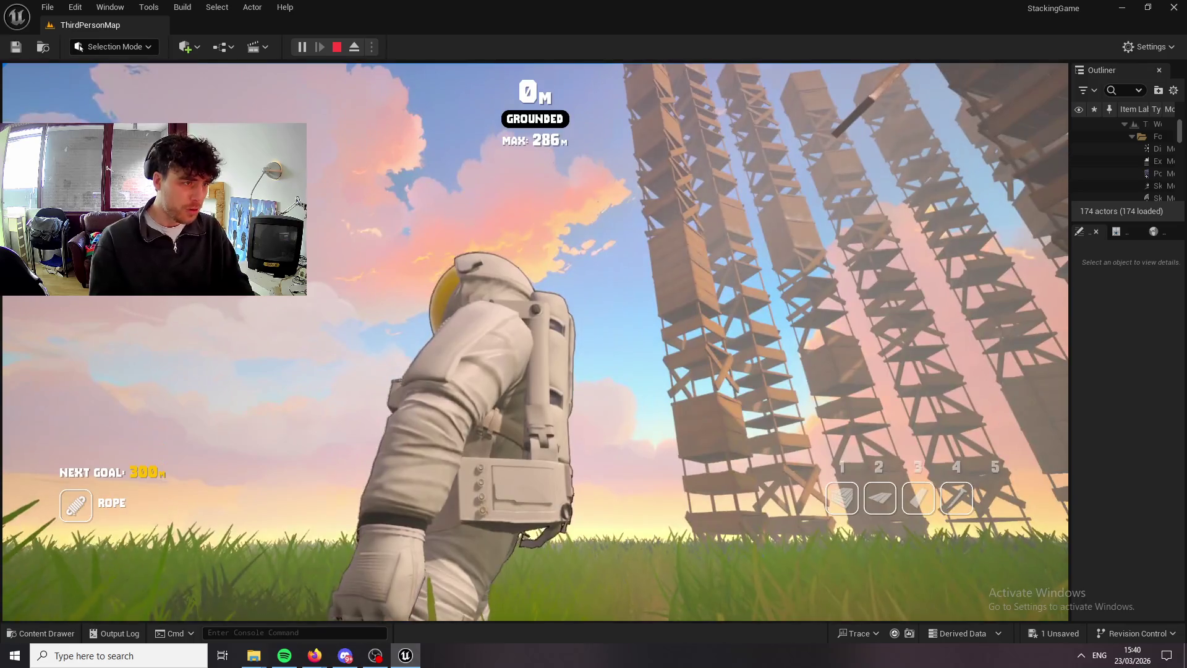
key(w)
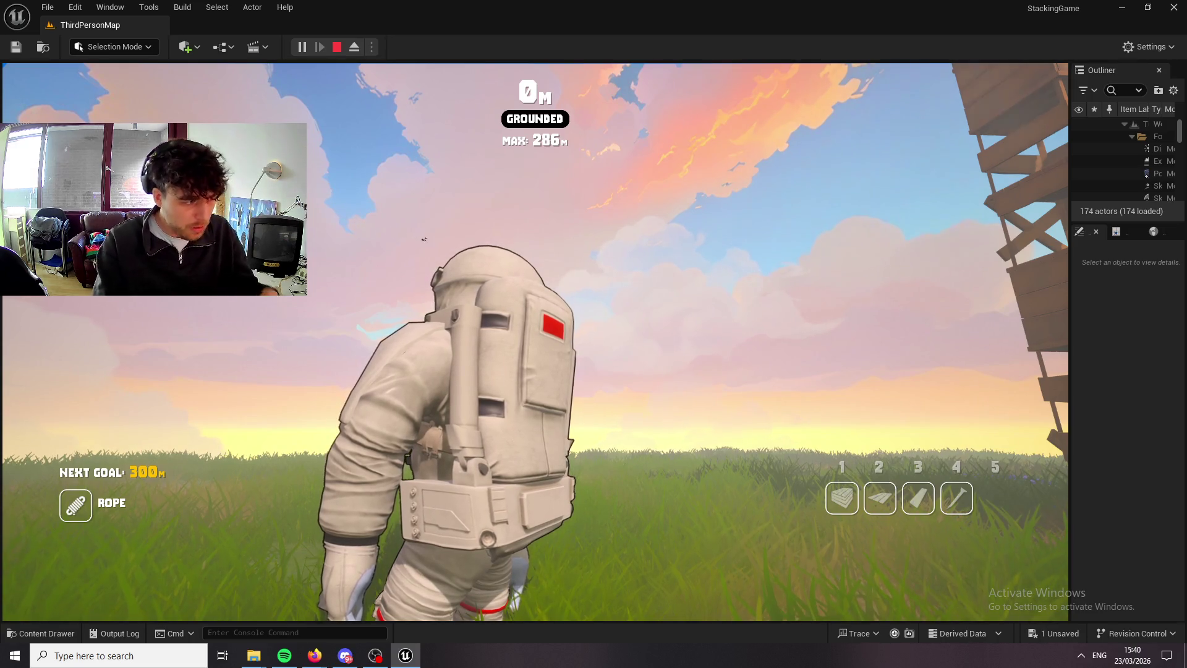
key(1)
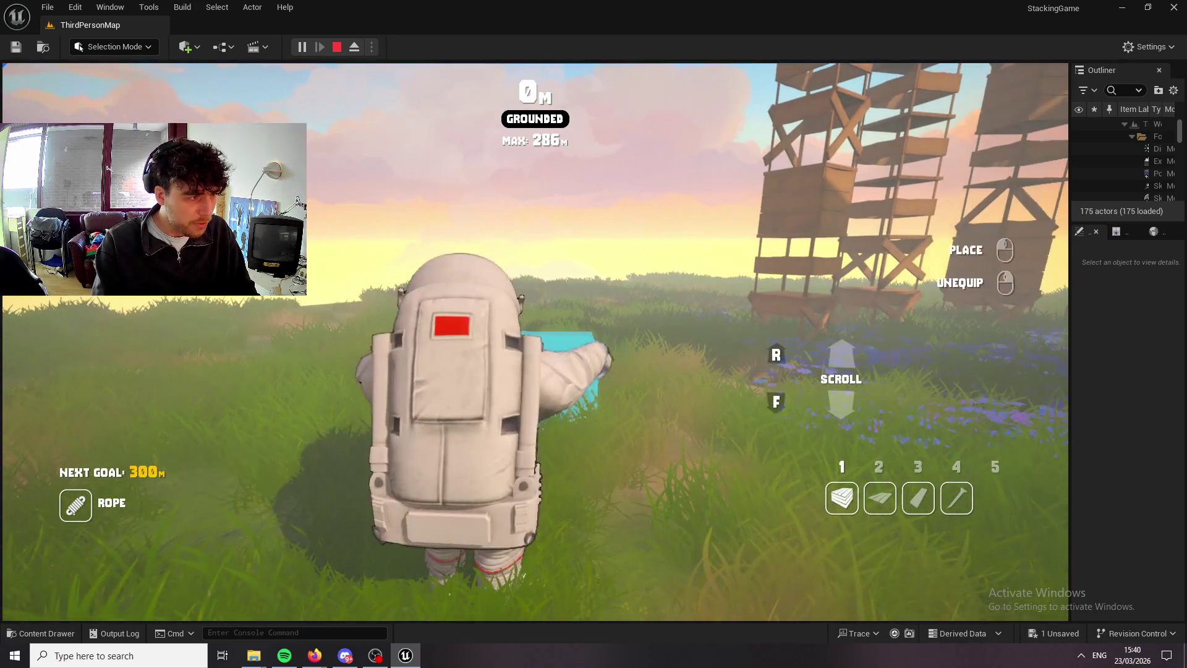
right_click(535, 342)
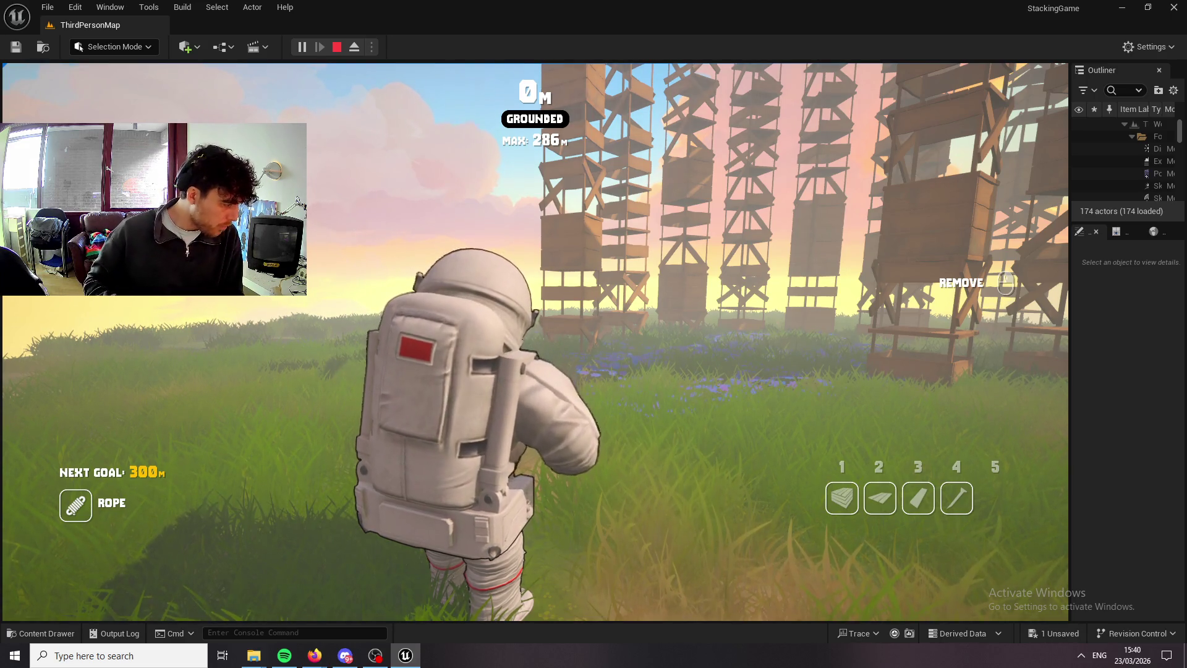
Change the character to the plaid-shirt man in customization and return to the game.
key(Tab)
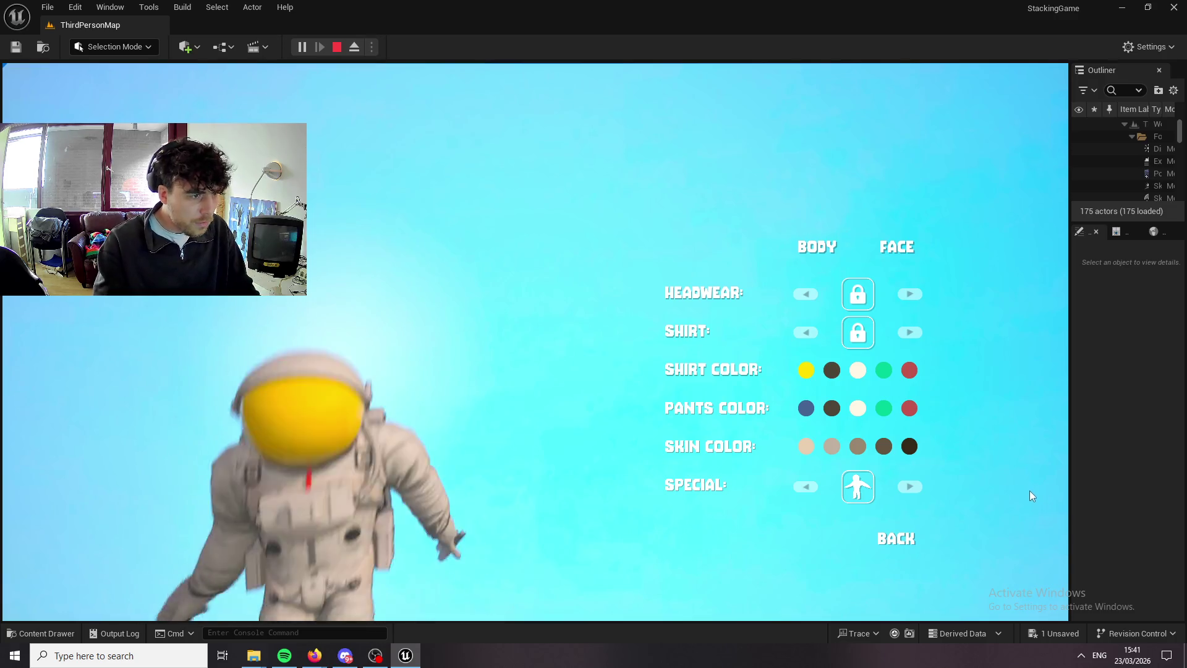
click(908, 488)
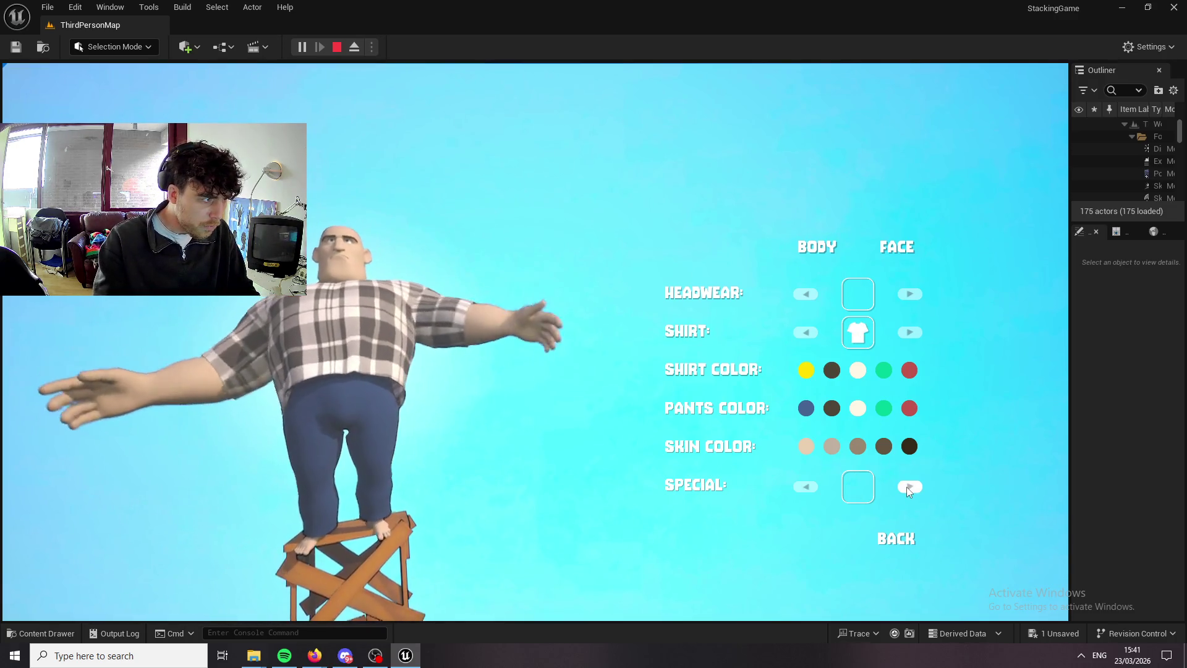
click(910, 537)
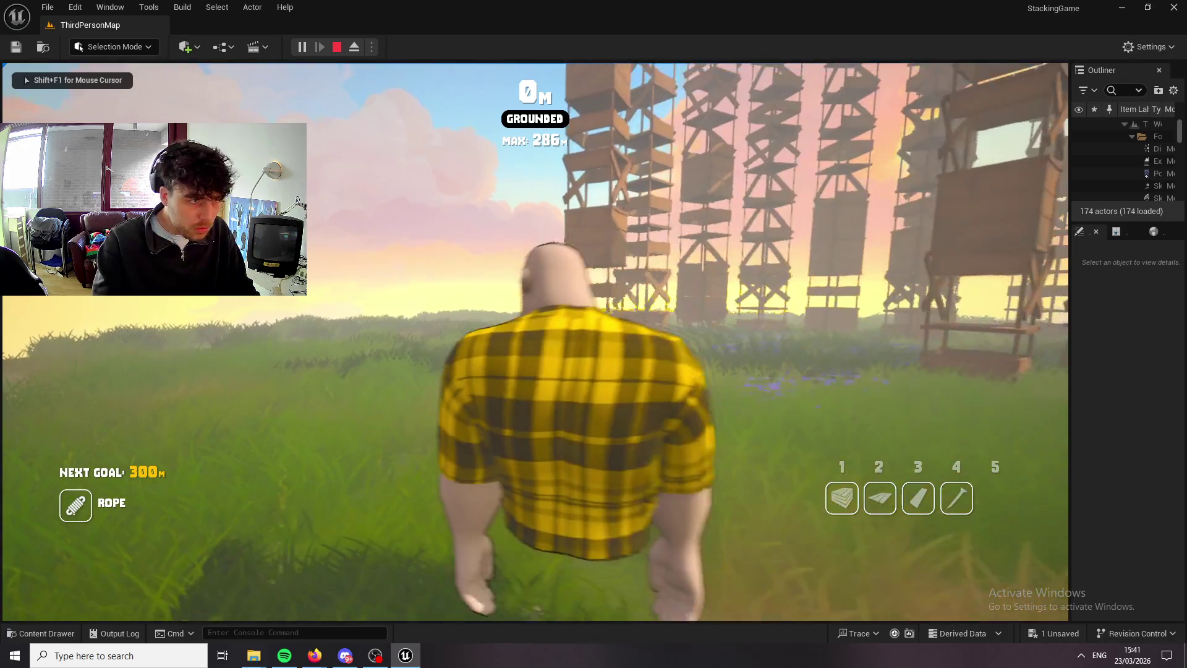
Stop the play session, relaunch it with Alt+P, and begin a new game.
key(Escape)
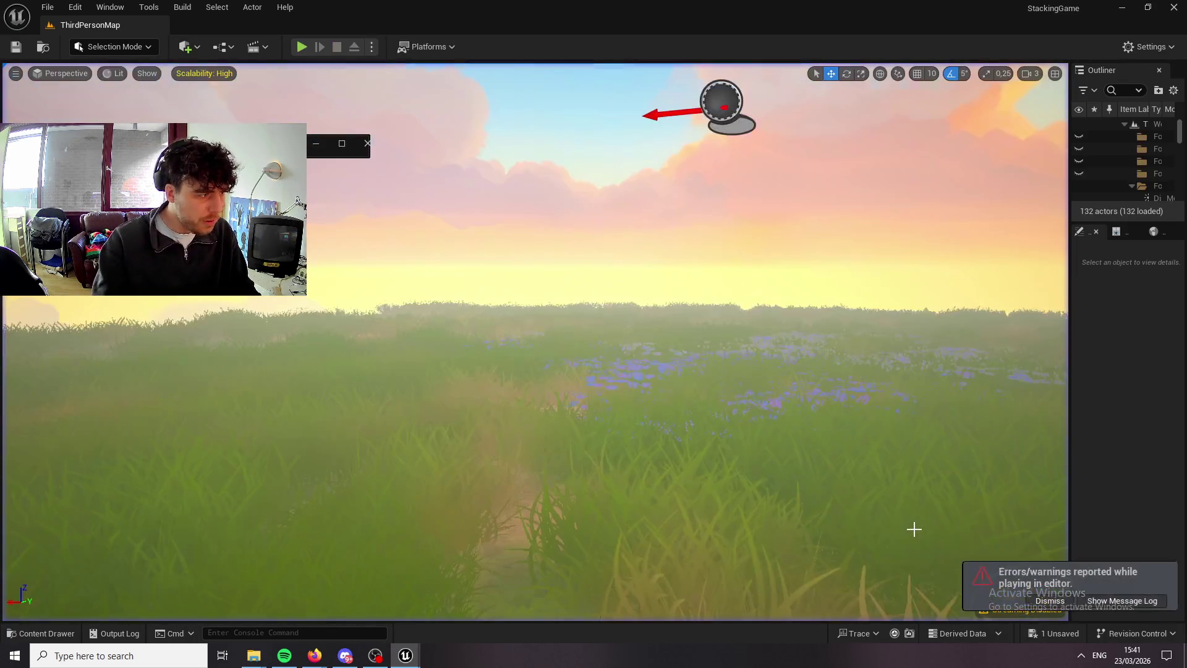
key(alt+p)
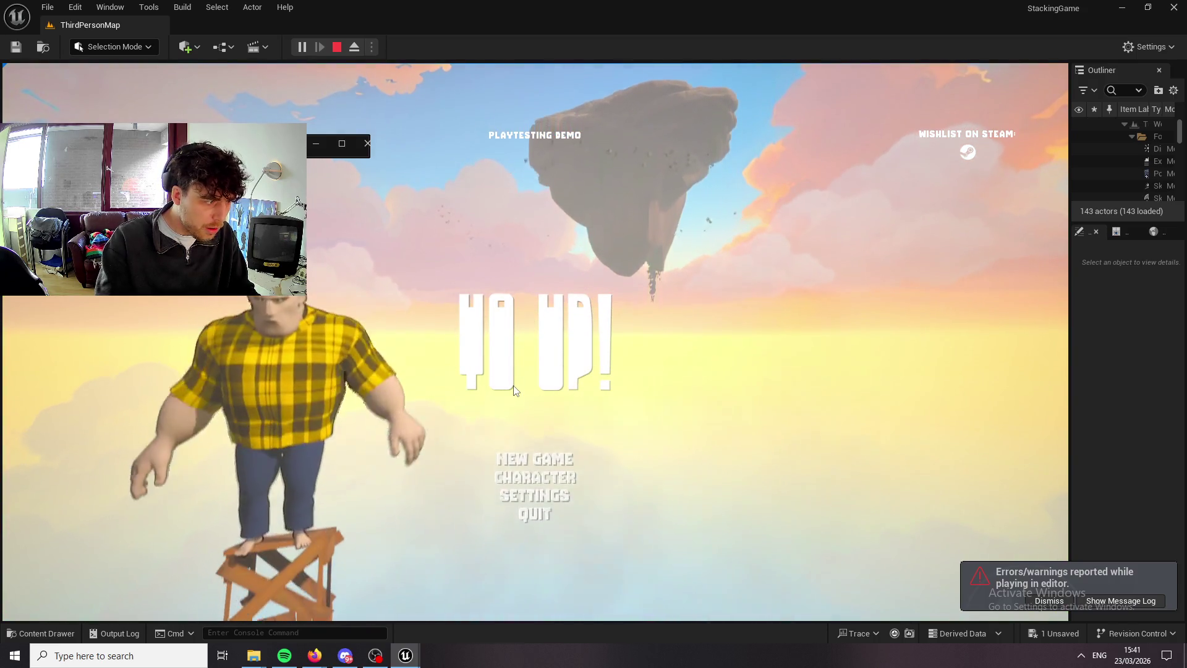
click(531, 465)
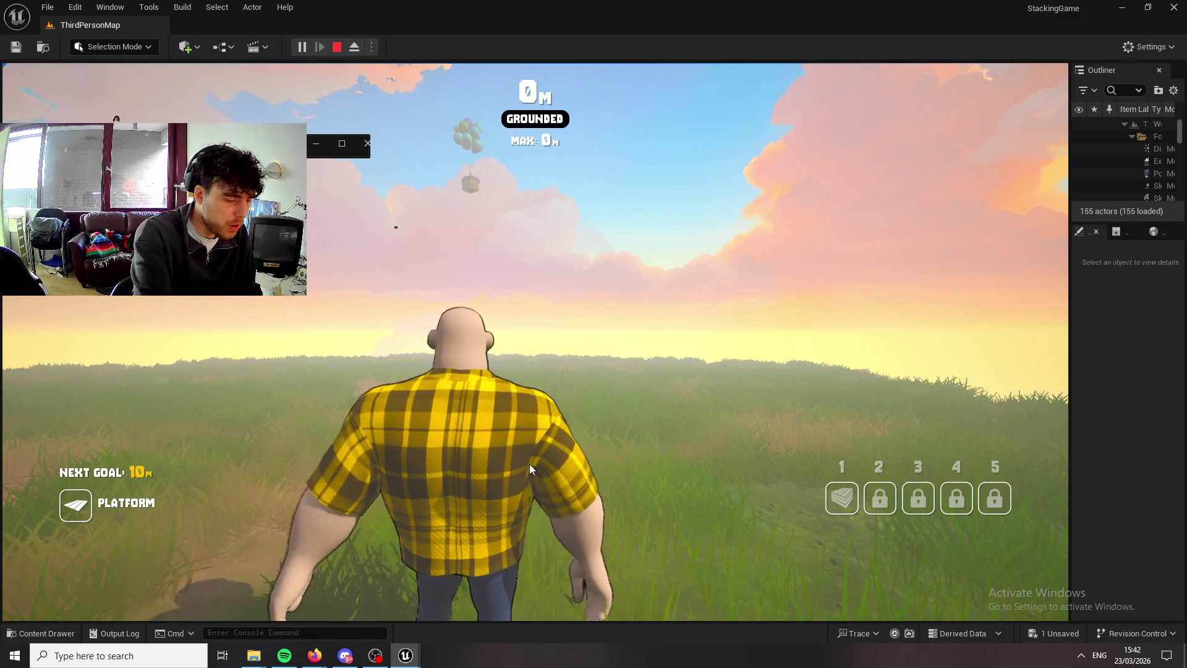
End the Play-In-Editor session after playing as the plaid-shirt character at 0 m.
key(Escape)
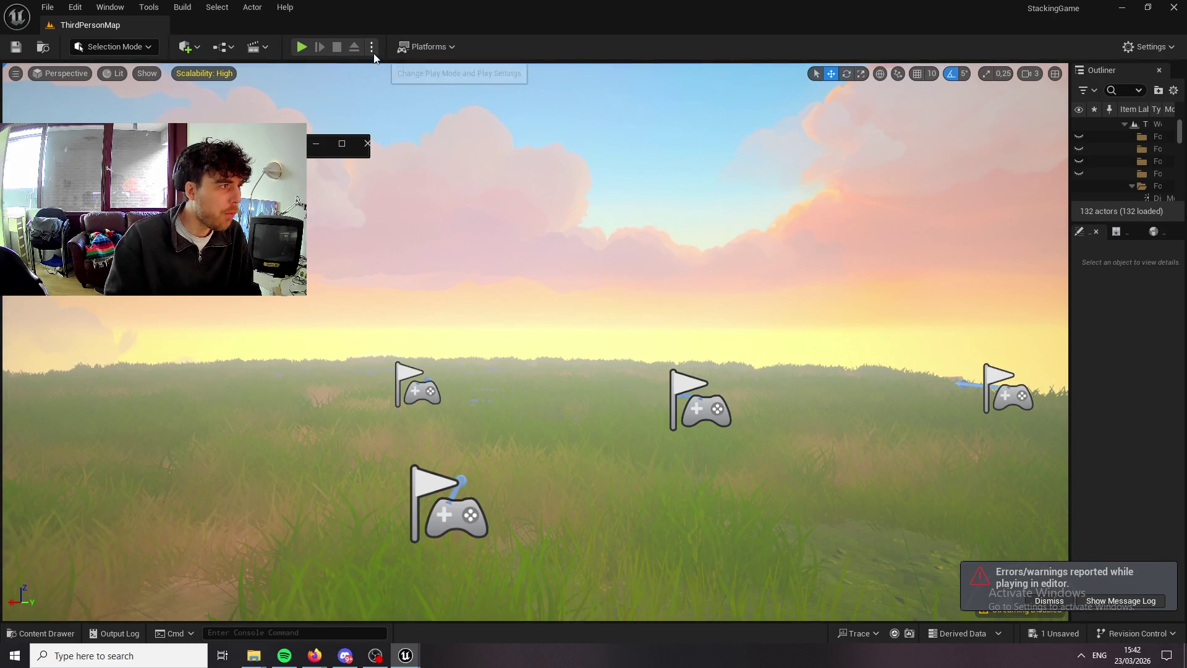
Set Play options to 2 players with Net Mode Play As Listen Server, then launch.
click(372, 50)
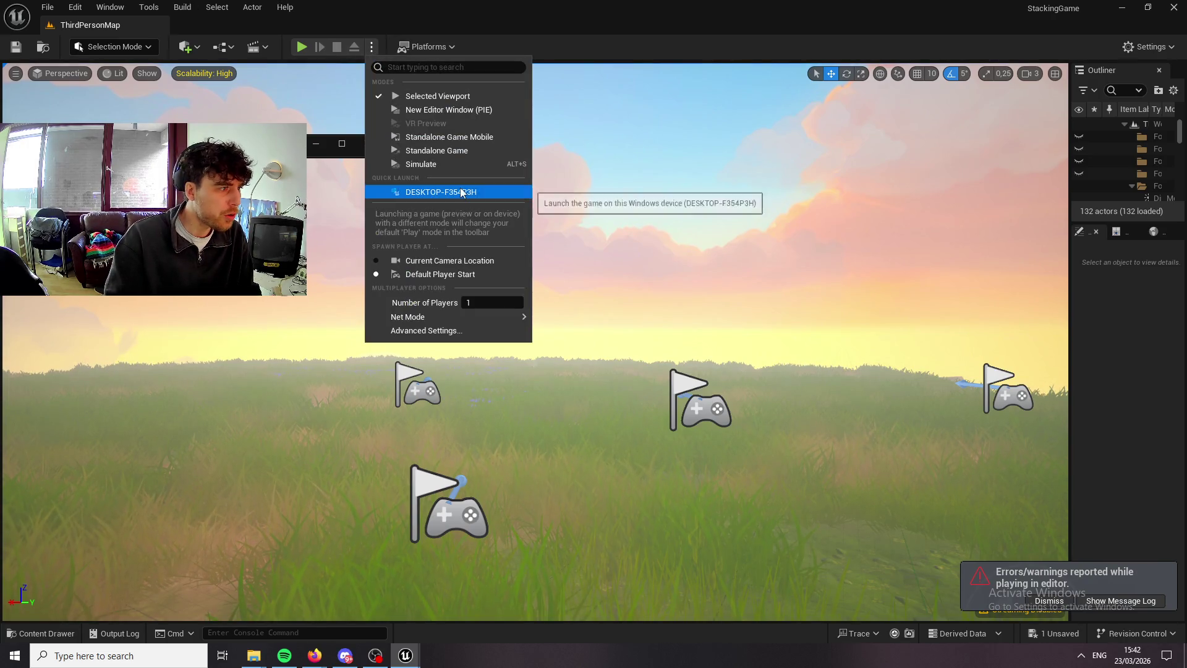
click(468, 301)
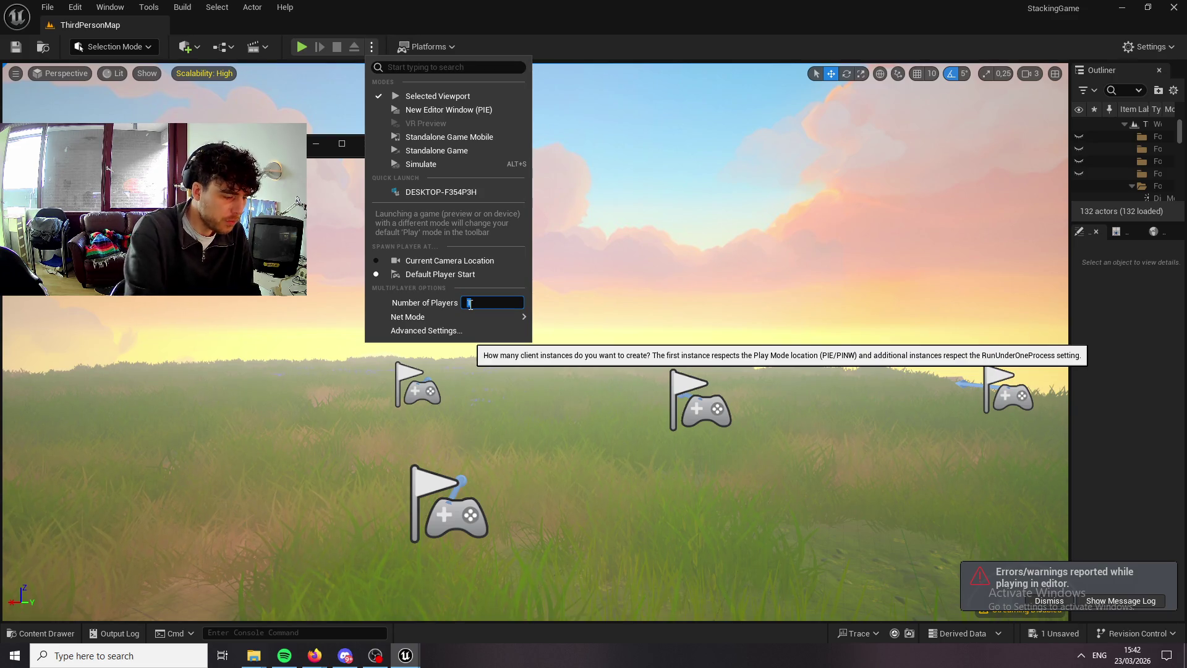
mouse_move(491, 320)
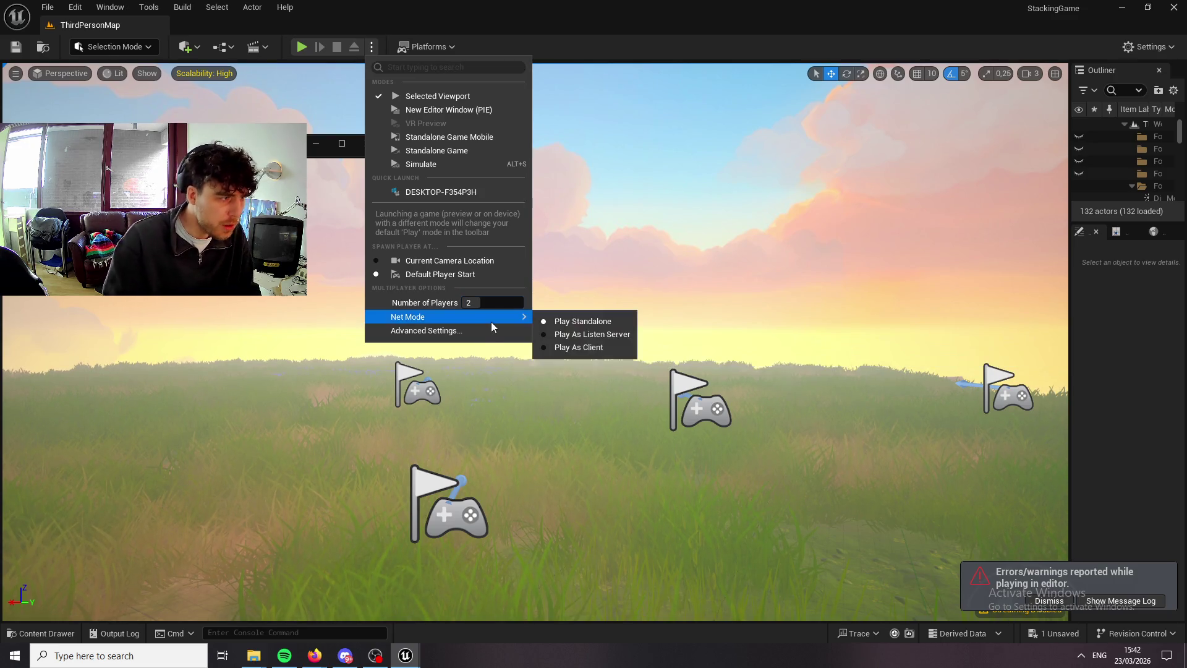
click(556, 336)
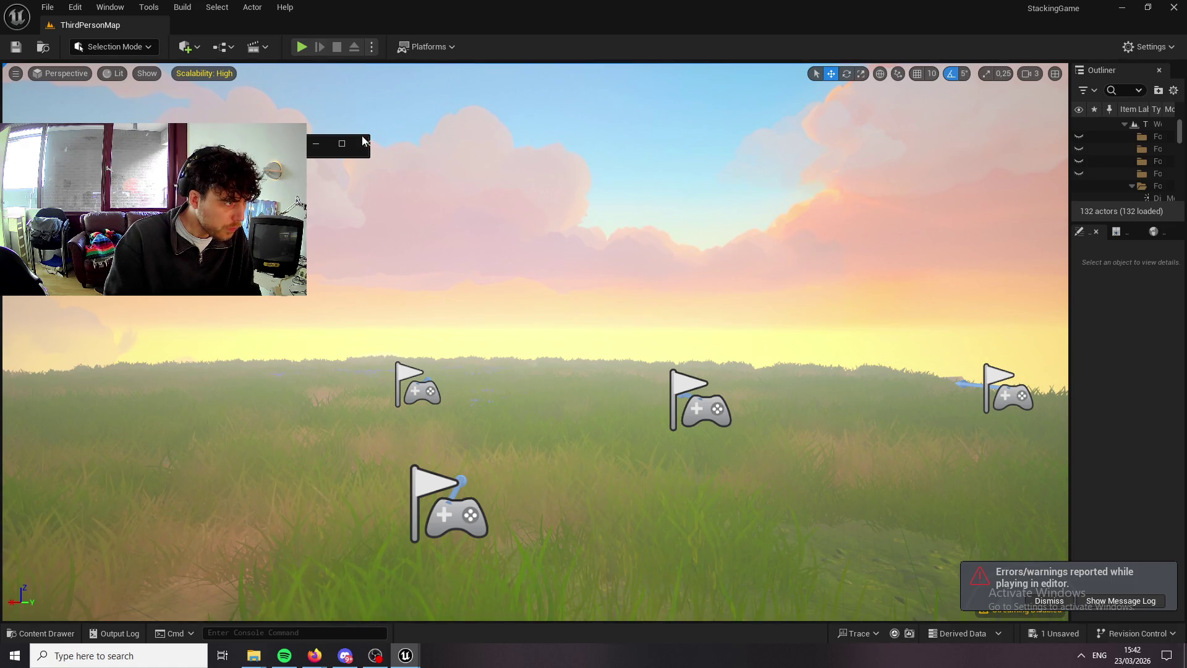
click(364, 143)
click(302, 47)
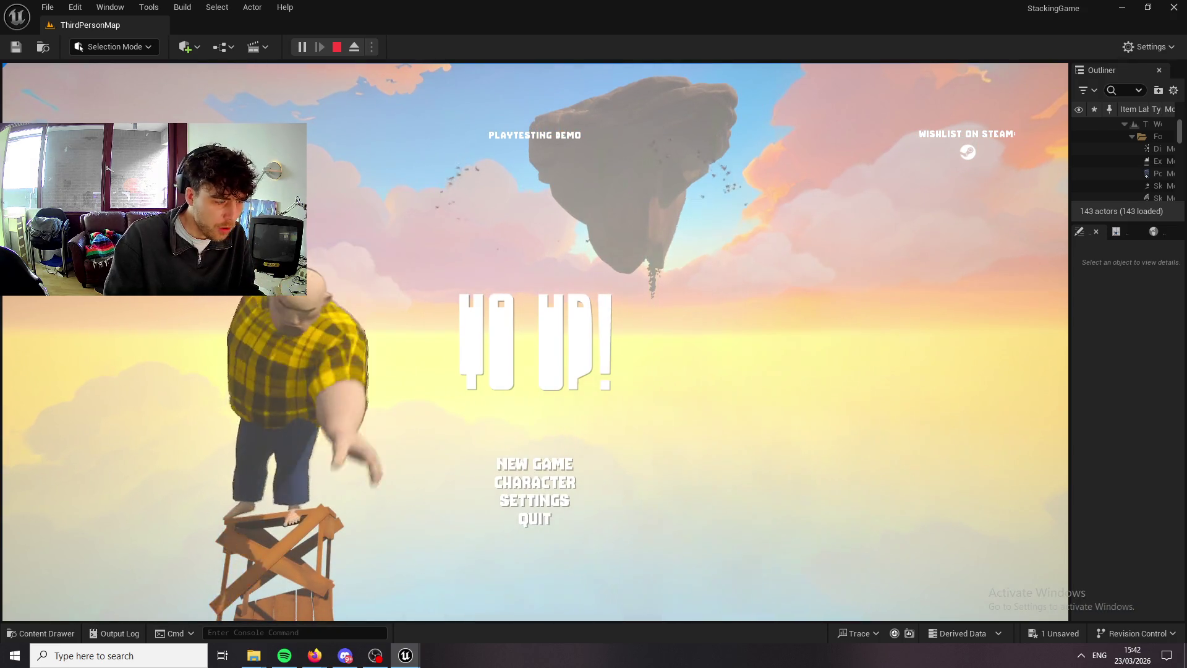
Start playing, climb the crate tower to 5 m, and place two crates on it.
key(super)
key(super)
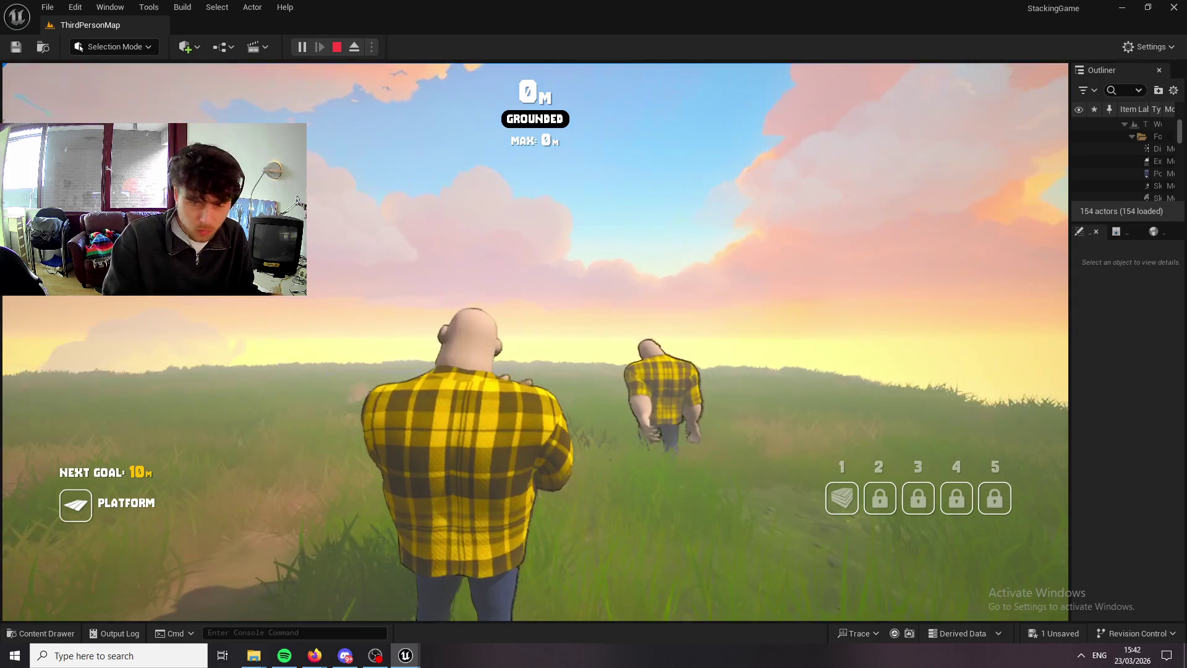
key(super)
key(super)
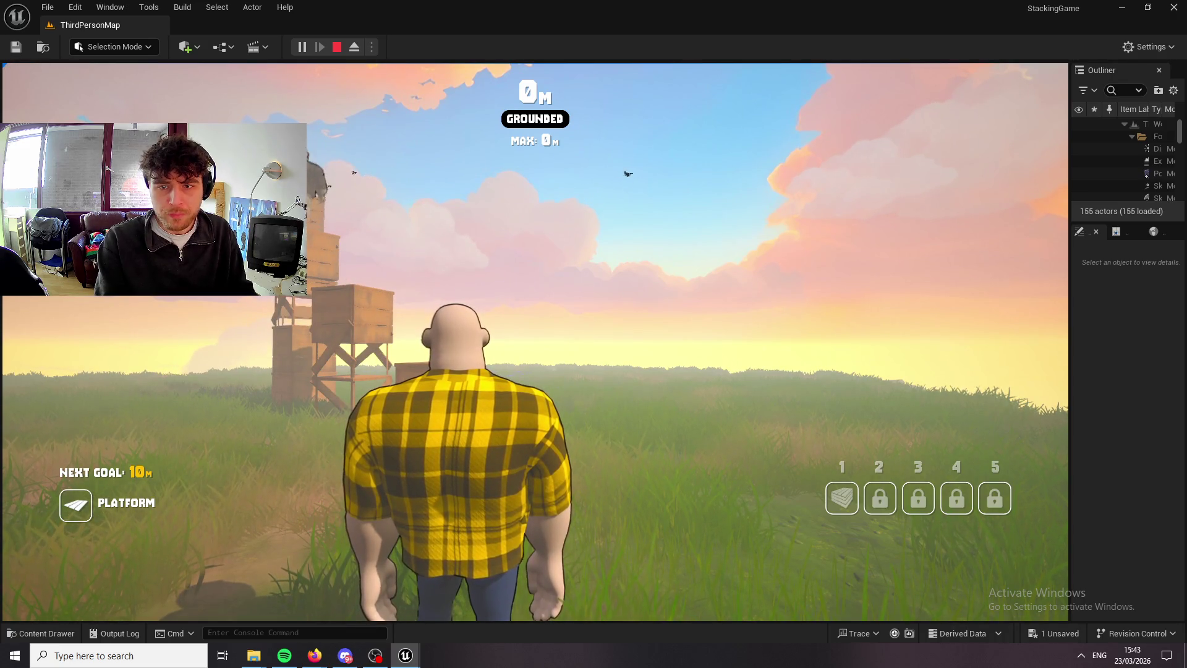
key(super)
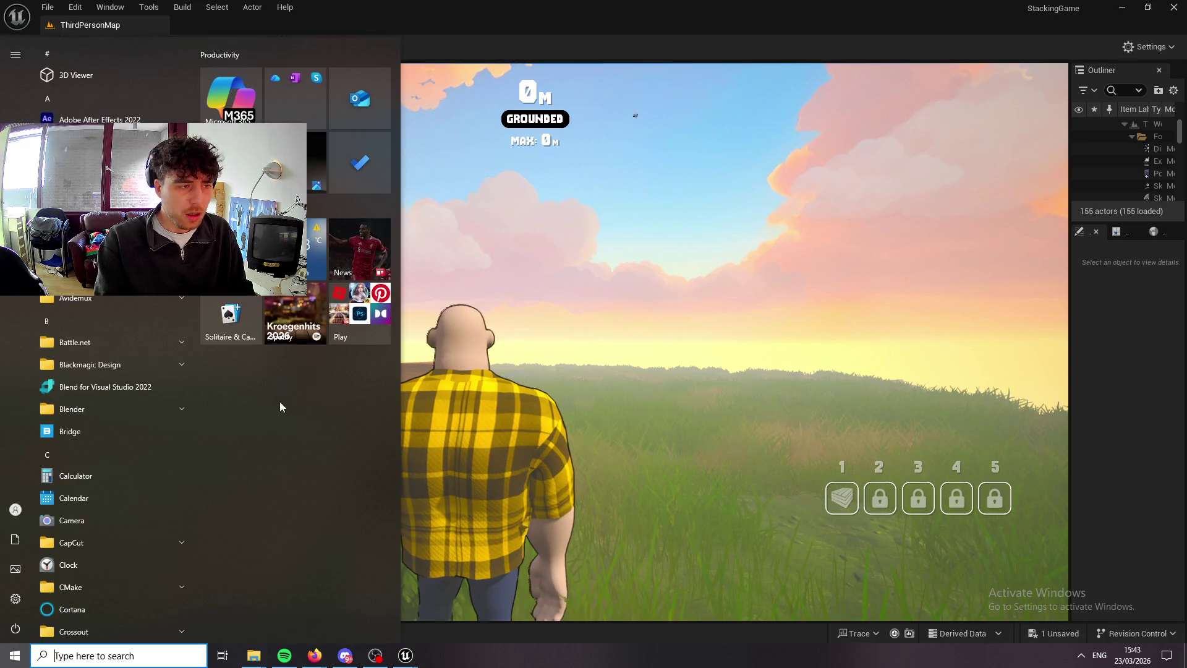
click(683, 380)
click(683, 379)
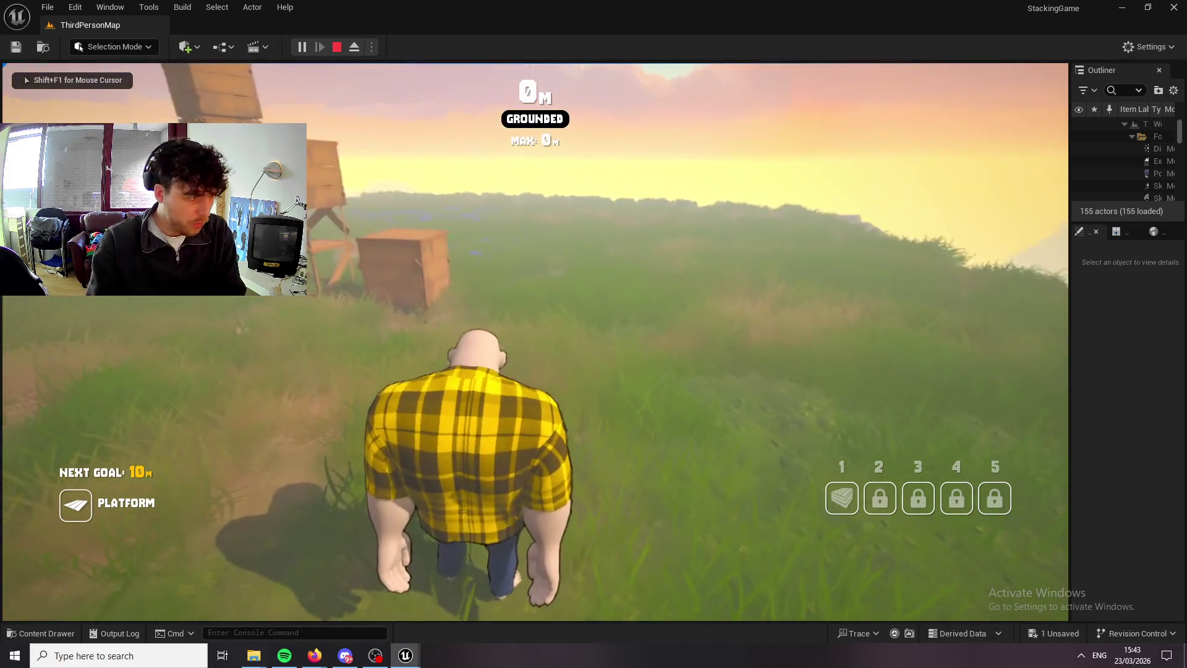
key(w)
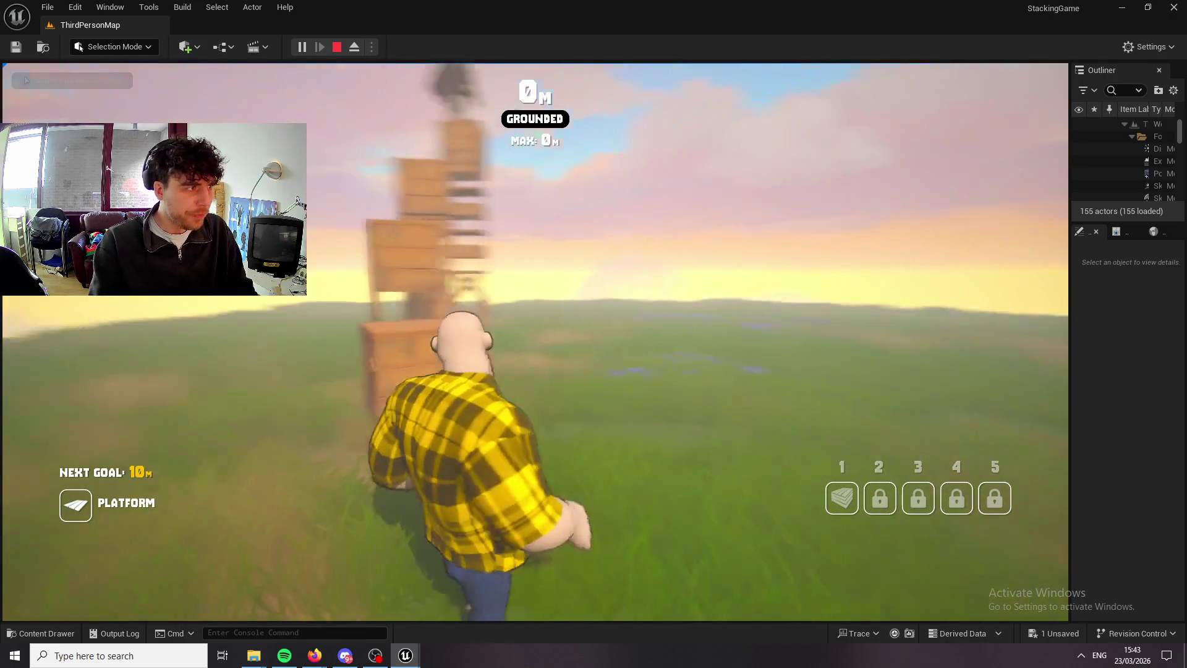
key(space)
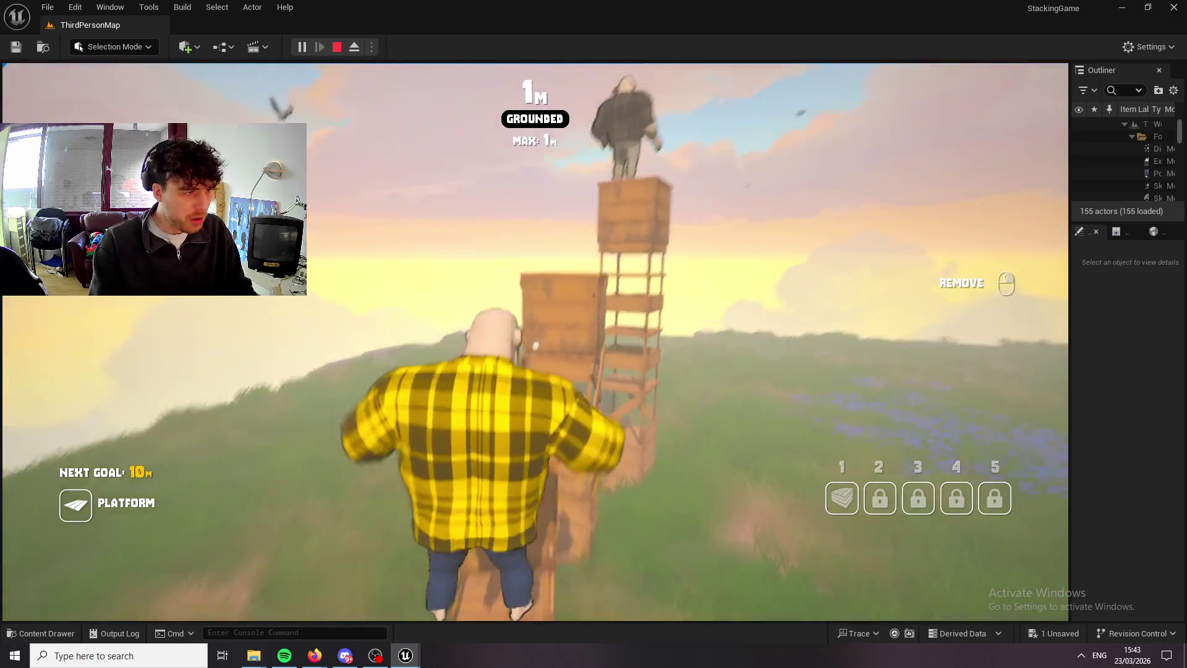
key(w)
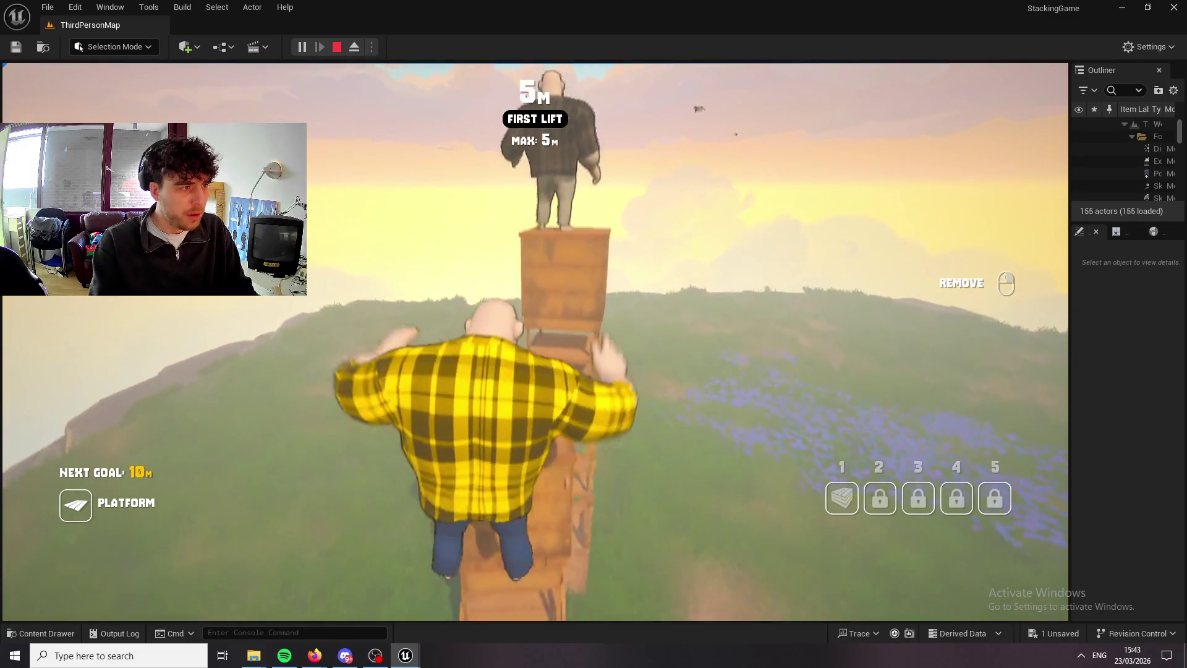
key(1)
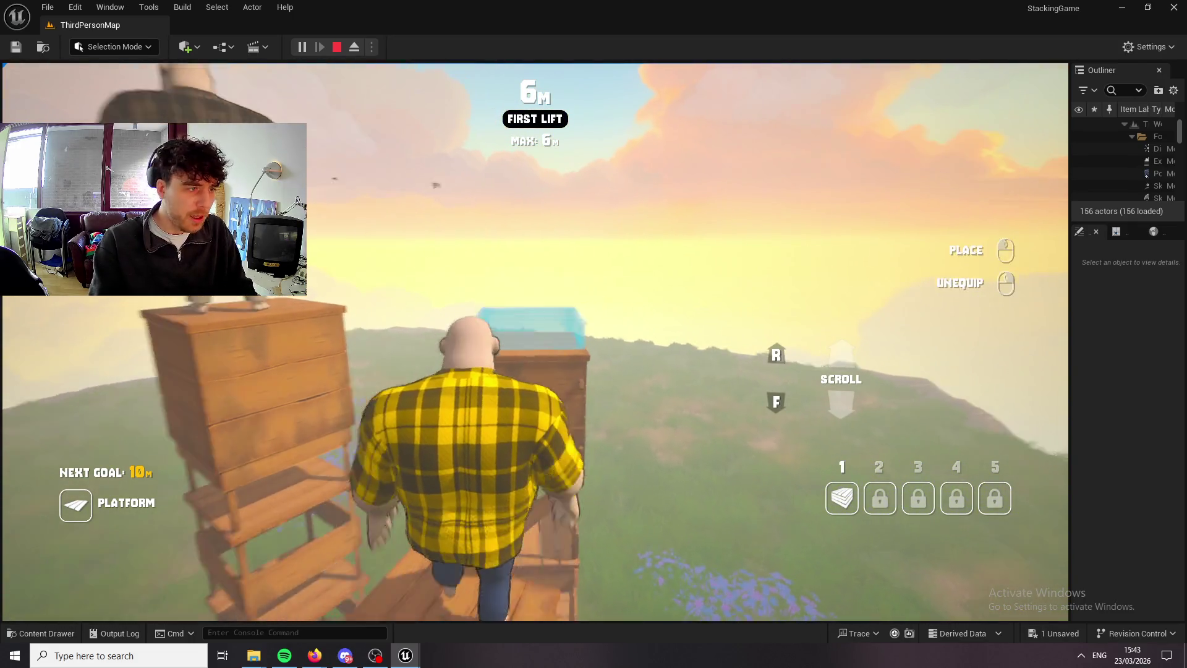
click(534, 340)
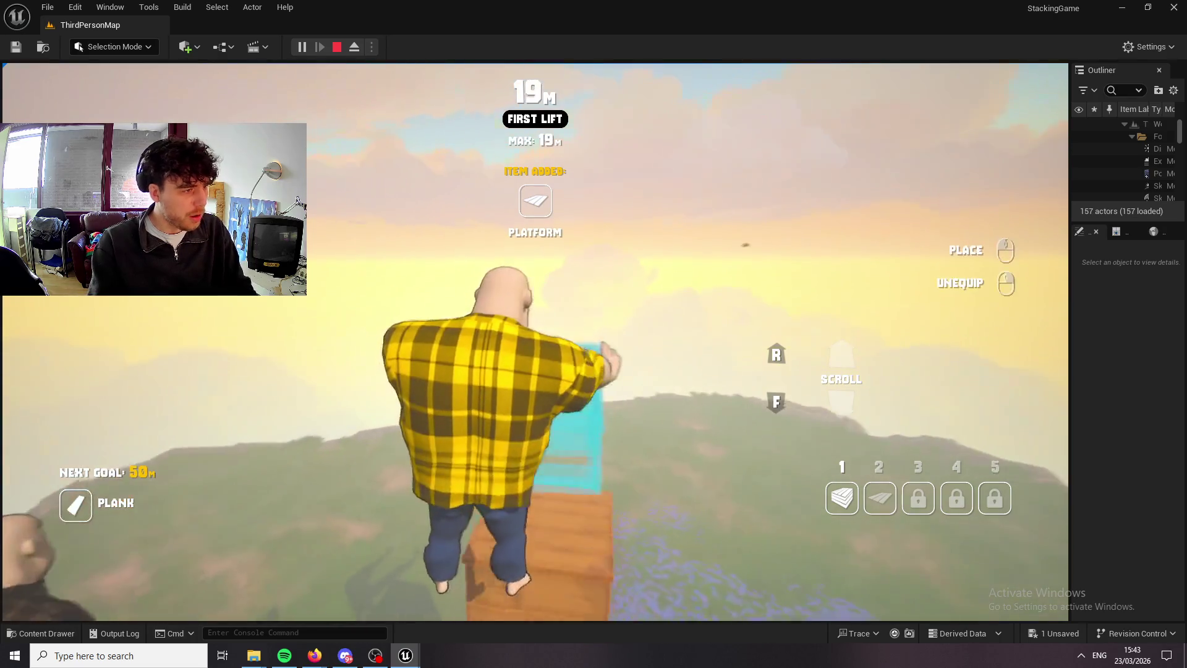
click(532, 331)
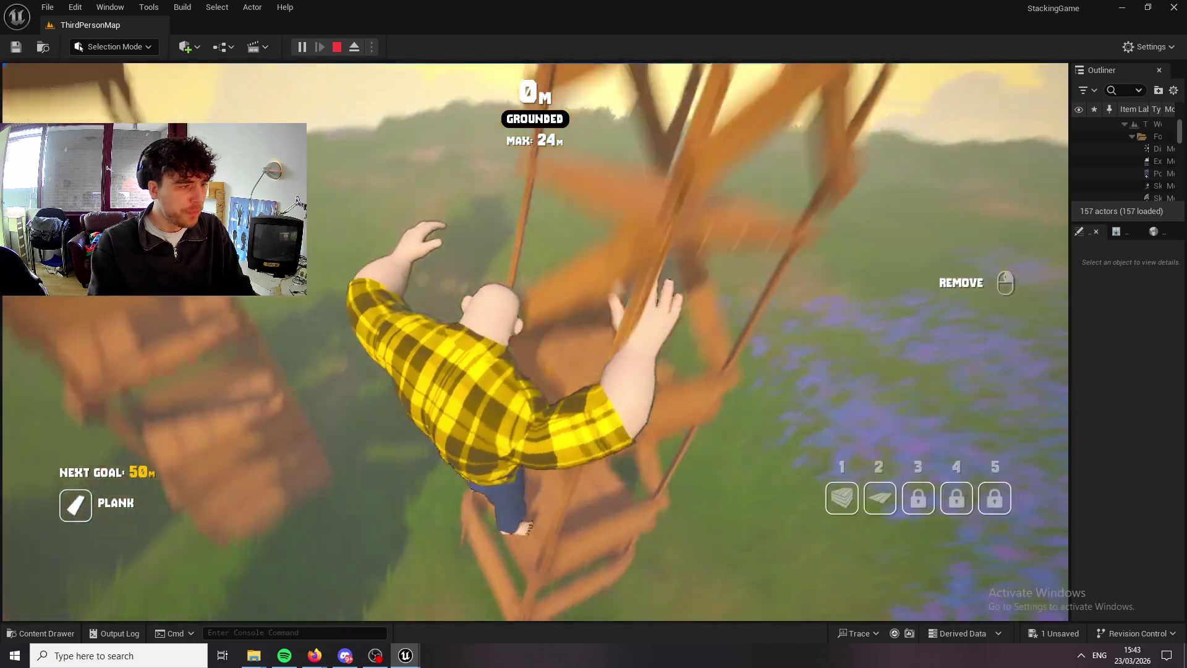
After falling, climb the wooden tower to 12 m, place a crate, and stow the platform item.
key(w)
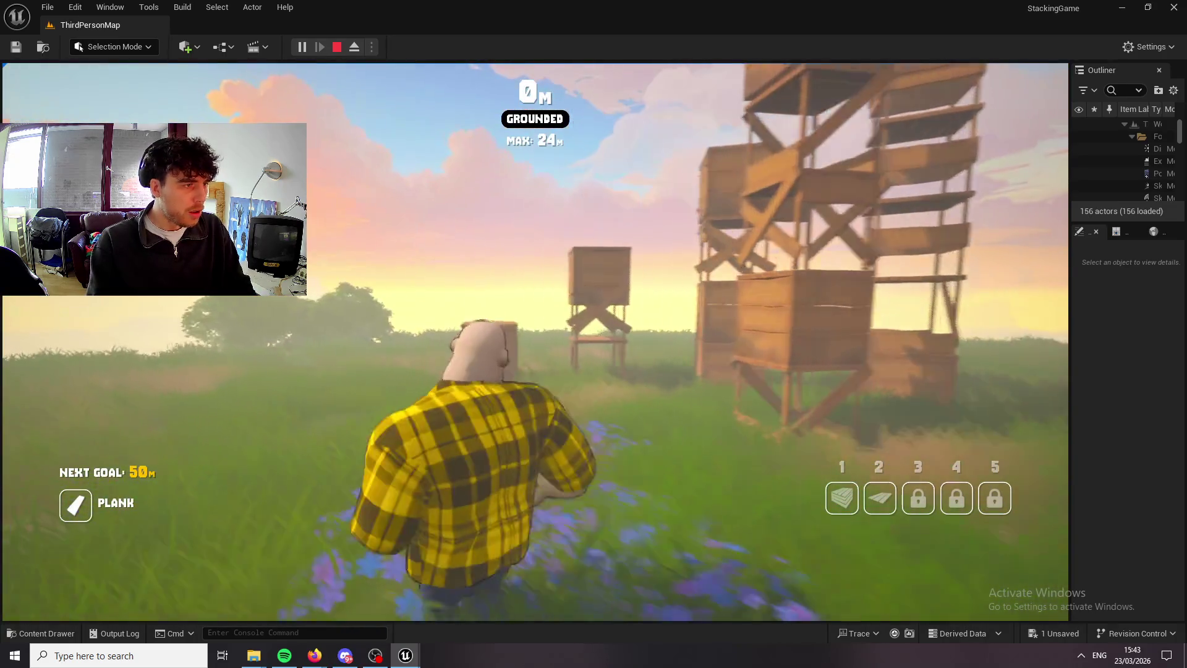
key(w)
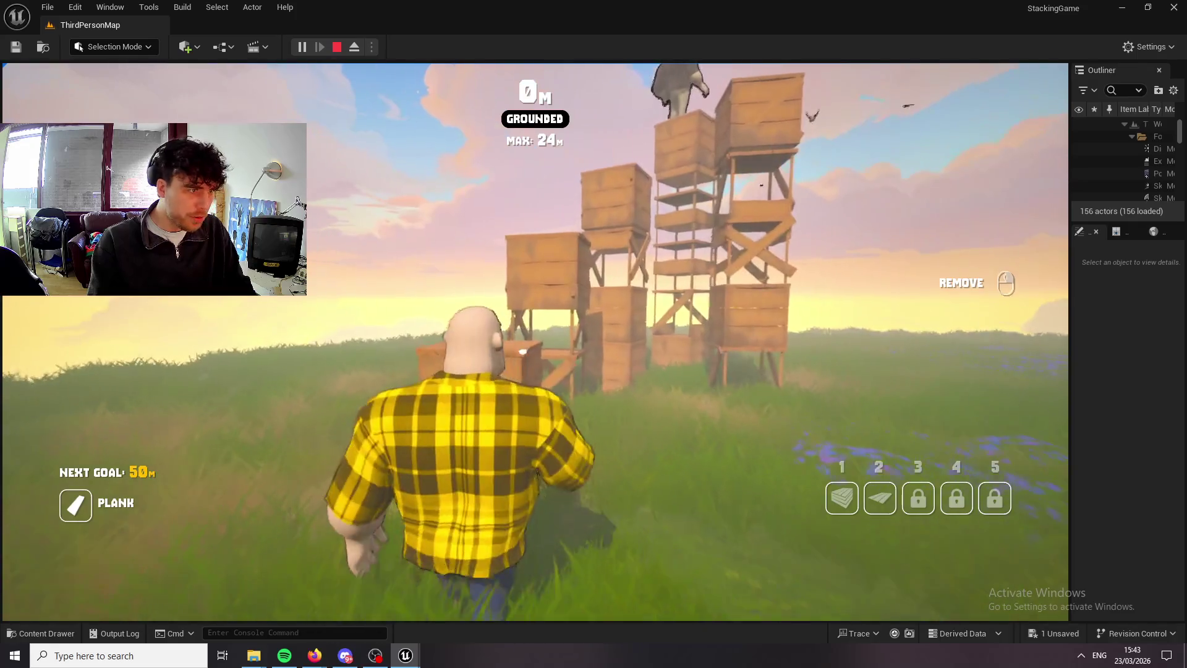
key(w)
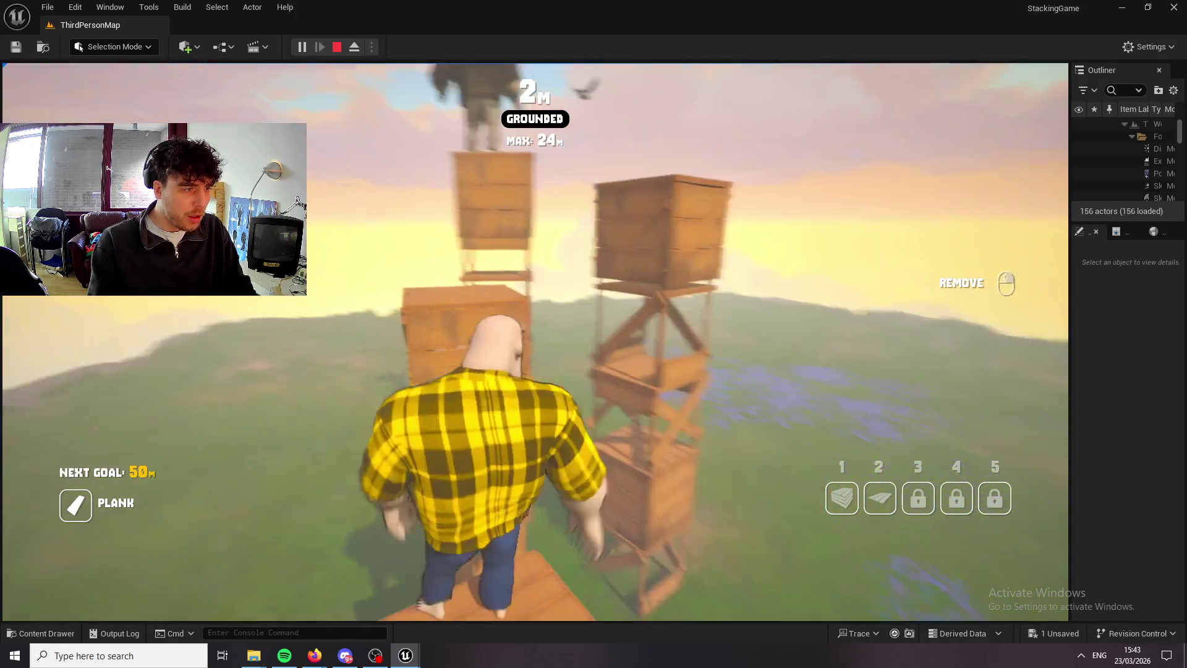
key(w)
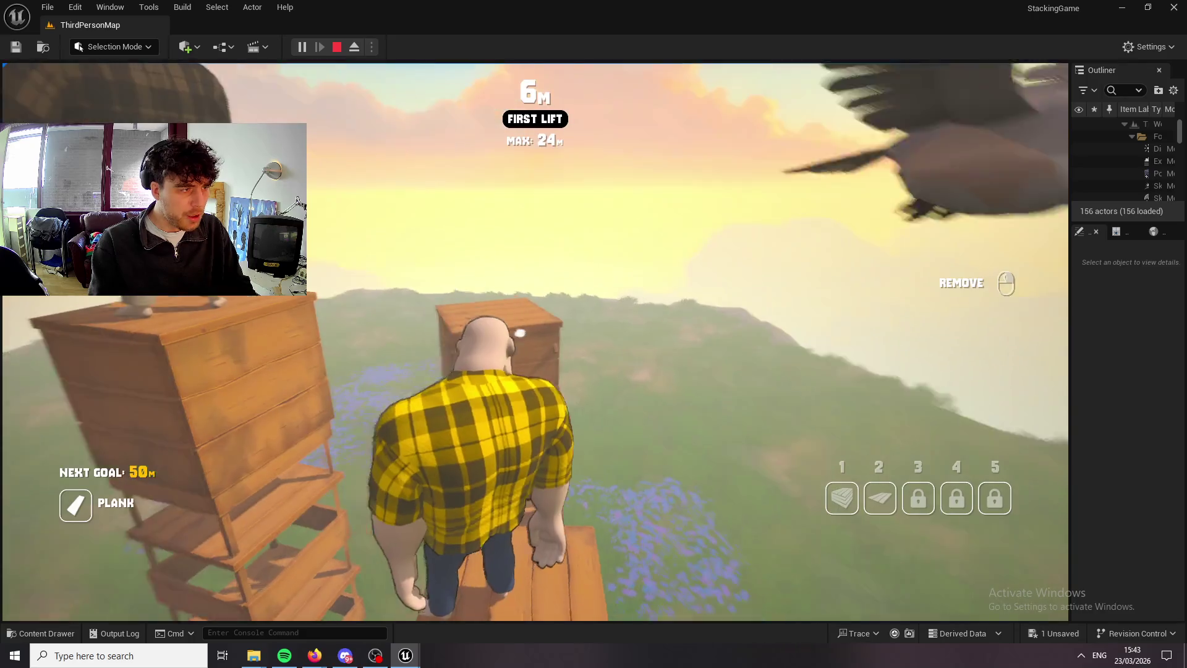
key(1)
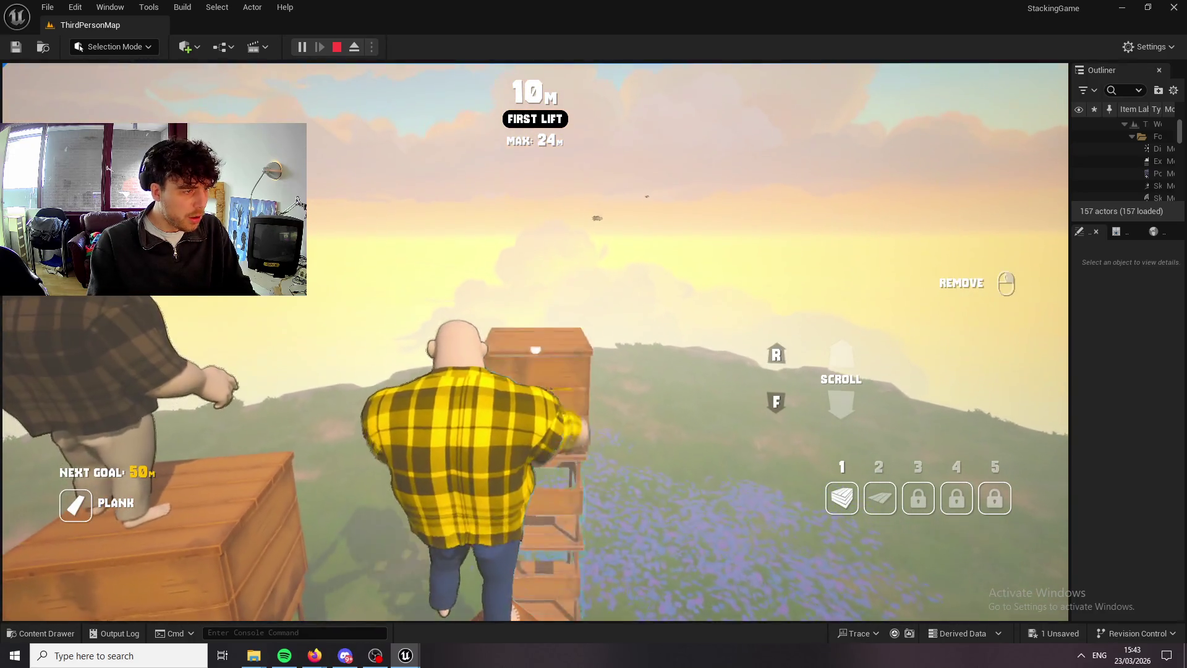
click(535, 342)
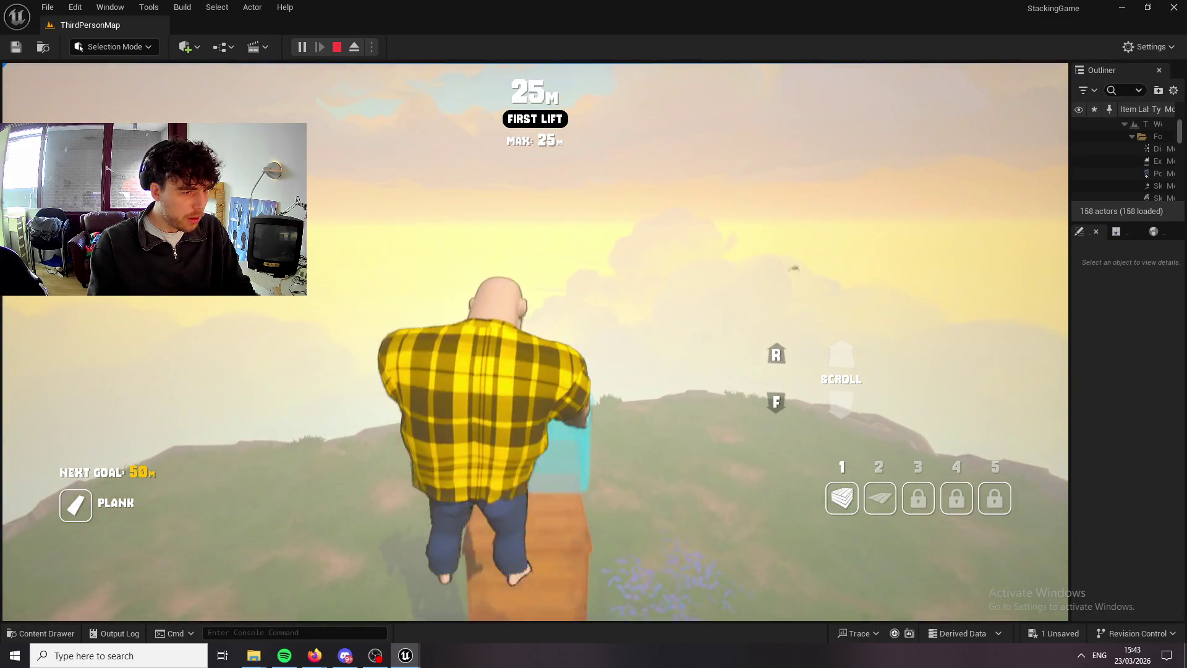
key(2)
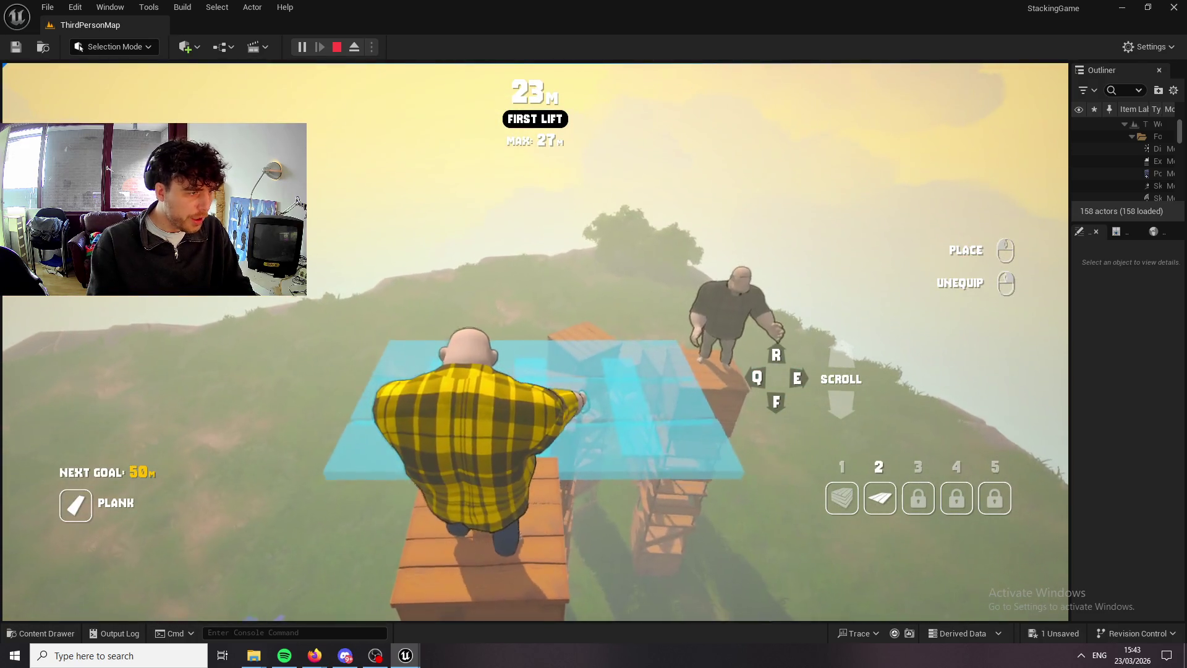
right_click(536, 342)
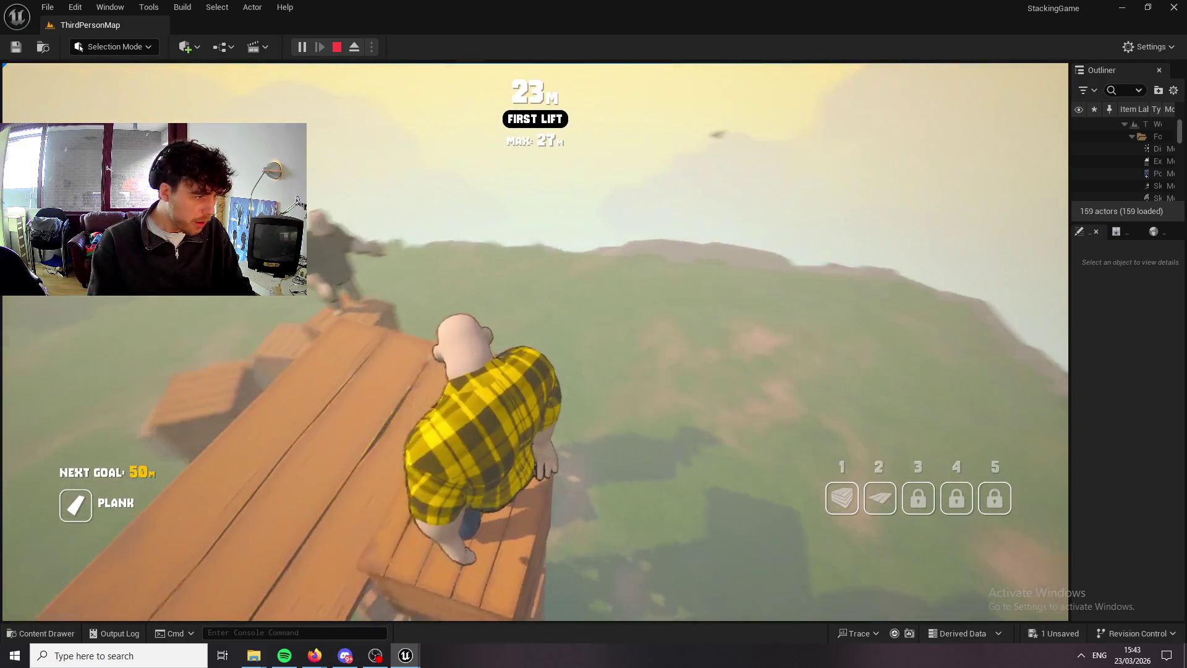
key(super)
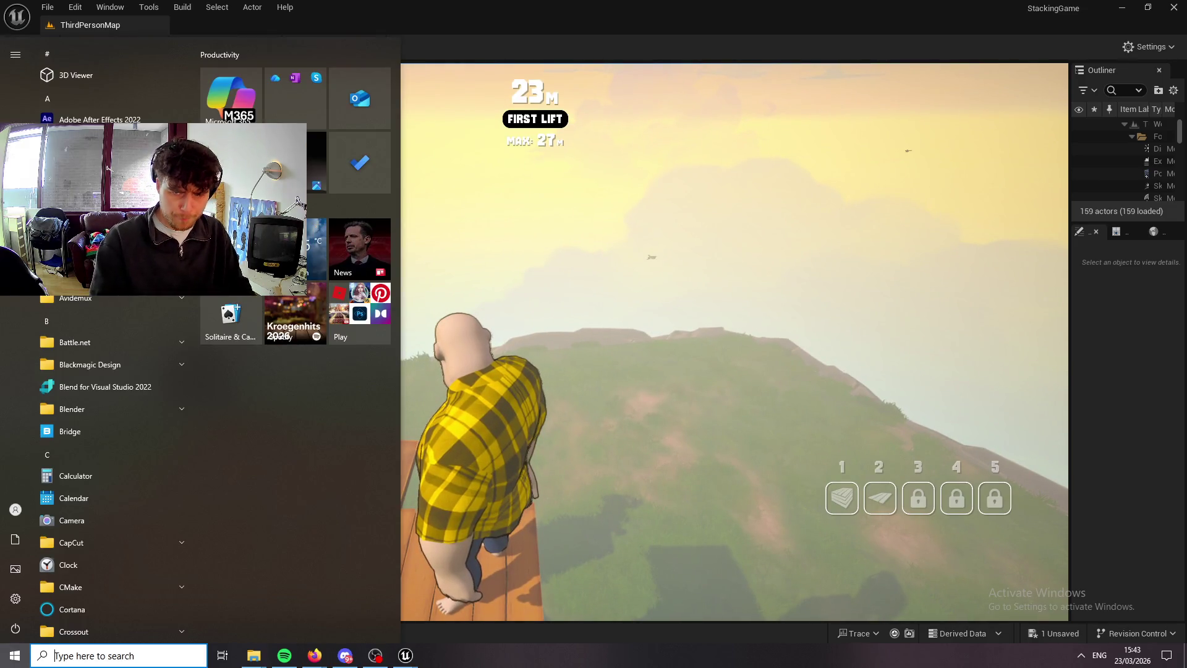
Refocus the game, climb past 50 m to a 75 m max, place a piece, and pause.
key(super)
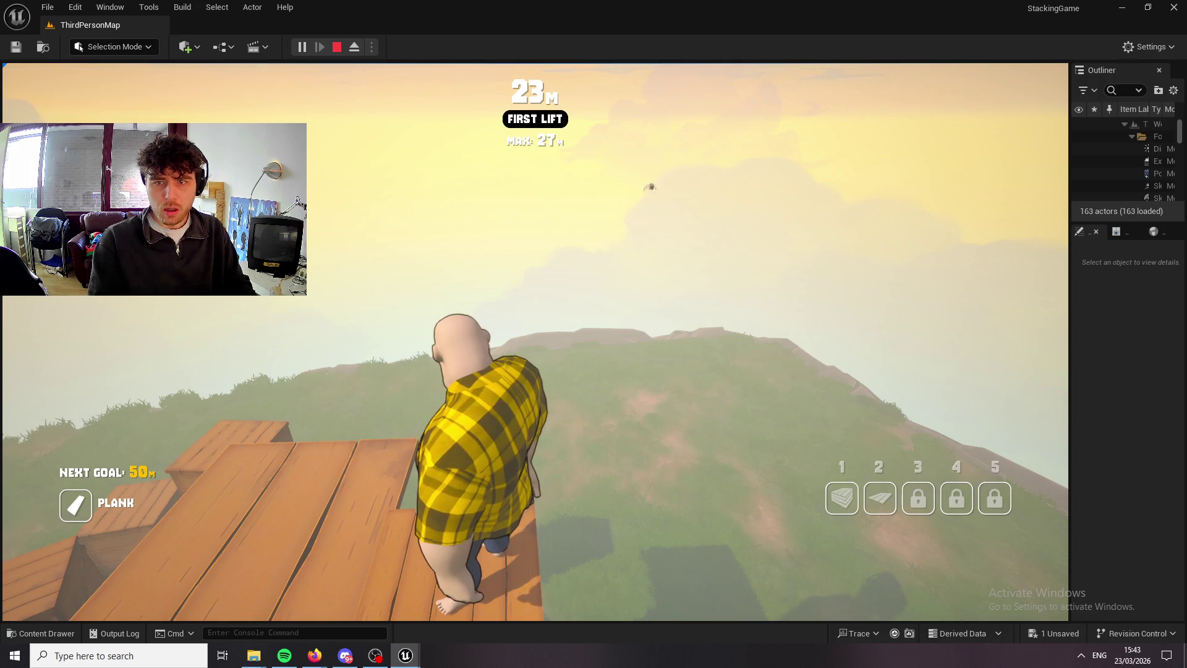
key(super)
click(1030, 510)
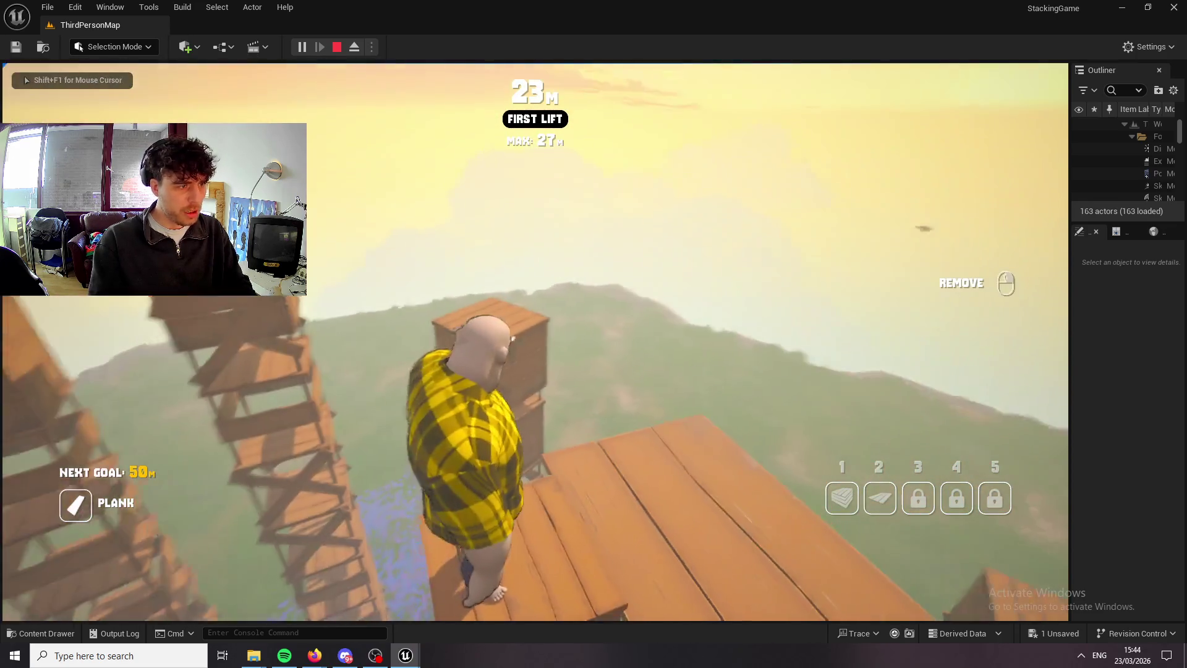
key(space)
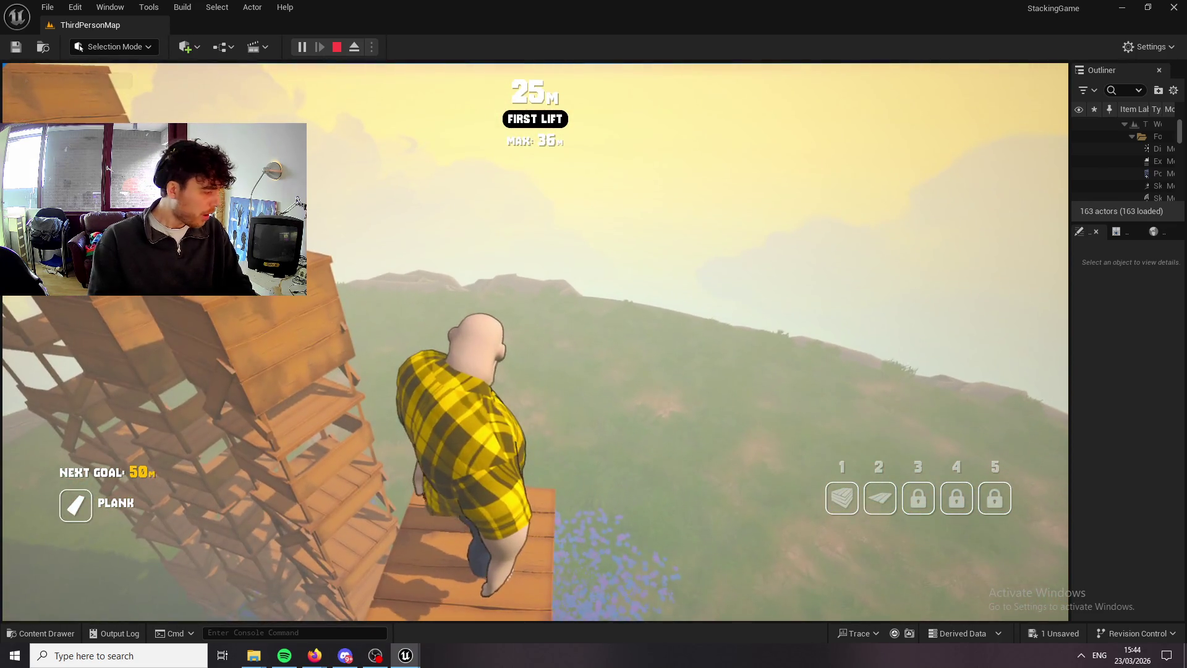
key(space)
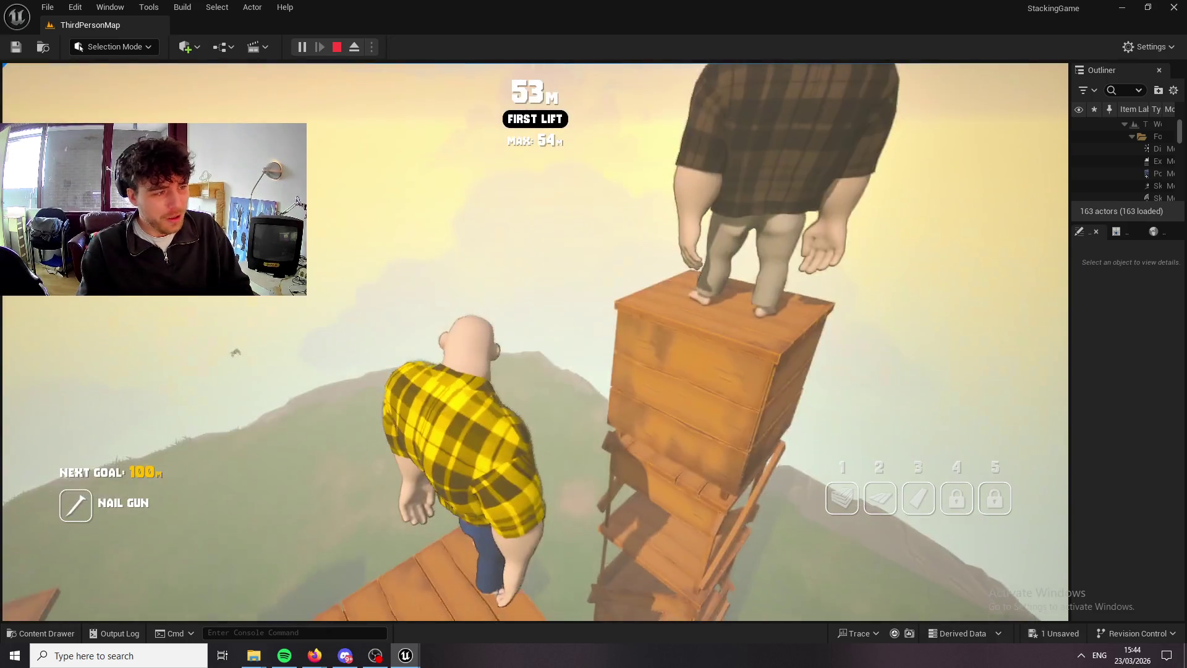
key(1)
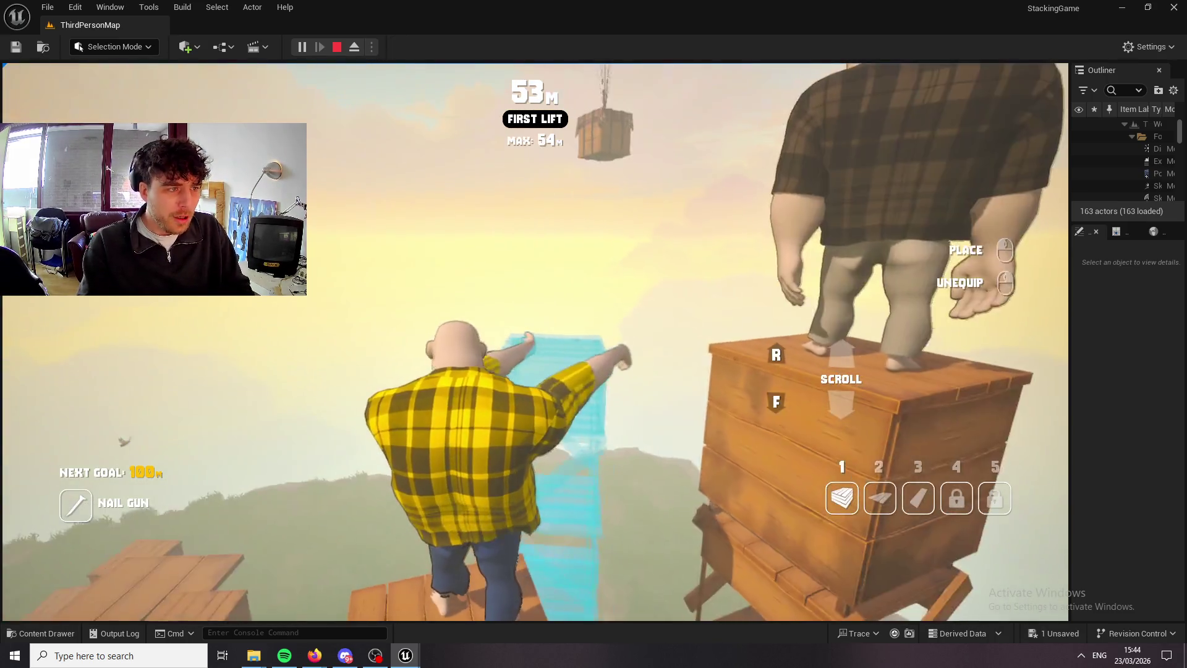
click(513, 371)
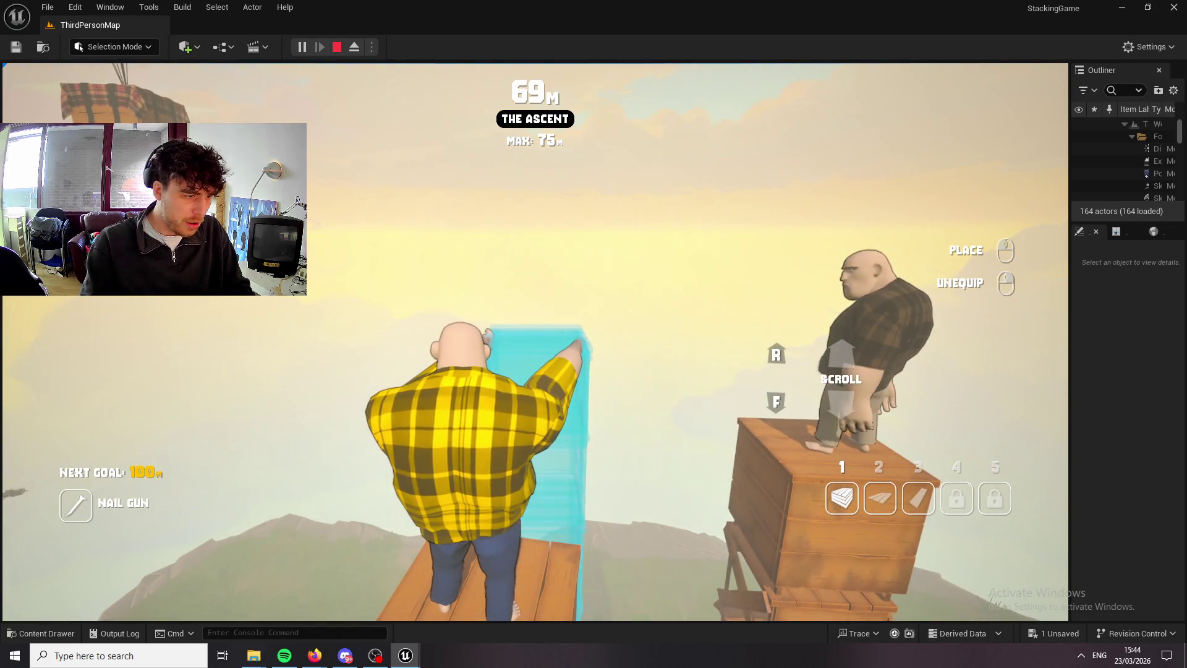
key(Escape)
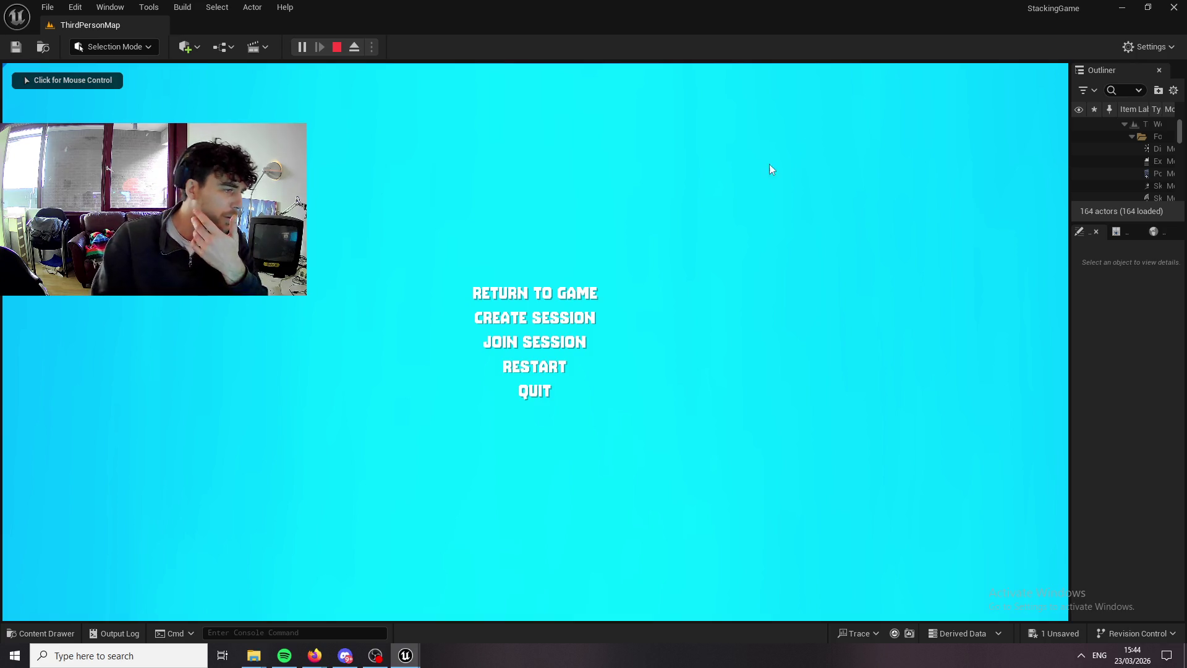
Show the Join Session IP Address field, then choose Return to Game.
click(577, 350)
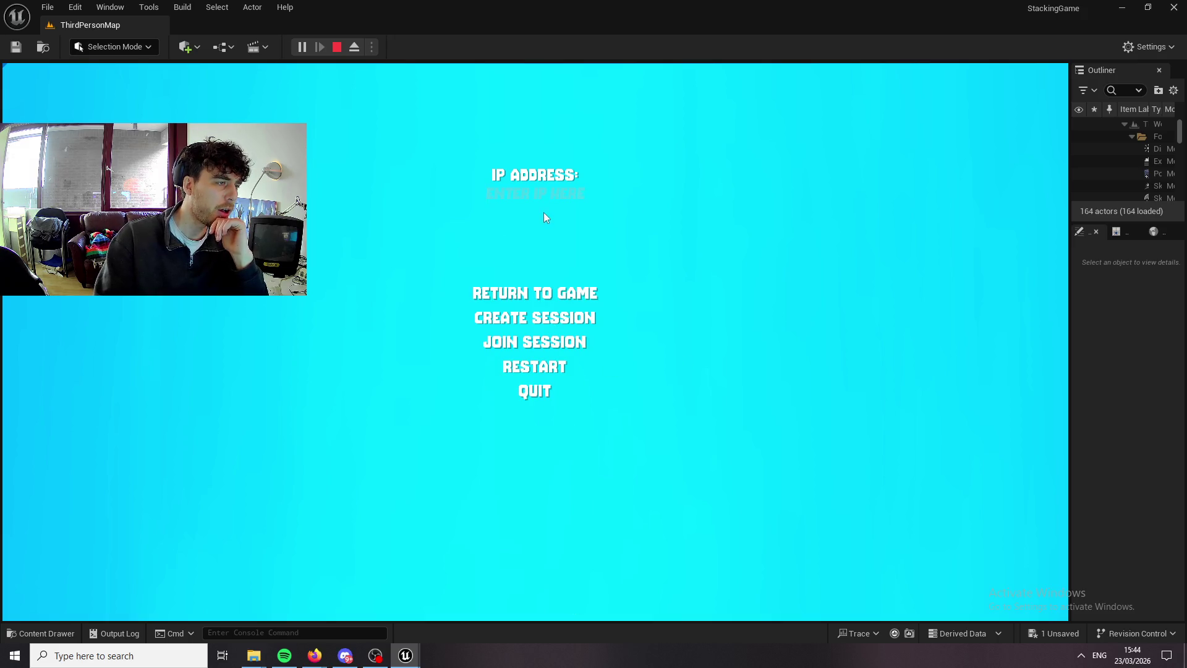
click(534, 293)
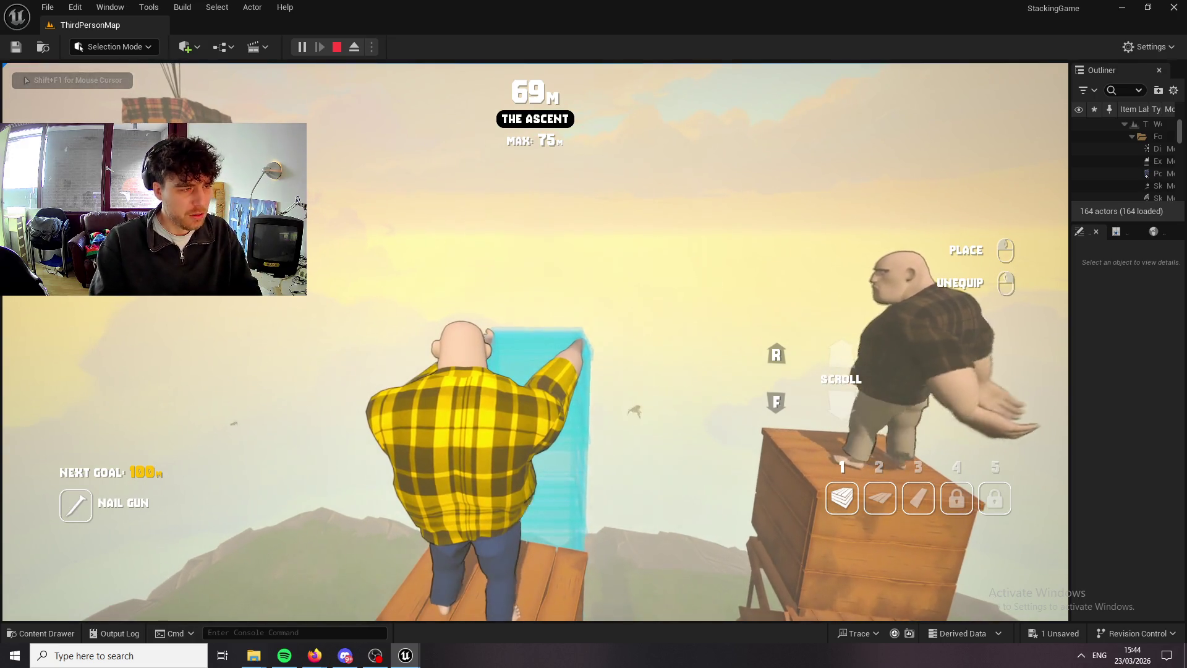
Stow the crate and turn toward the other player's crate, continuing the climb to 374 m.
right_click(536, 341)
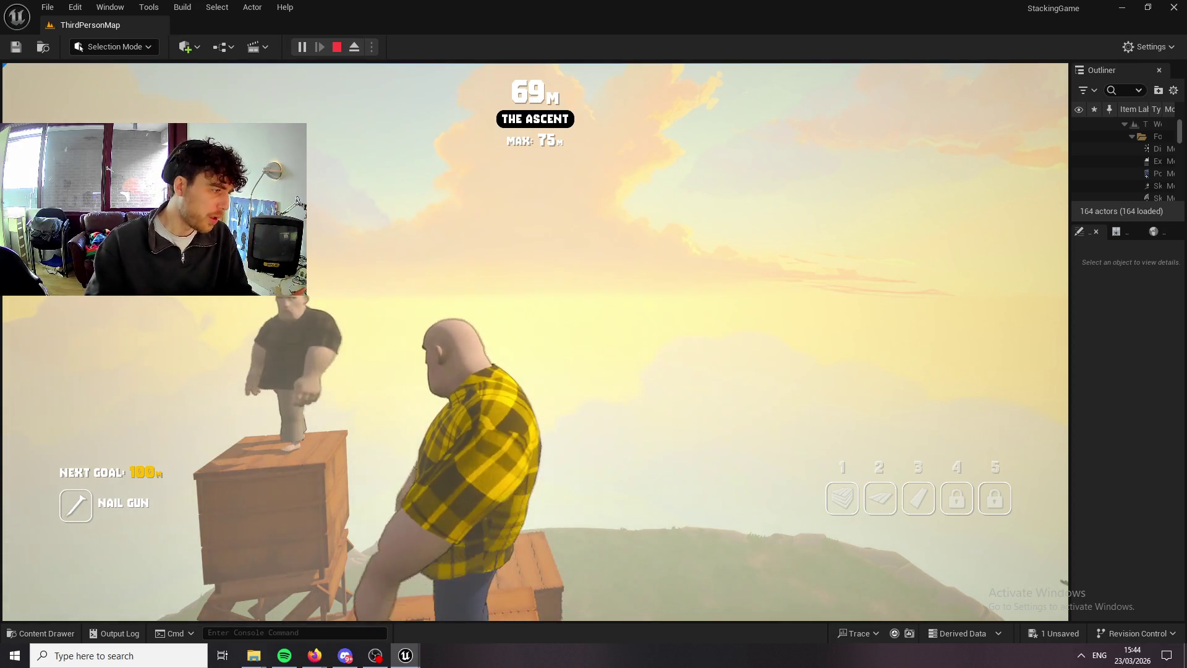
key(a)
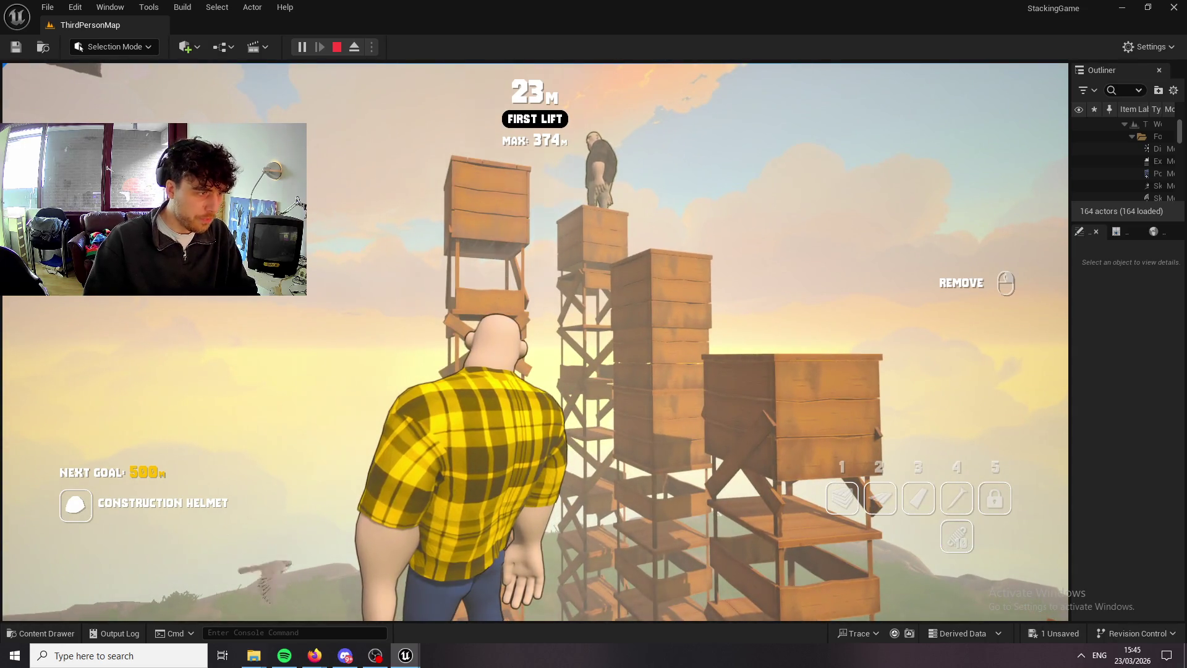
Climb the crate tower to 53 m, place a crate, and attach a rope with slot 4.
key(space)
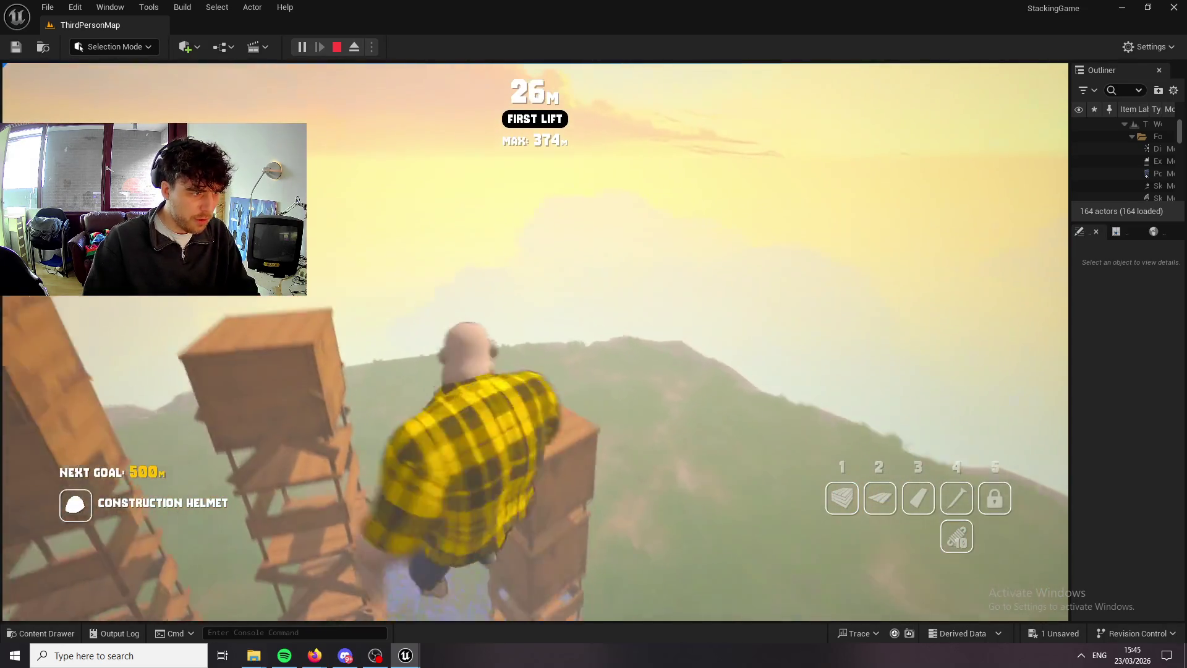
key(space)
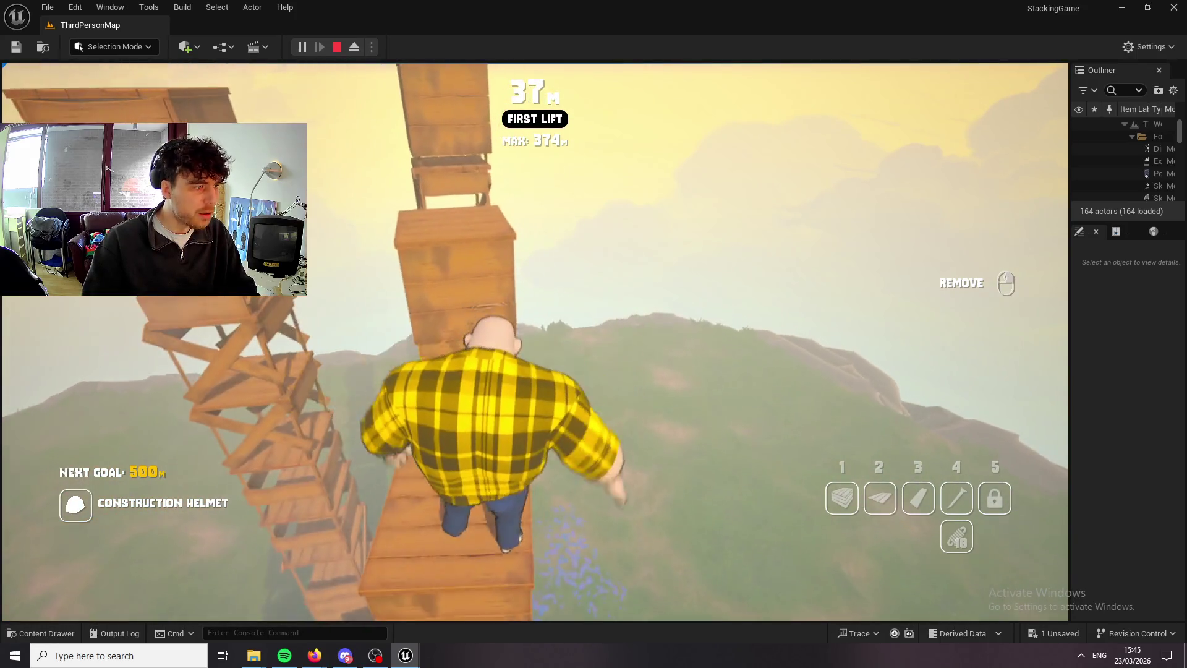
key(space)
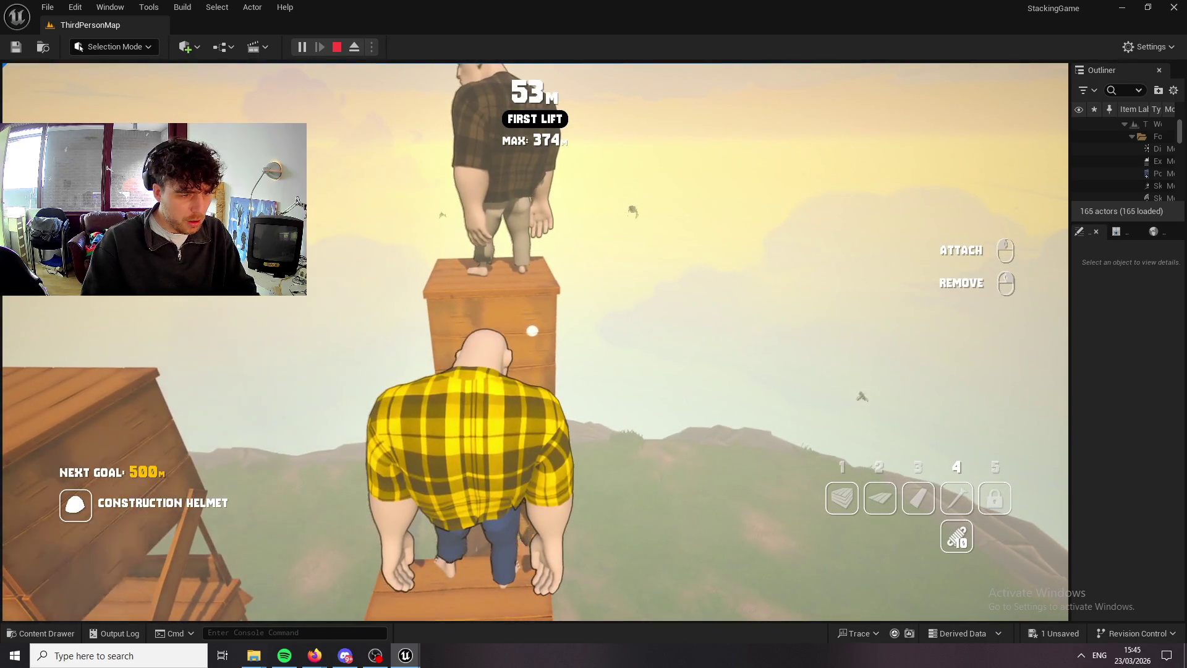
right_click(531, 331)
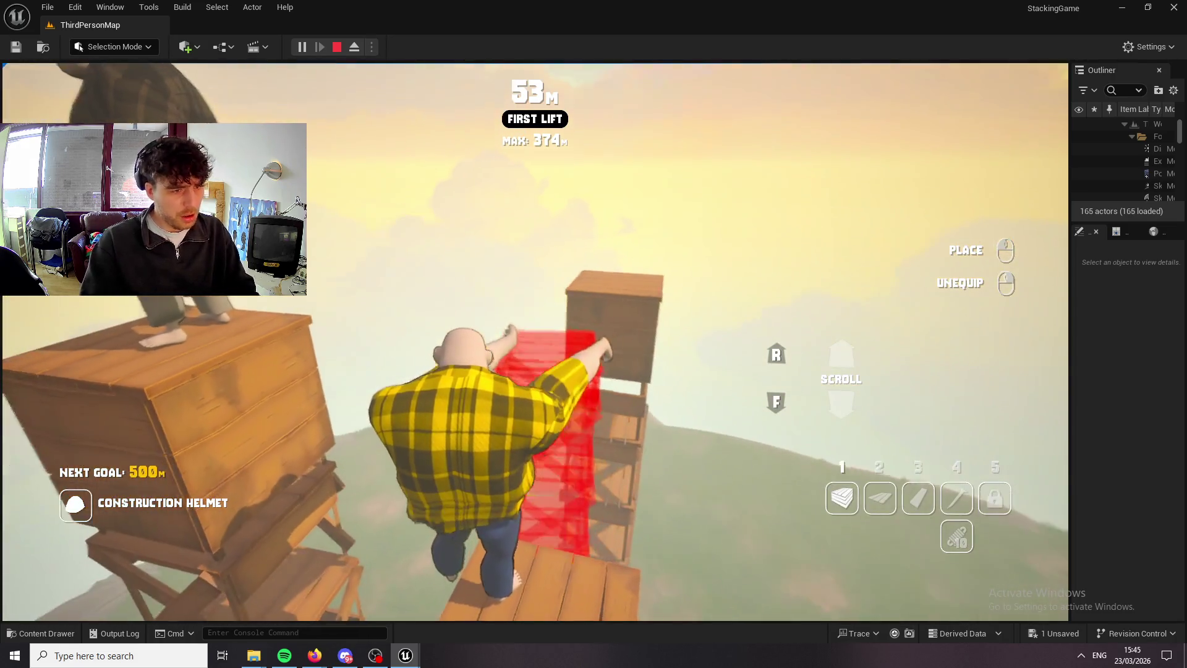
click(532, 331)
key(4)
click(532, 330)
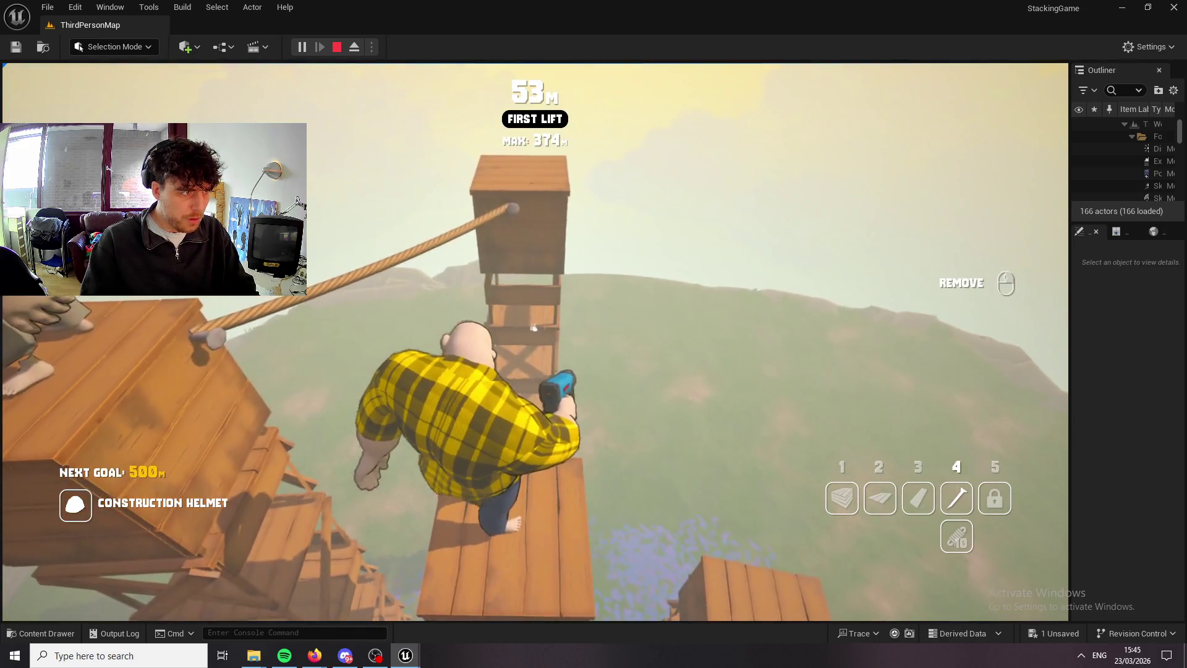
key(1)
key(1)
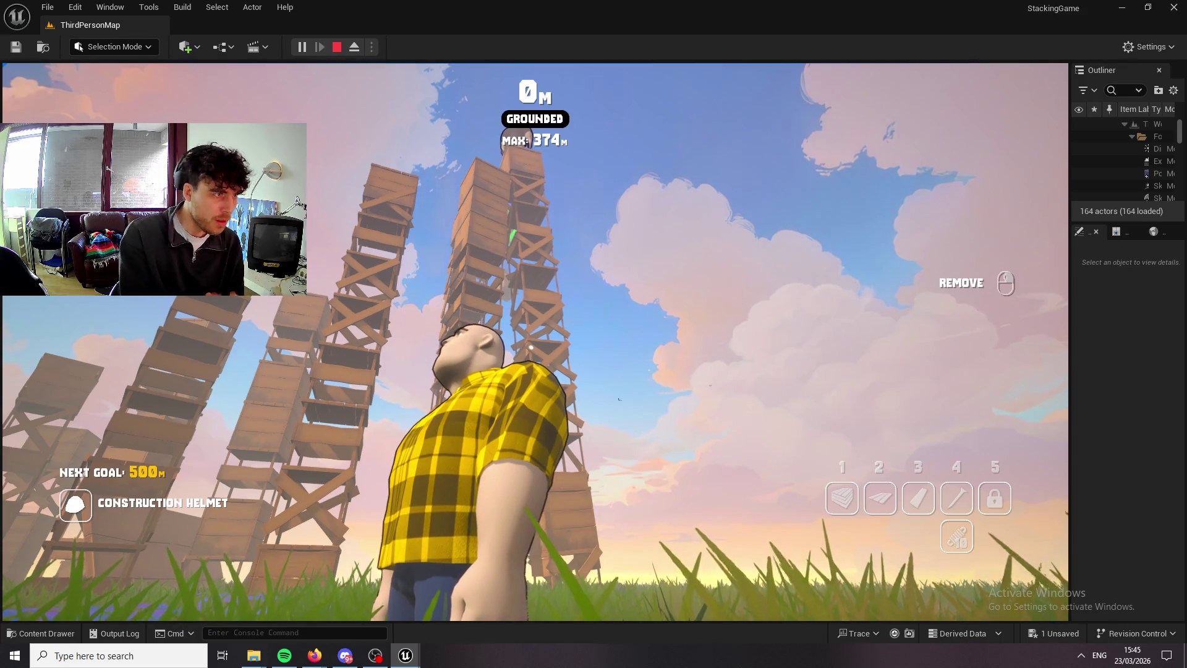
Walk the character around the field and bring it to the foot of the crate towers.
key(w)
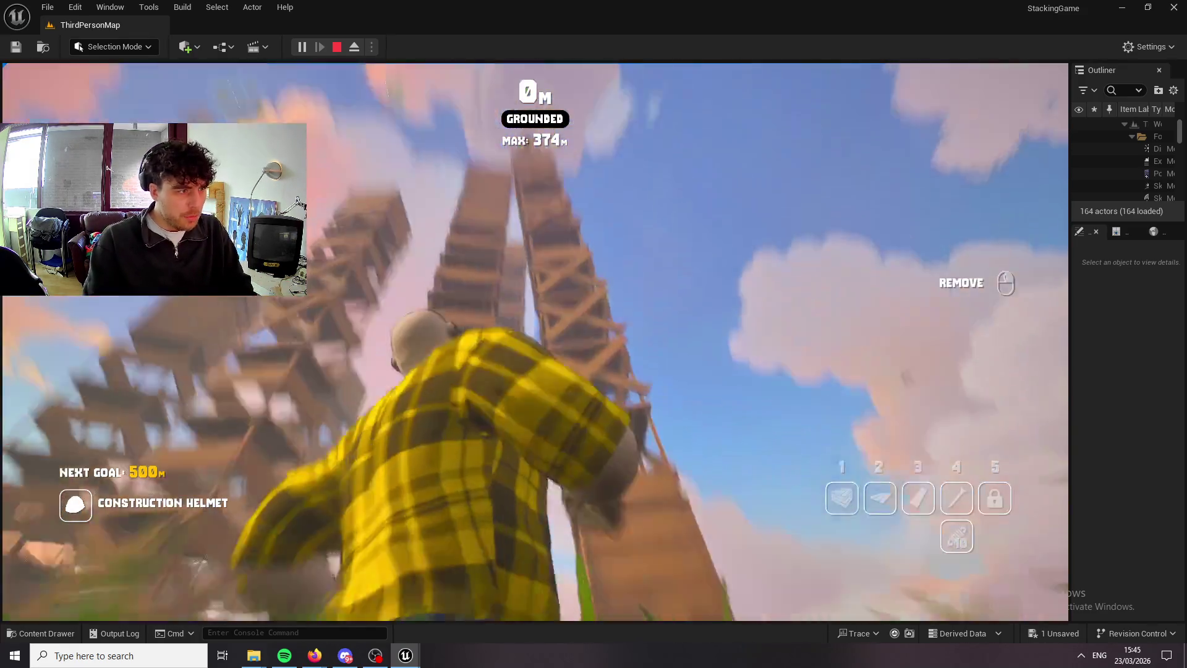
key(w)
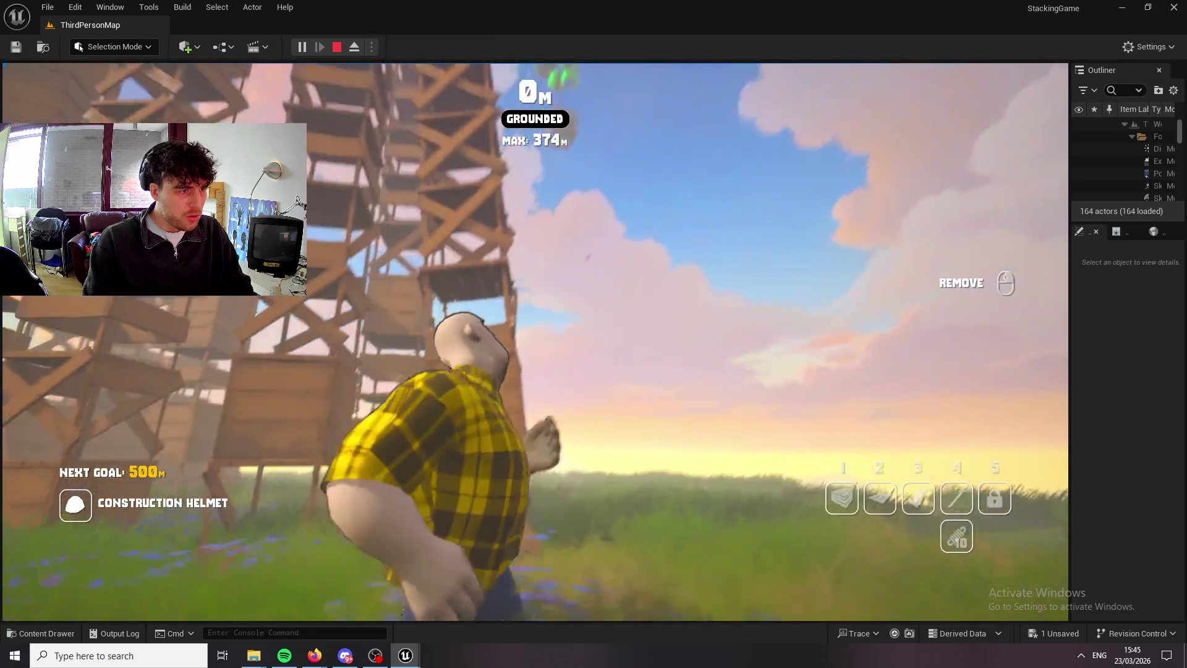
key(w)
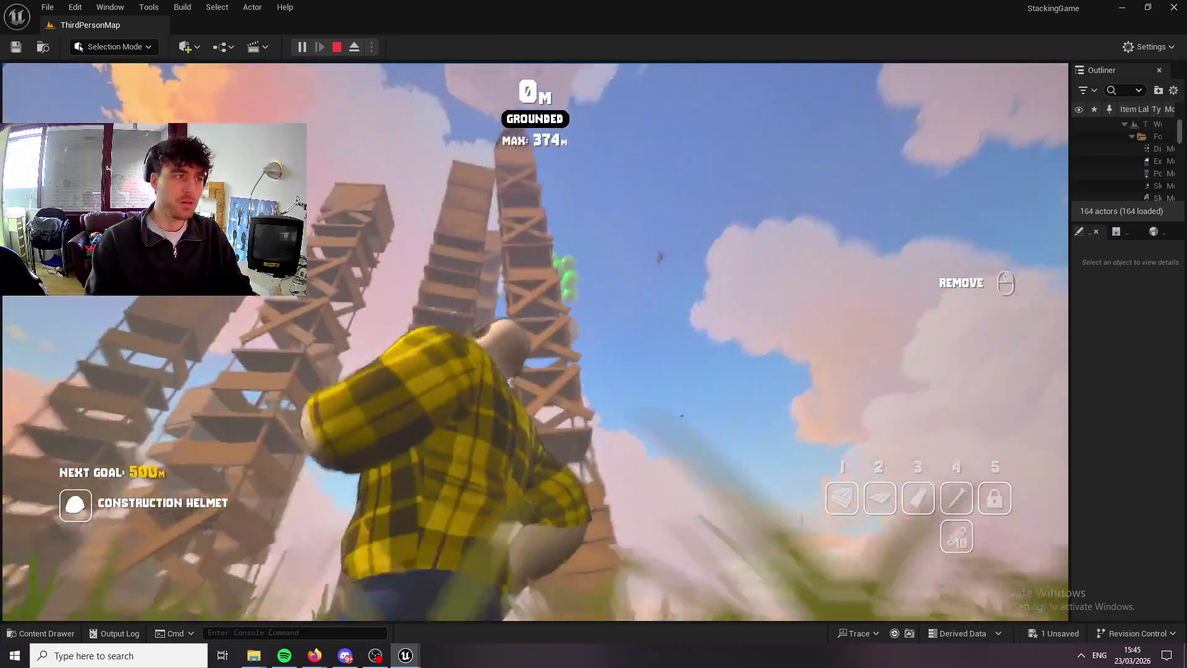
key(w)
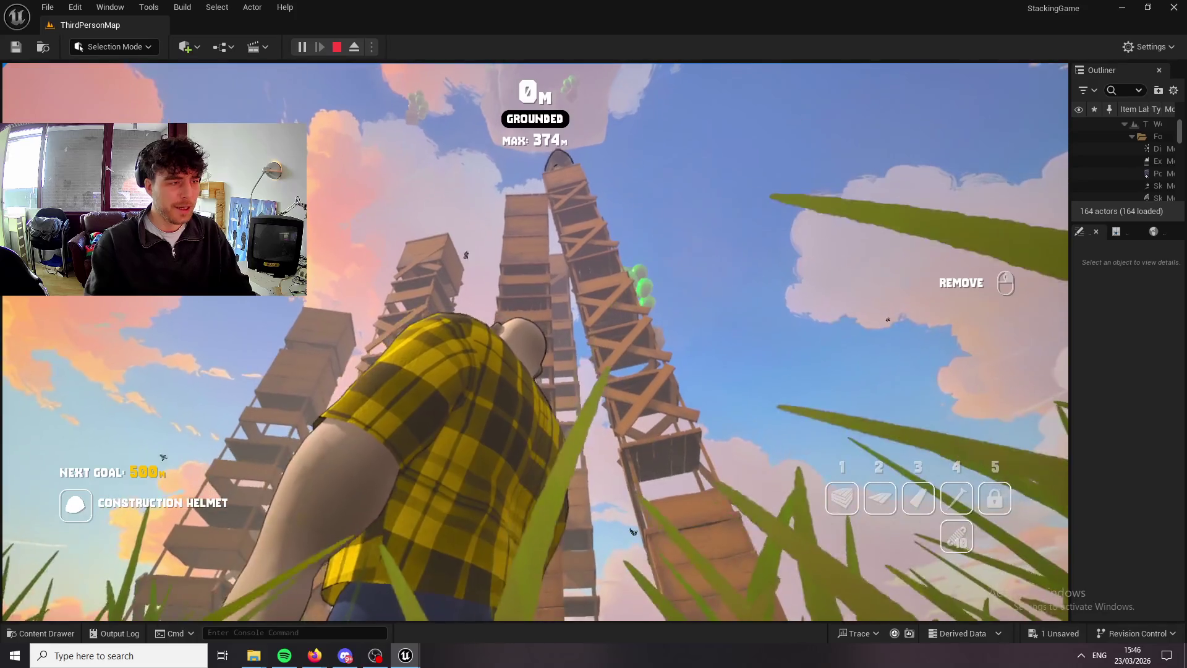
key(w)
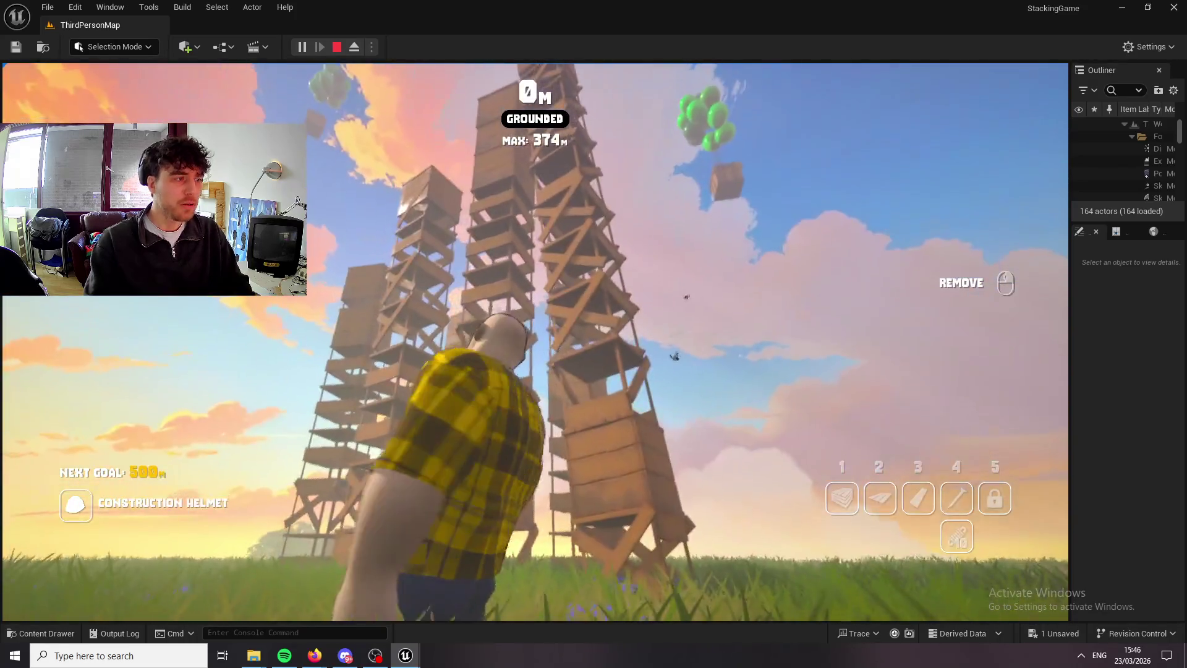
key(w)
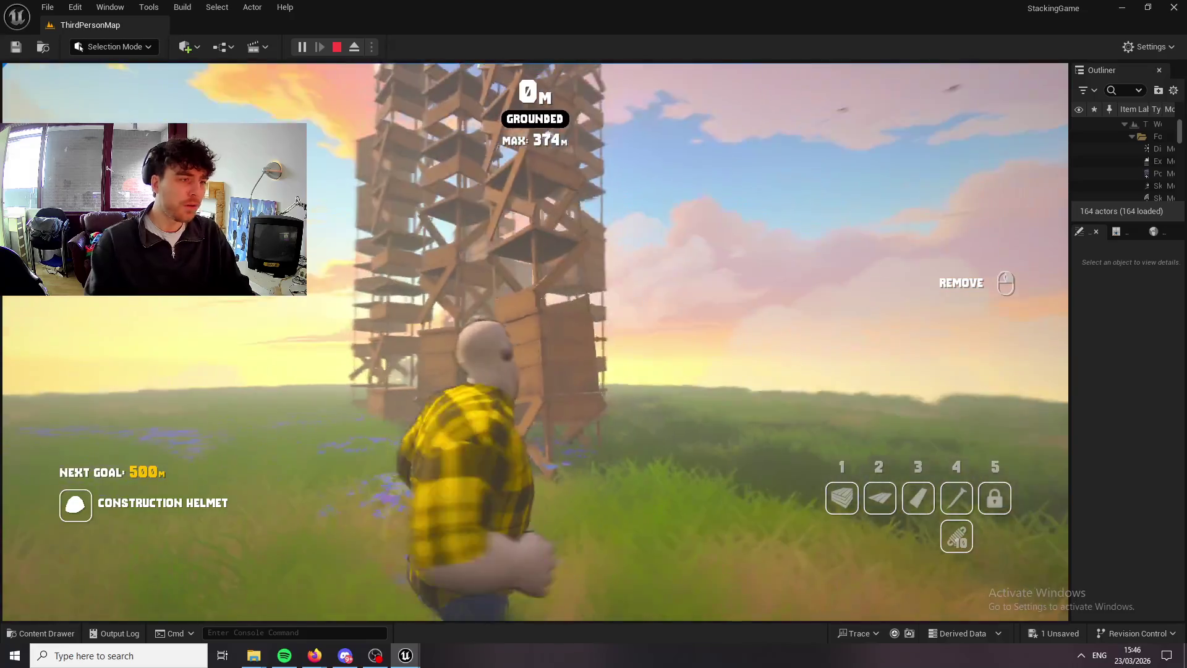
key(w)
key(w)
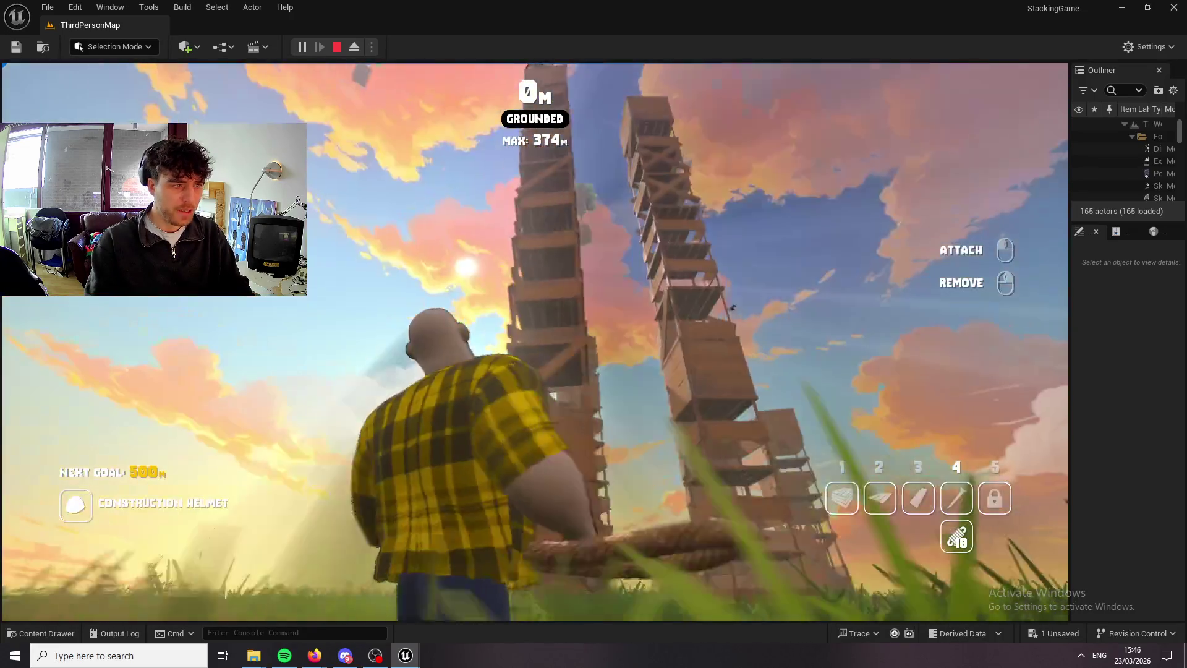
key(w)
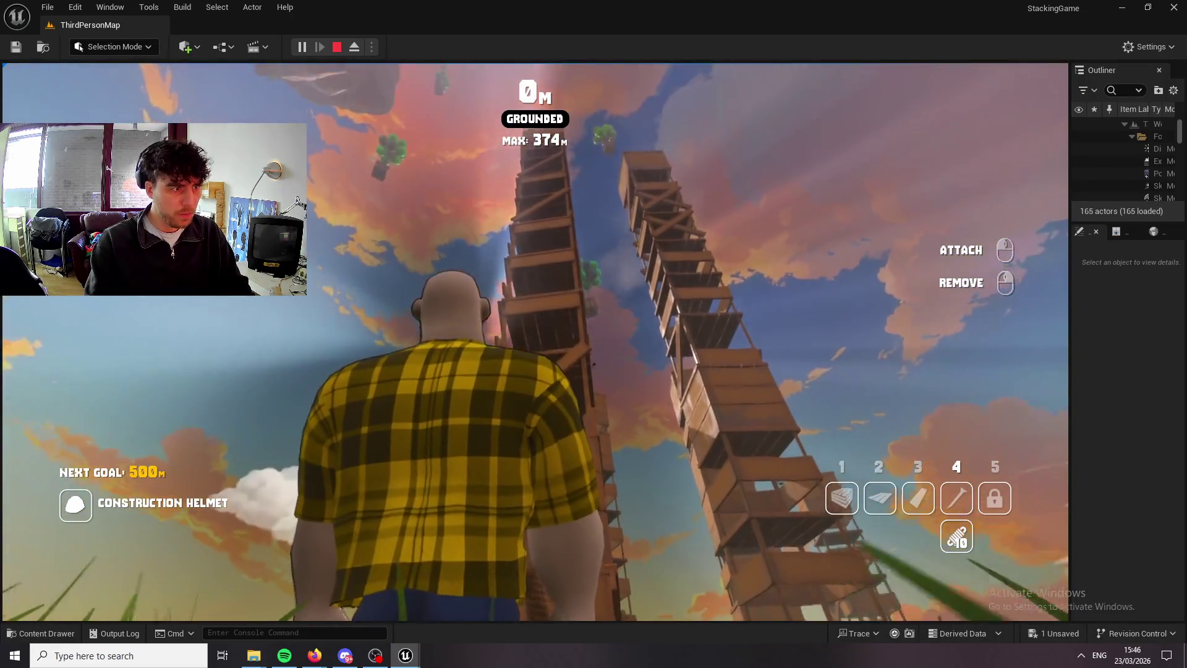
Run off into the open grassland, switch to tool slot 1, and bring up the Windows Start menu.
key(d)
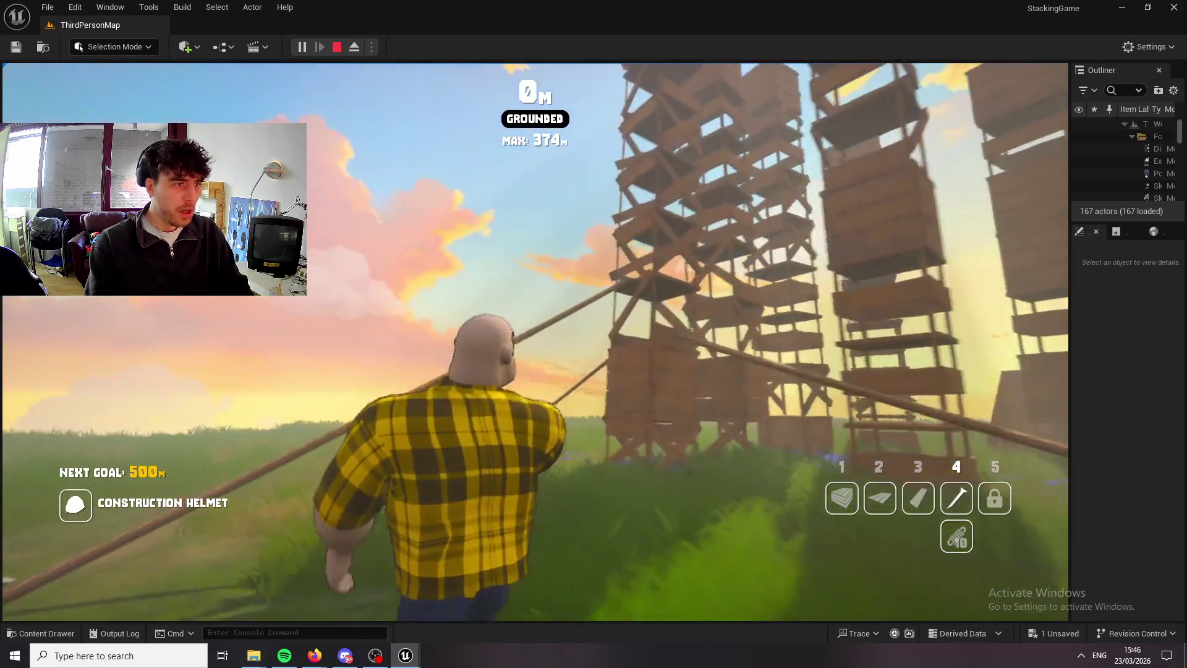
key(1)
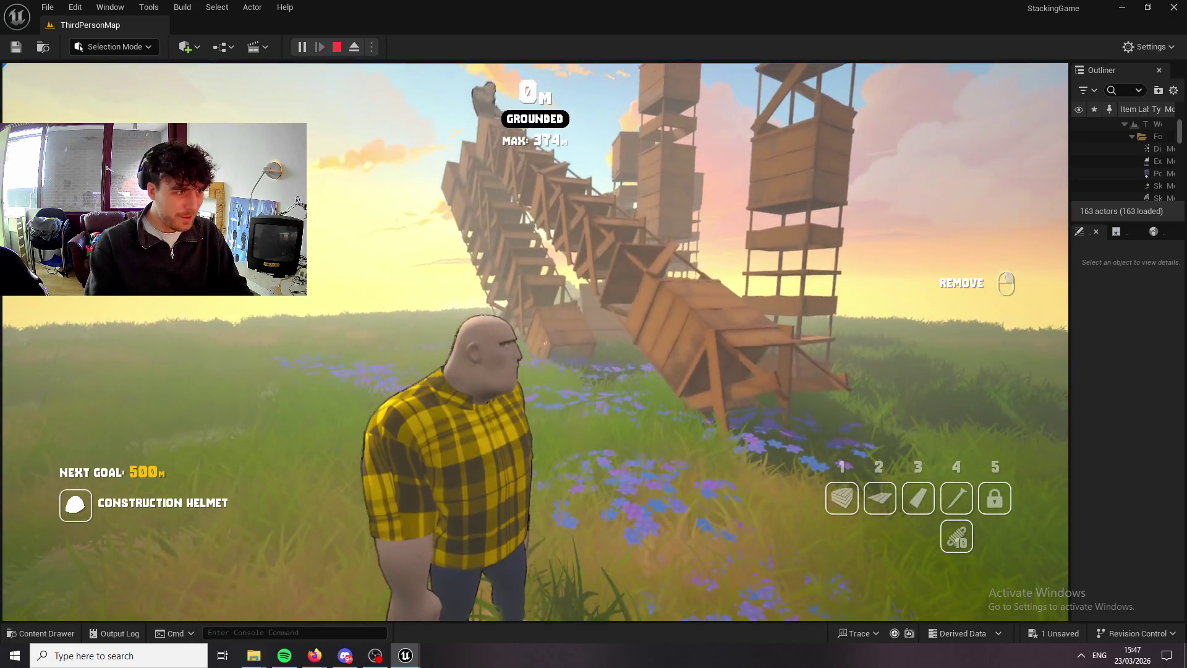
key(super)
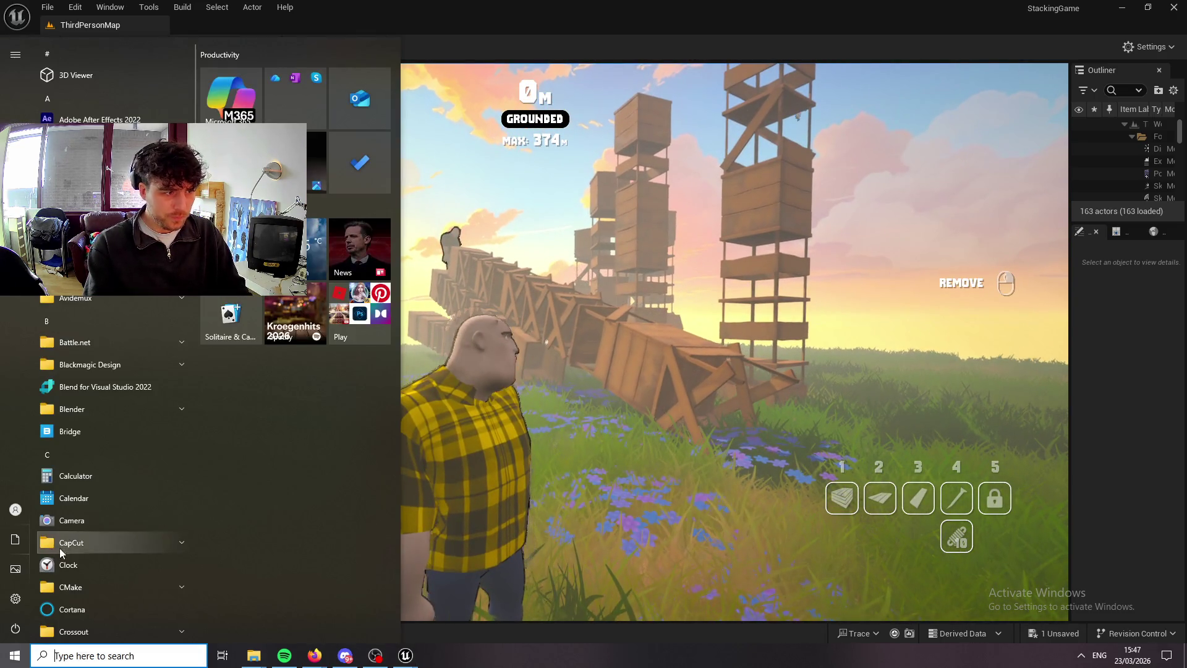
Dismiss the Start menu, return mouse control to the game, and run toward the wooden tower.
key(Escape)
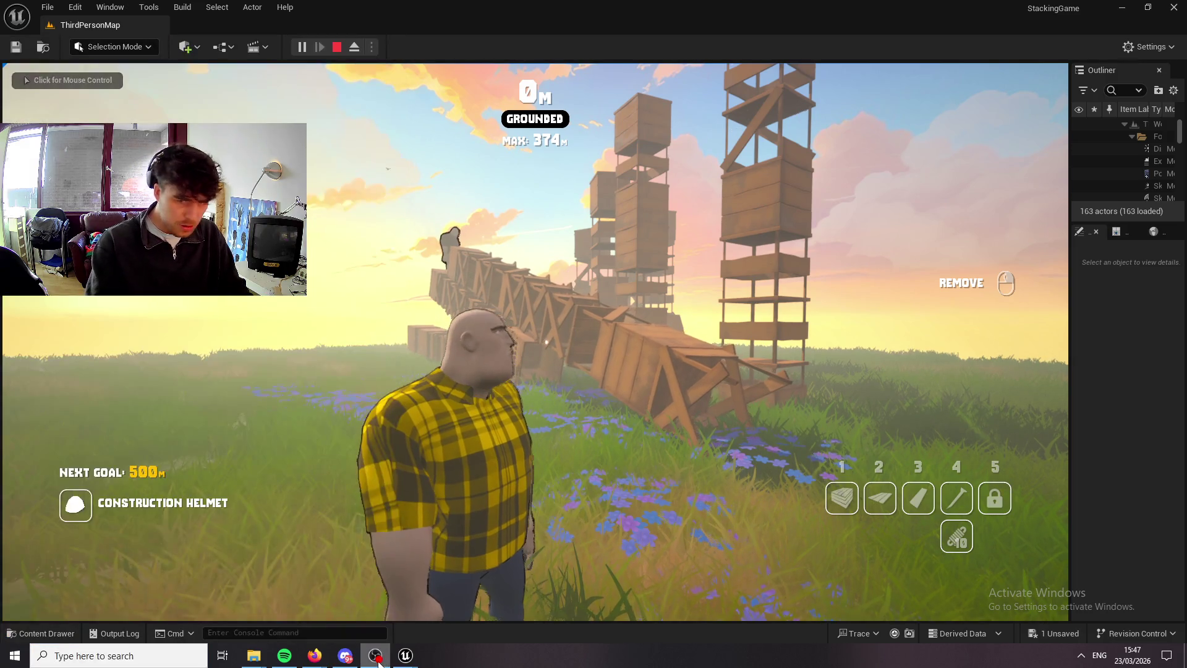
click(535, 340)
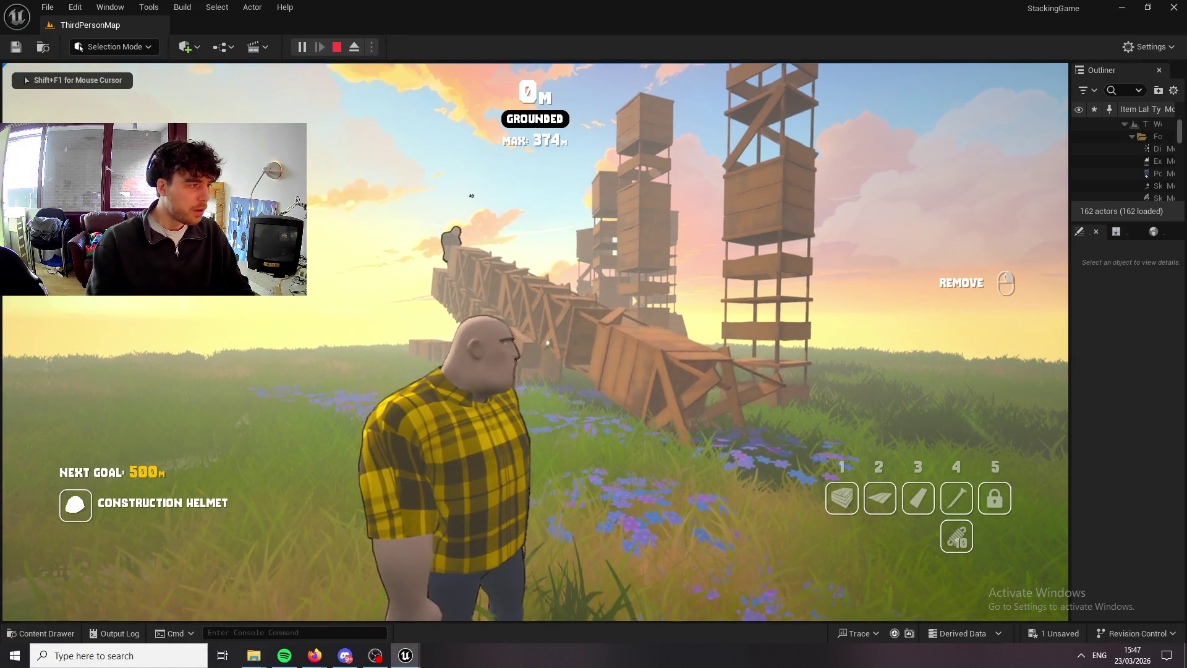
key(w)
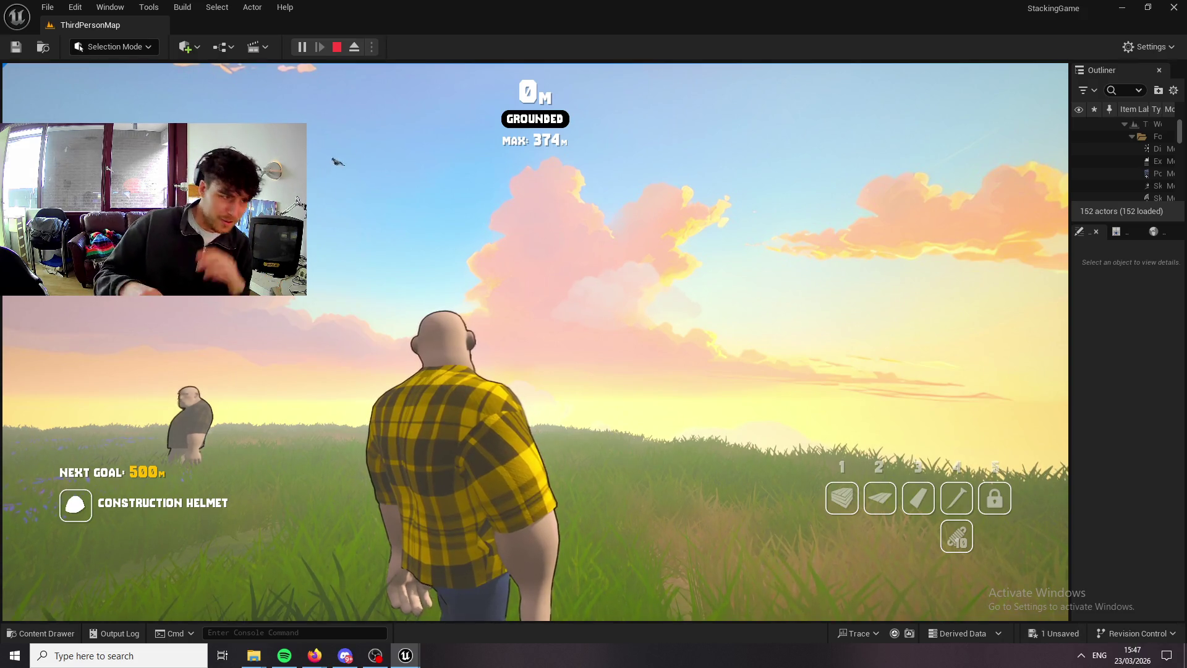
key(w)
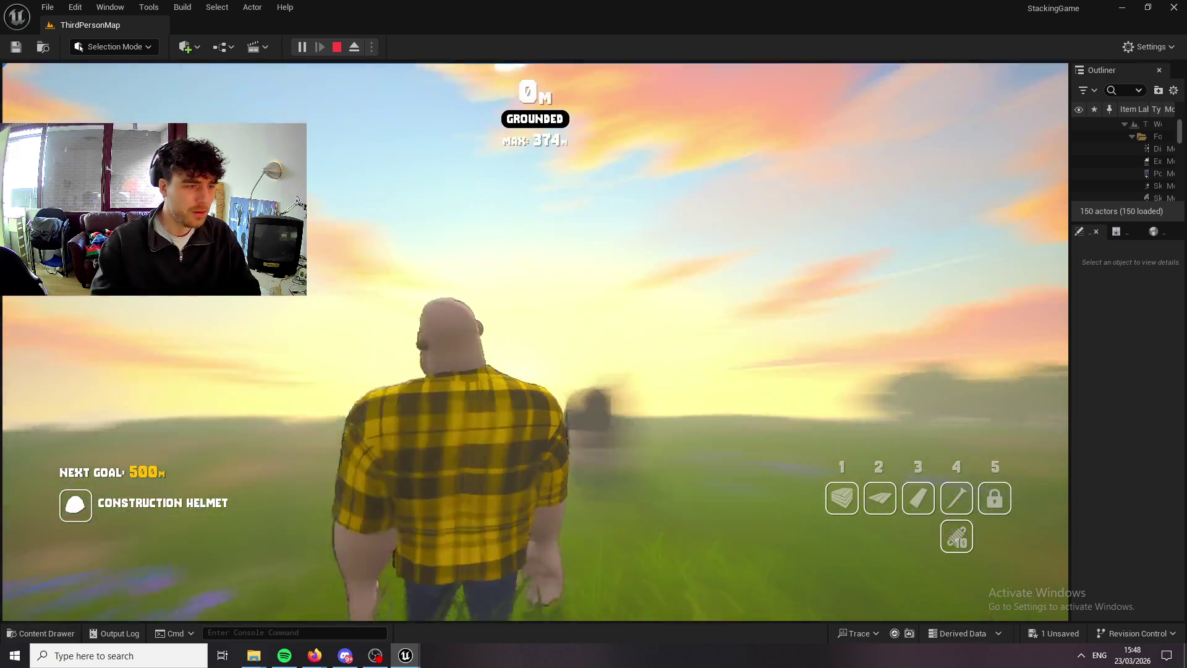
Equip a crate, place it on the grass in front of the character, and jump onto it.
key(1)
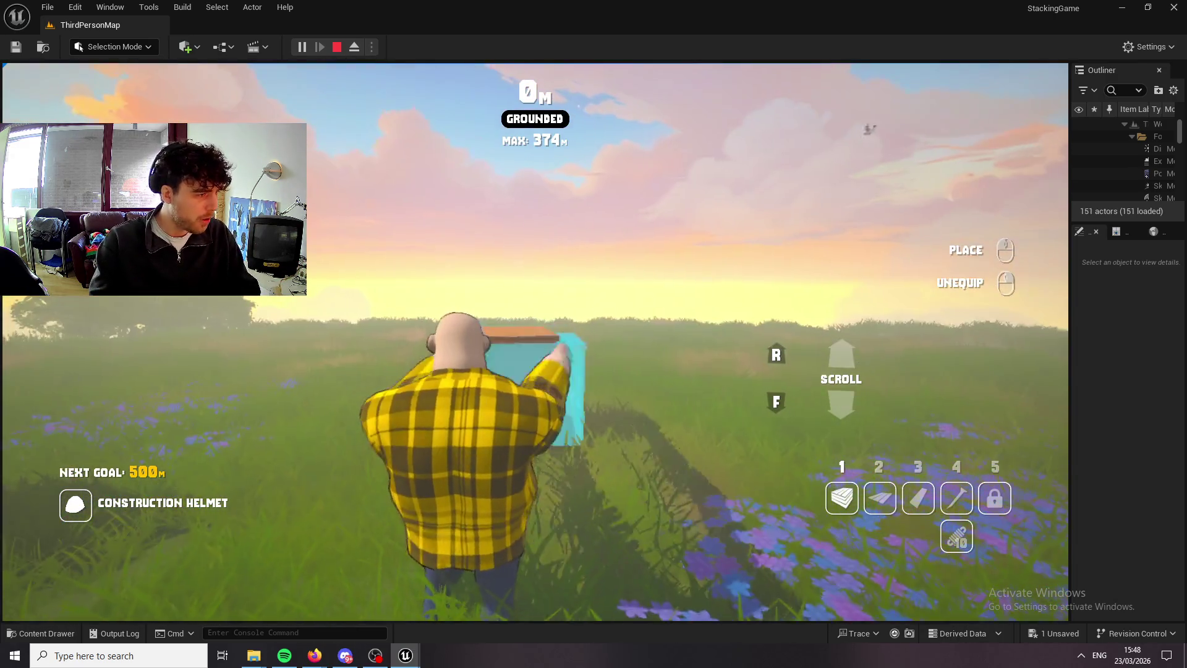
click(535, 342)
key(space)
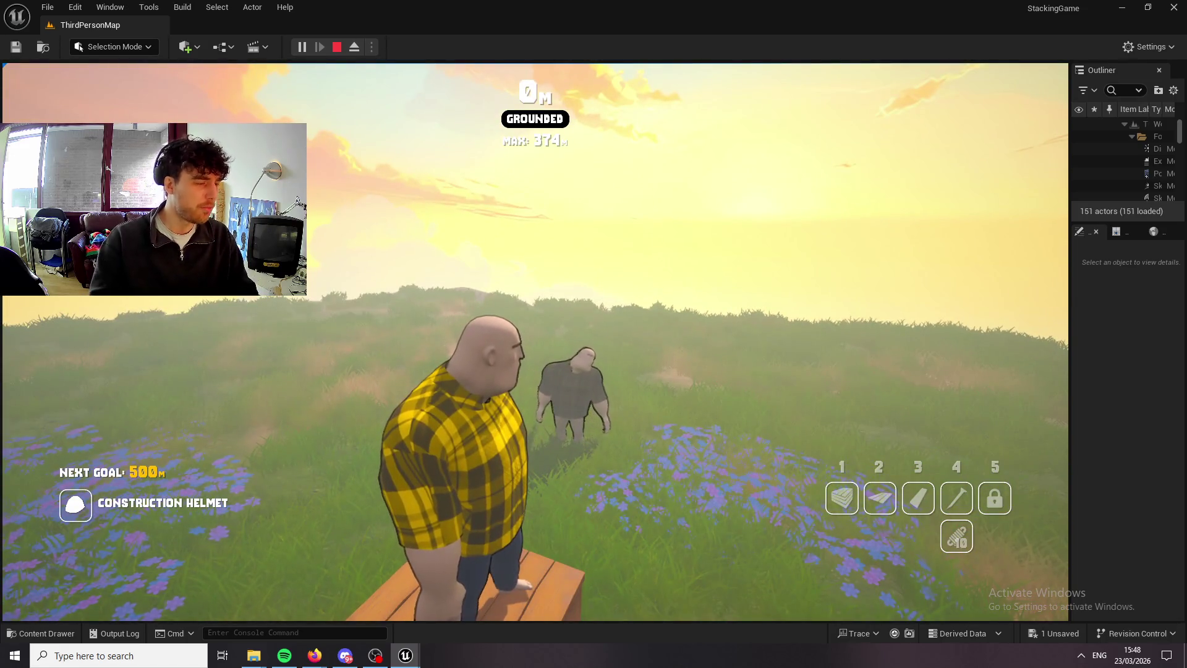
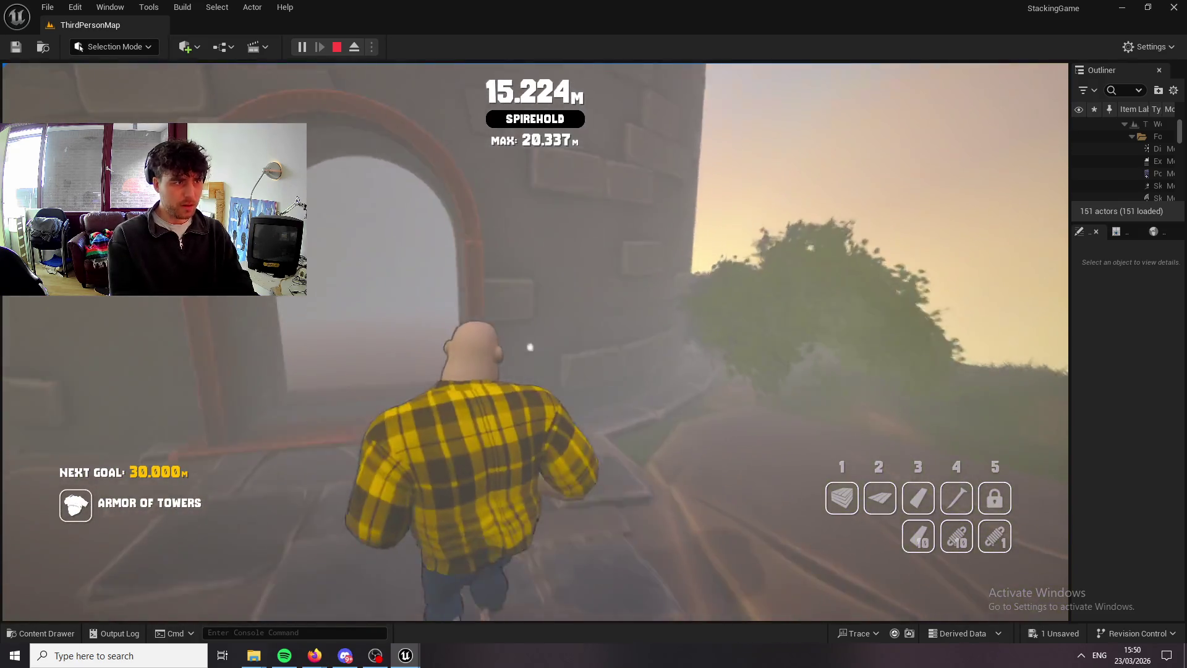
Stack two crates inside the Spirehold tower, stepping onto the first, then put the block away.
key(1)
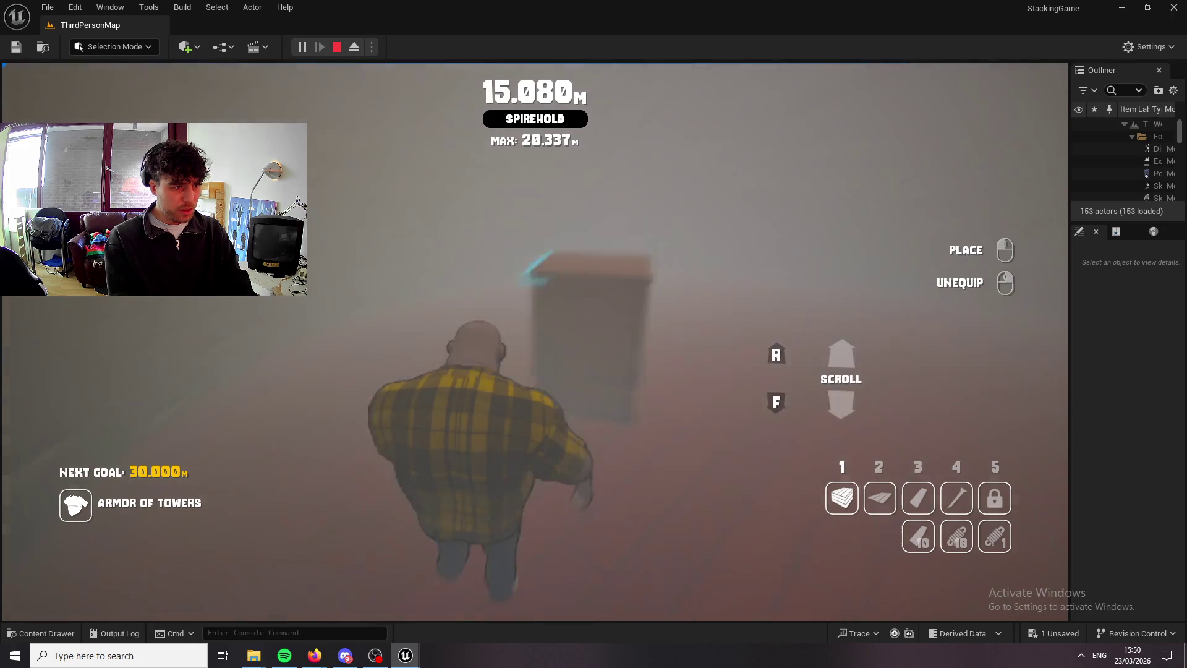
click(534, 356)
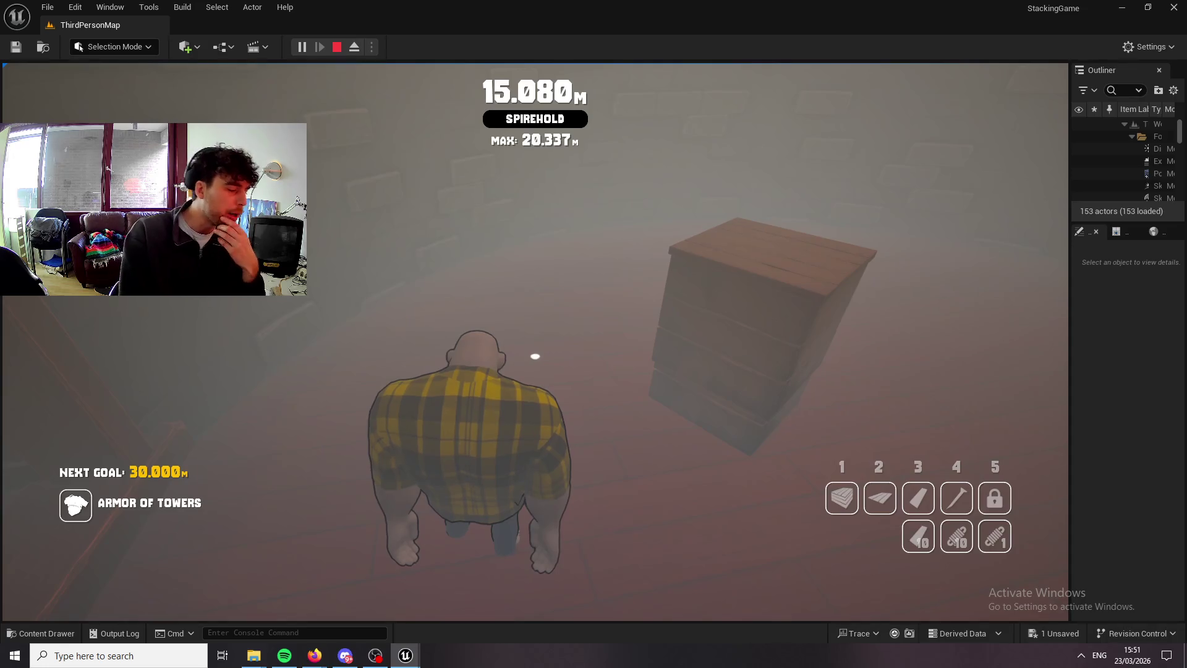
key(w)
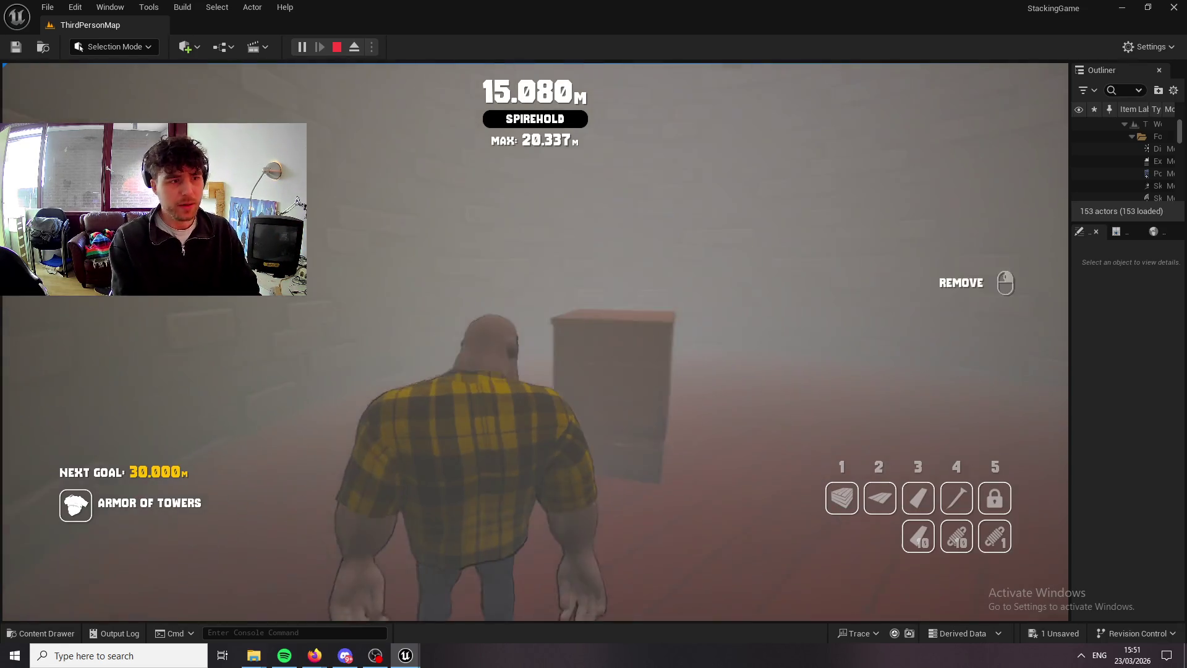
mouse_move(536, 356)
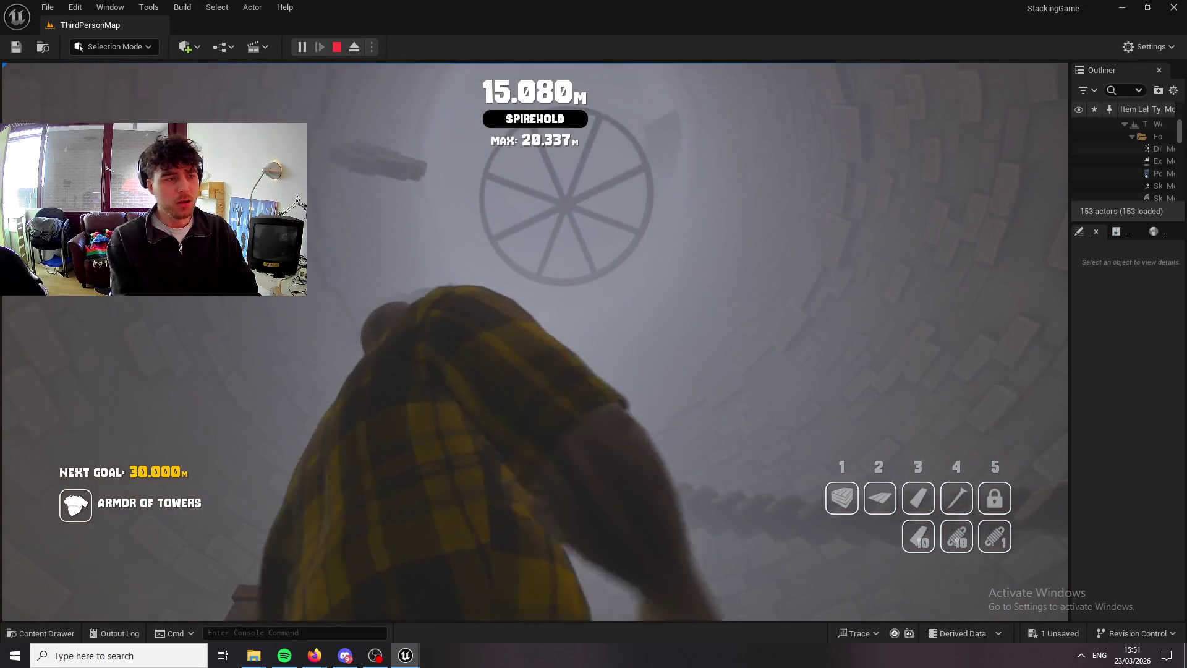
mouse_move(527, 331)
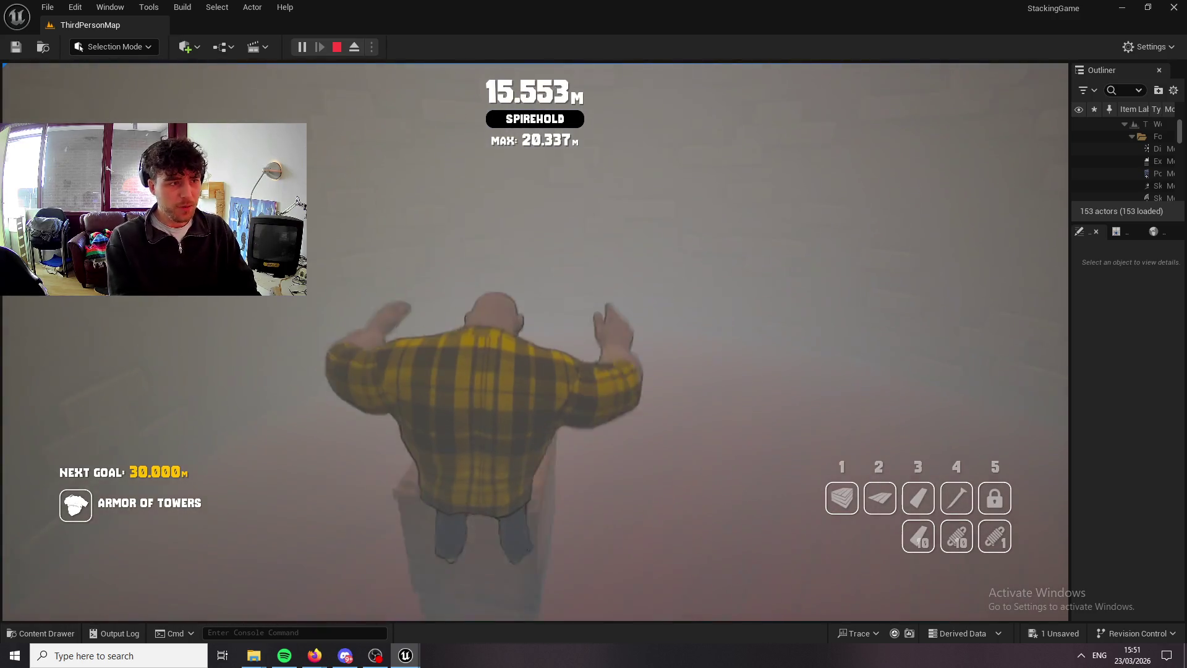
key(1)
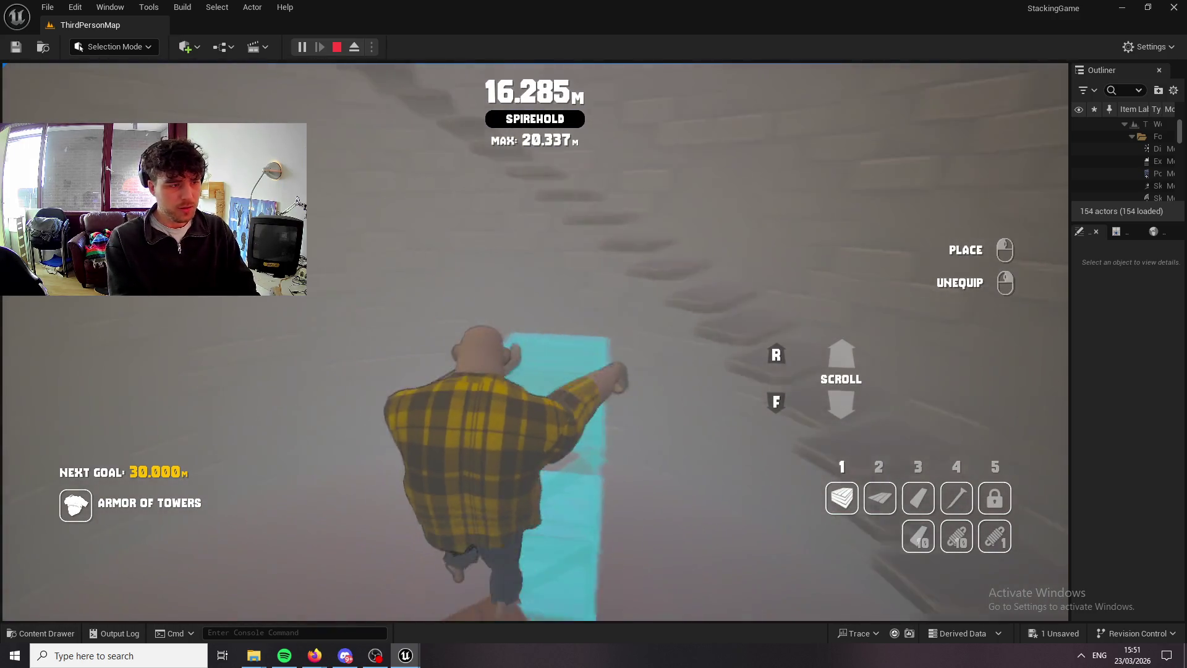
click(593, 334)
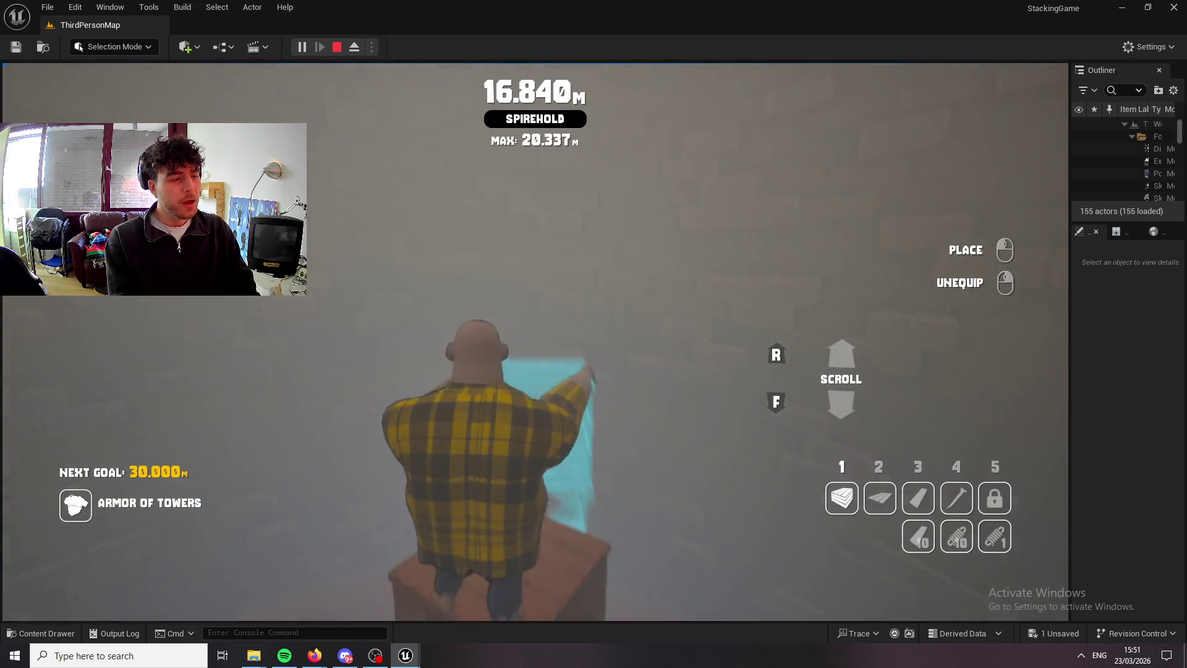
right_click(594, 334)
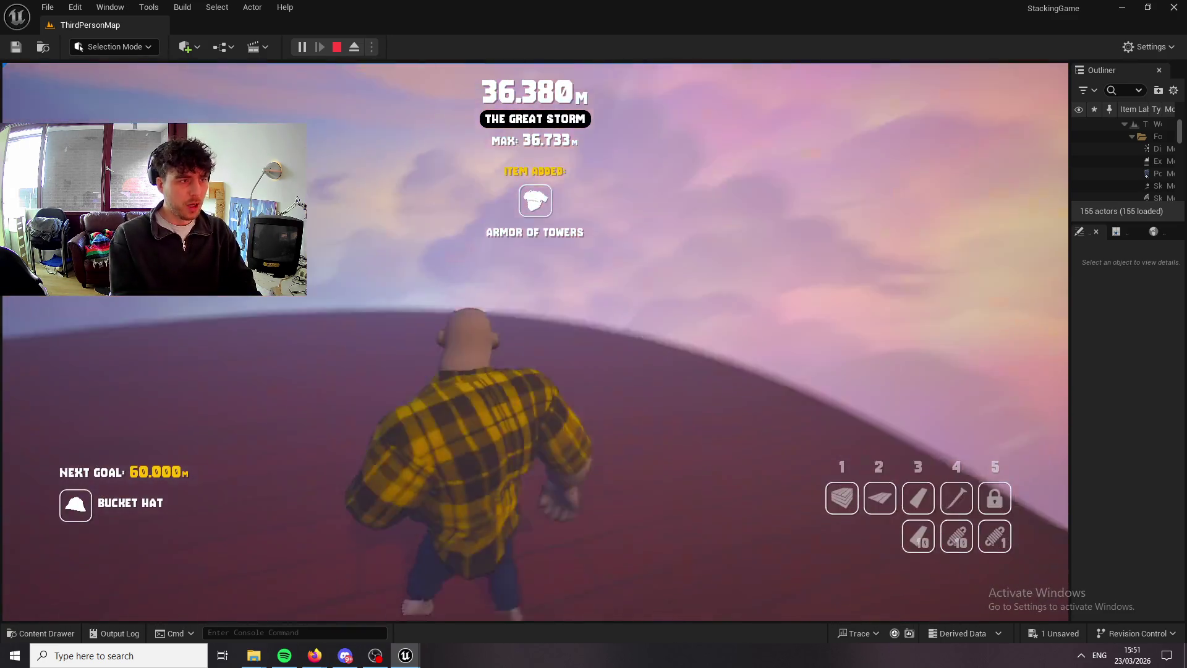
Place a box tower on The Great Storm summit and ready pole attaching with item 4.
key(1)
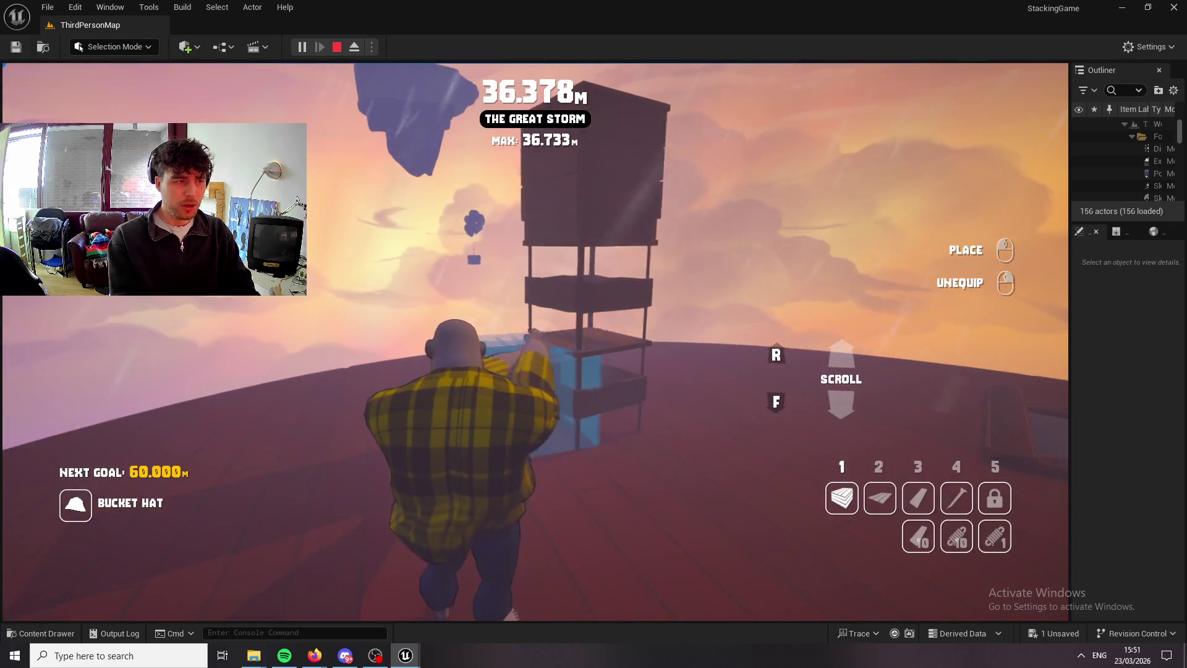
key(1)
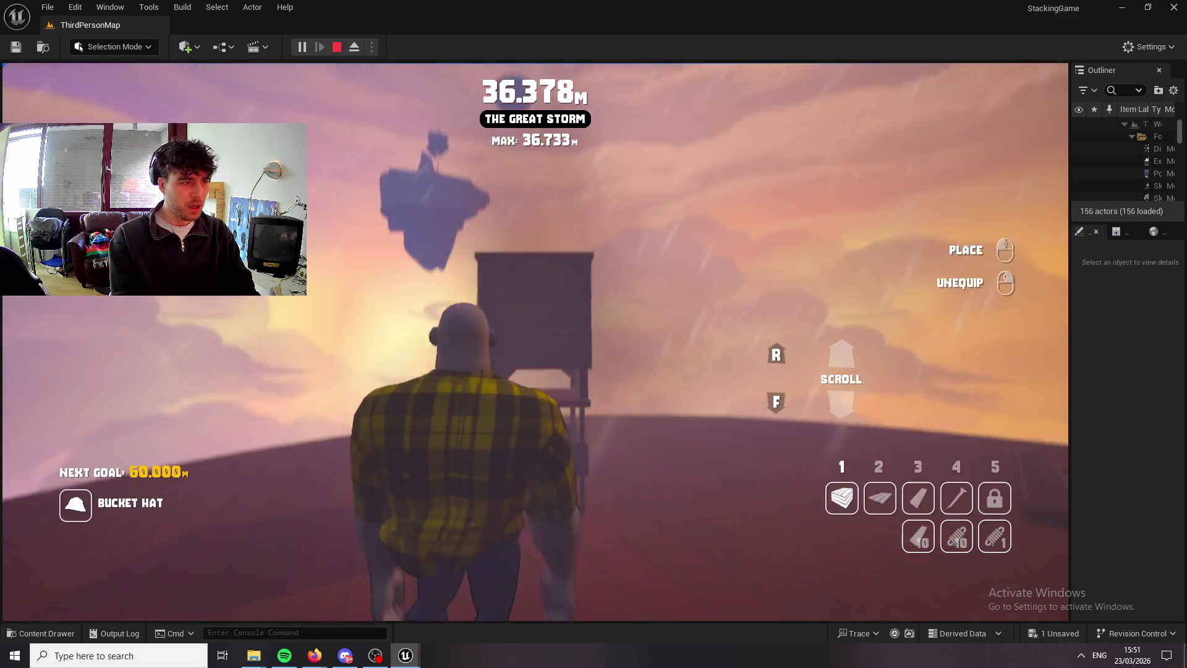
key(1)
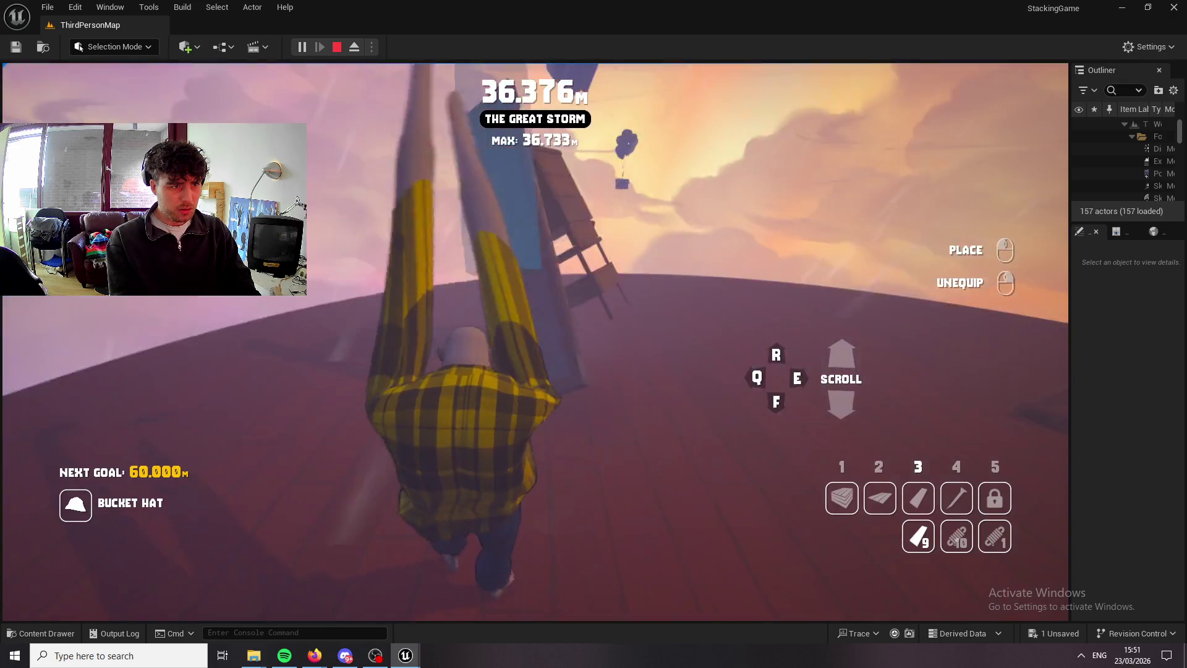
right_click(534, 341)
key(1)
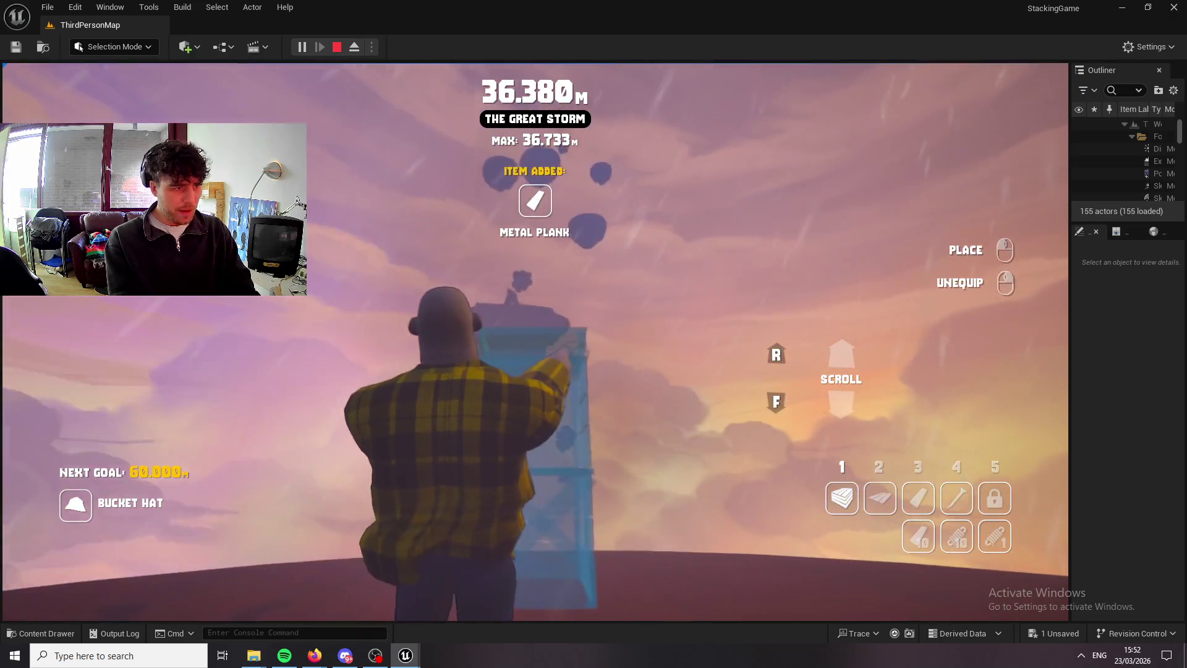
click(535, 341)
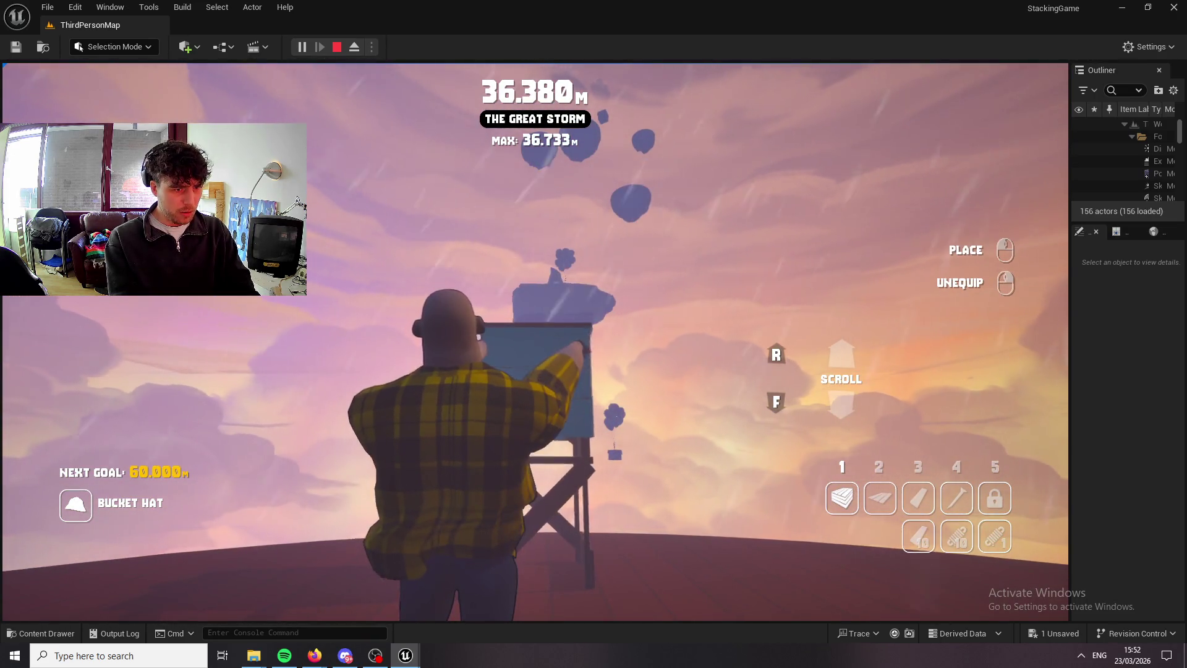
key(4)
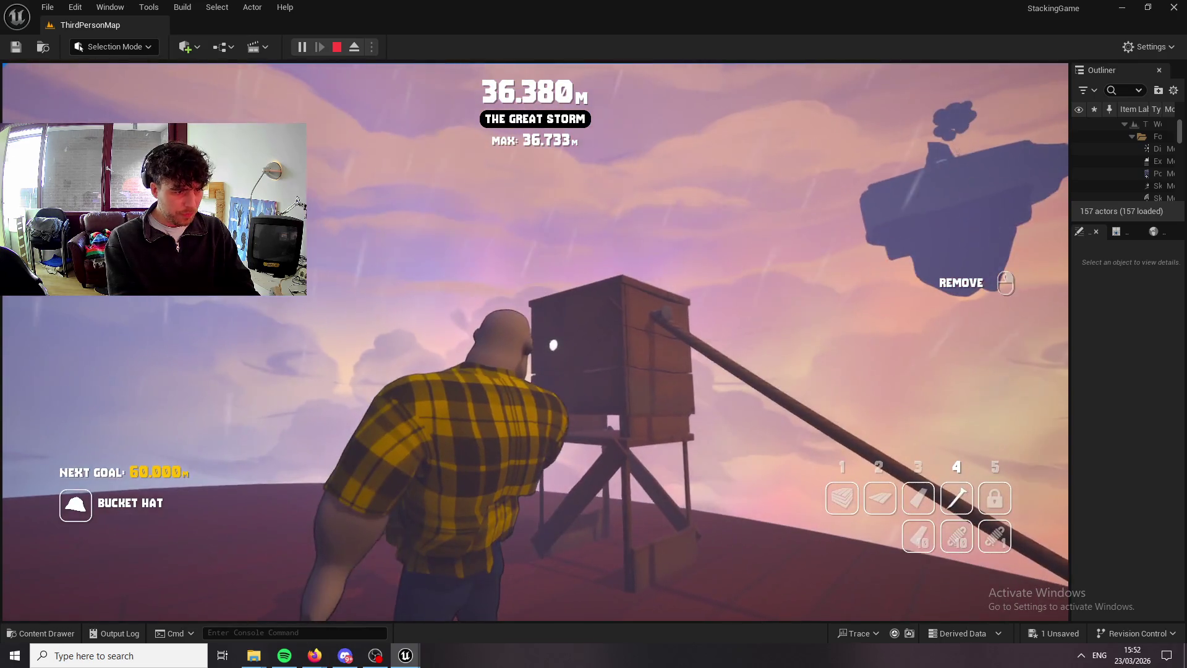
Attach a metal pole to the wooden tower, switch to Metal Plank, then remove the tower.
click(553, 345)
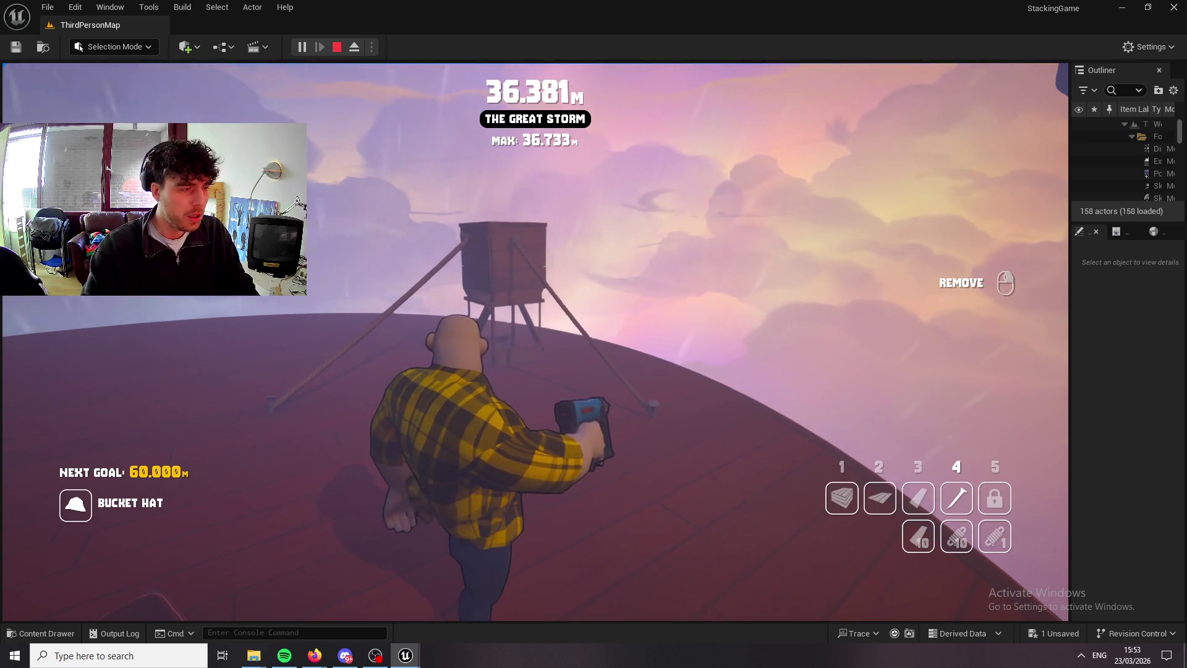
key(3)
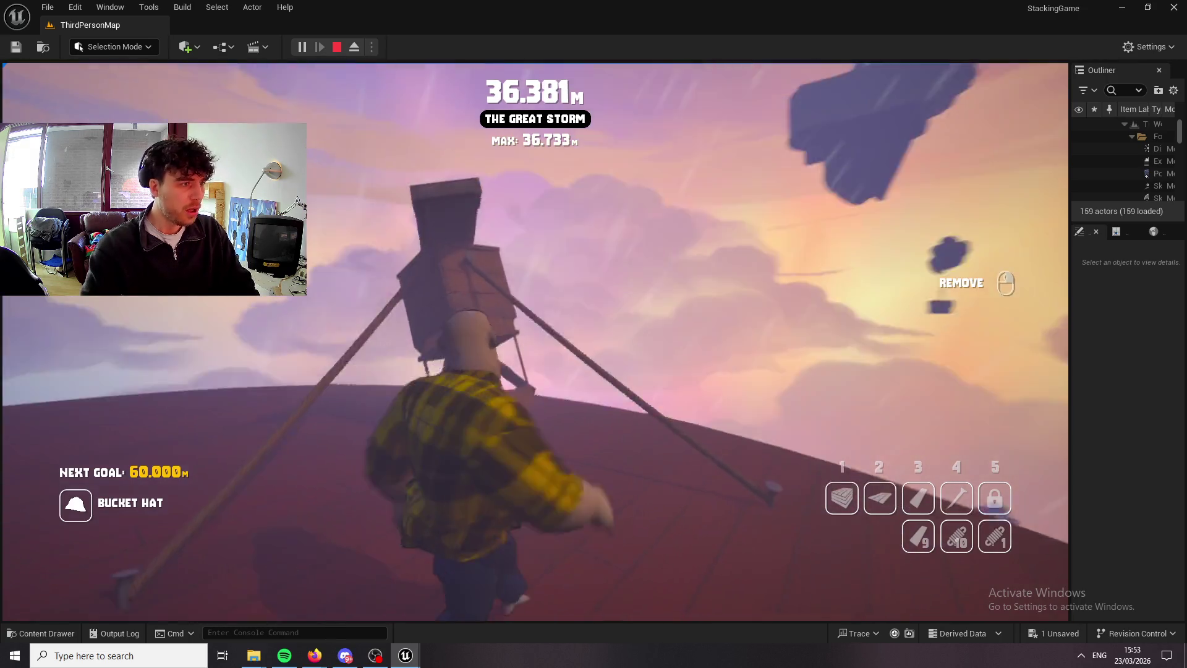
right_click(516, 344)
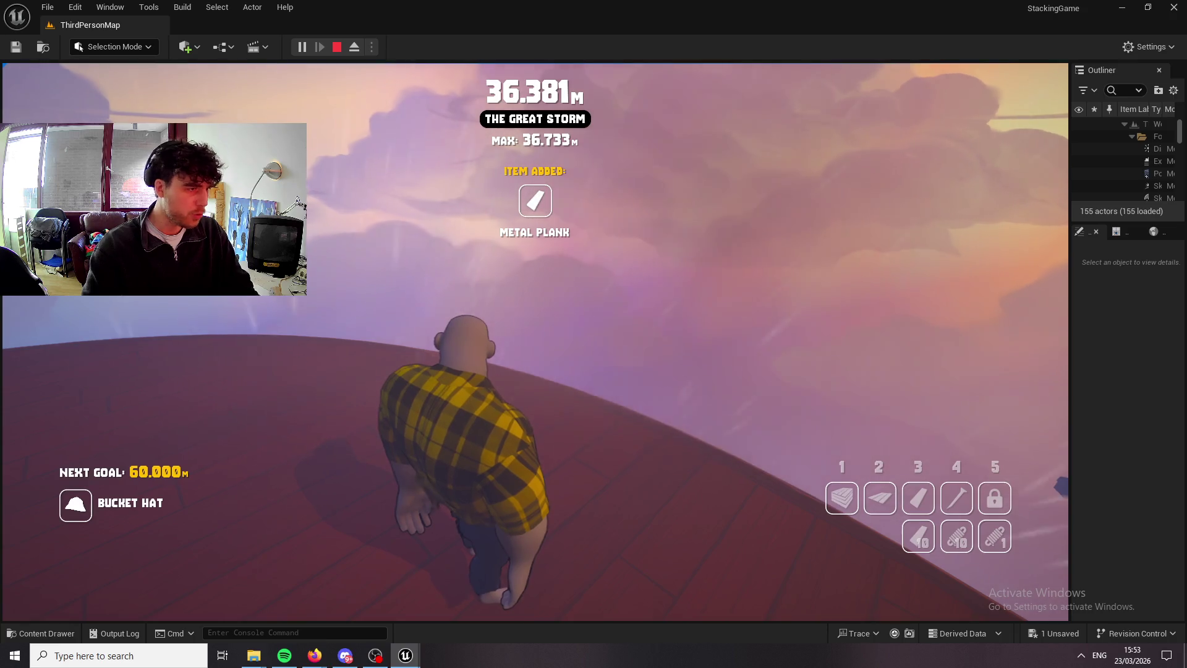
Jump up the snowy Glacier Reach island past 60 m, earning the Bucket Hat.
key(1)
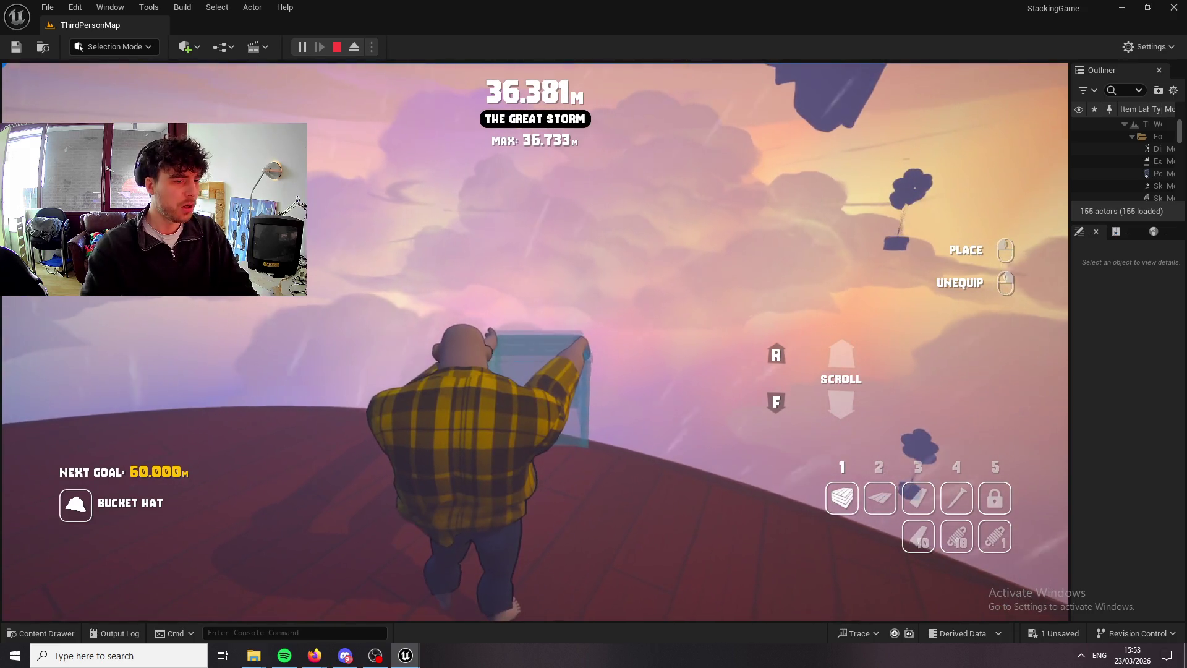
right_click(536, 342)
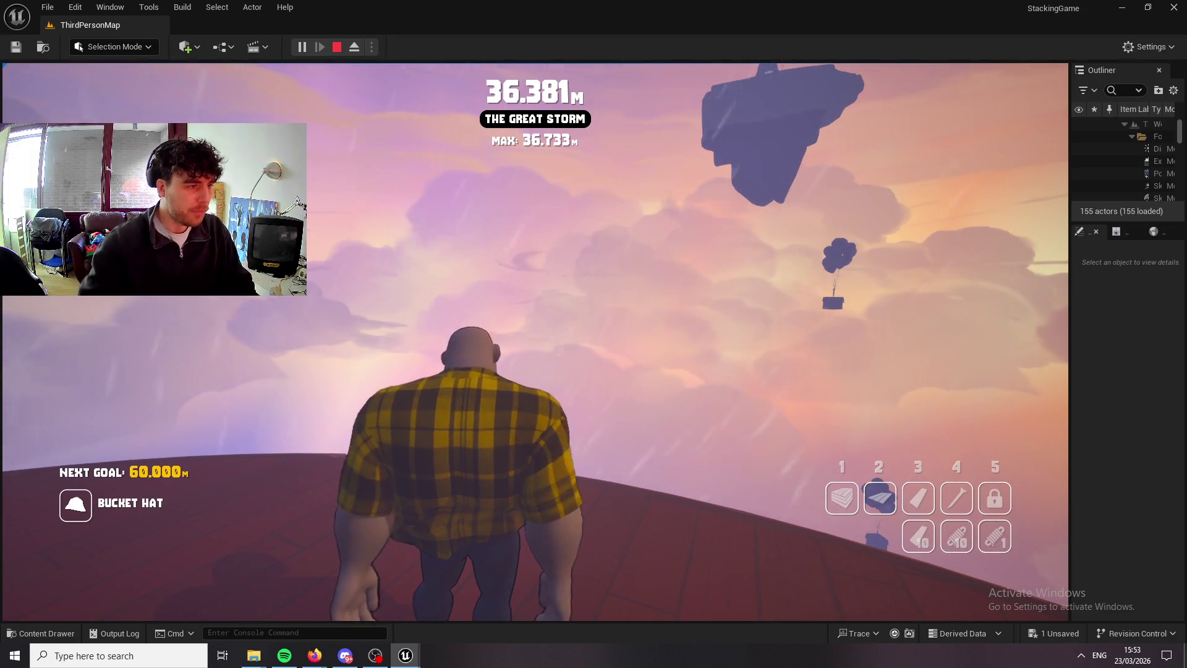
key(2)
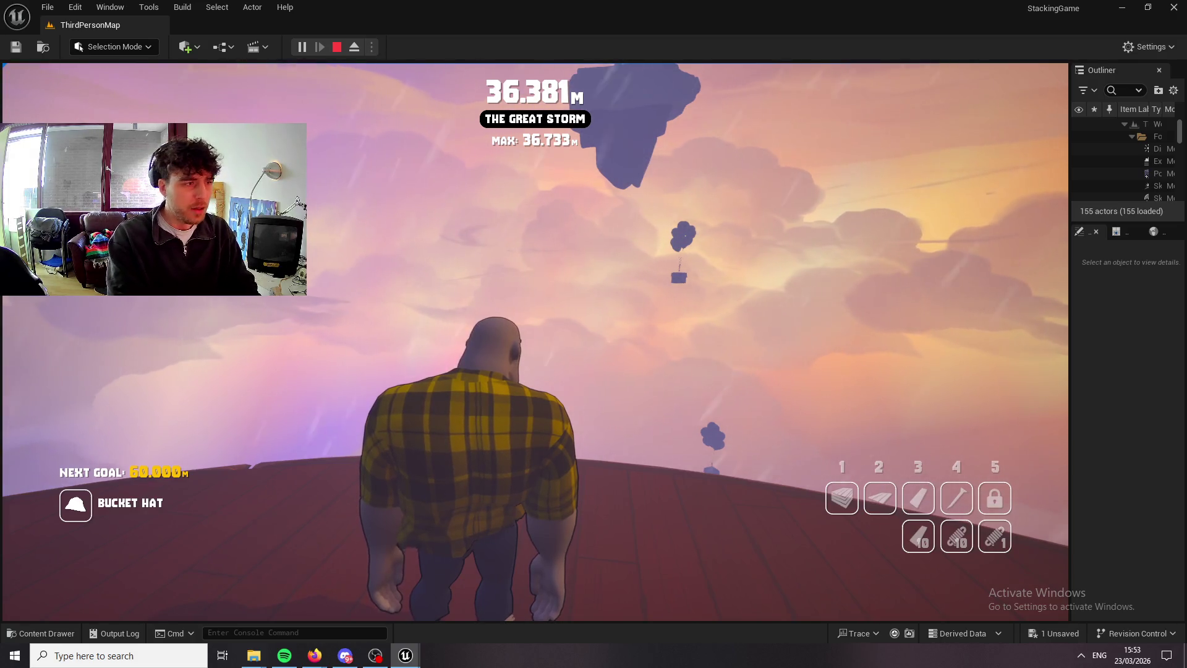
key(space)
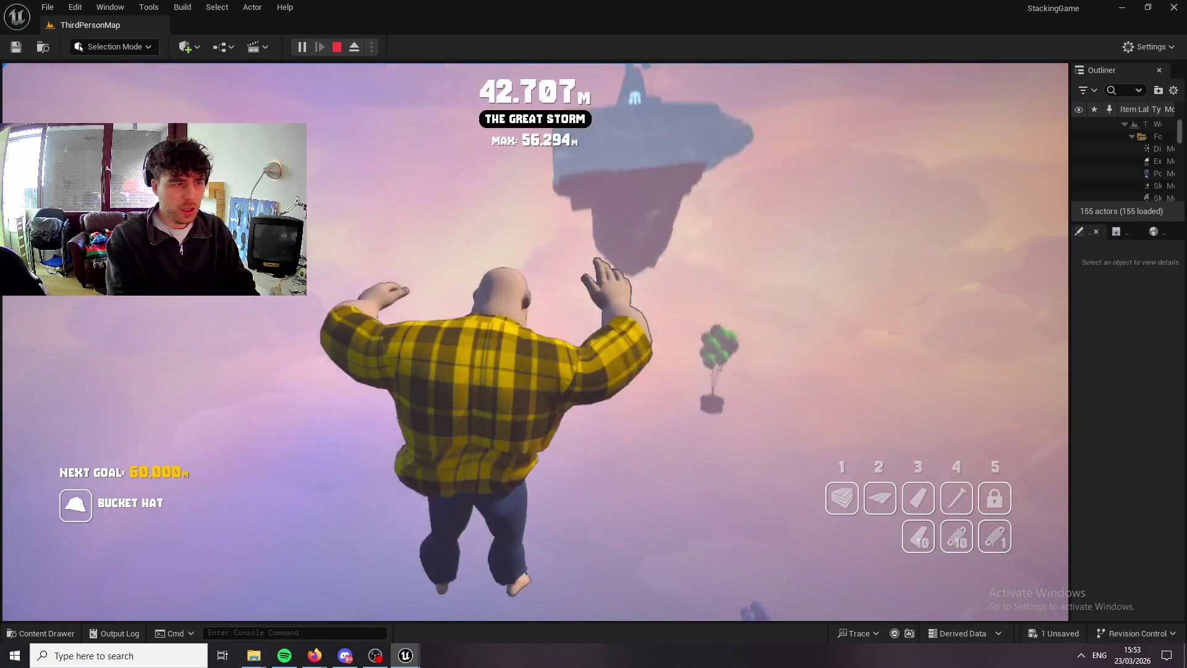
key(space)
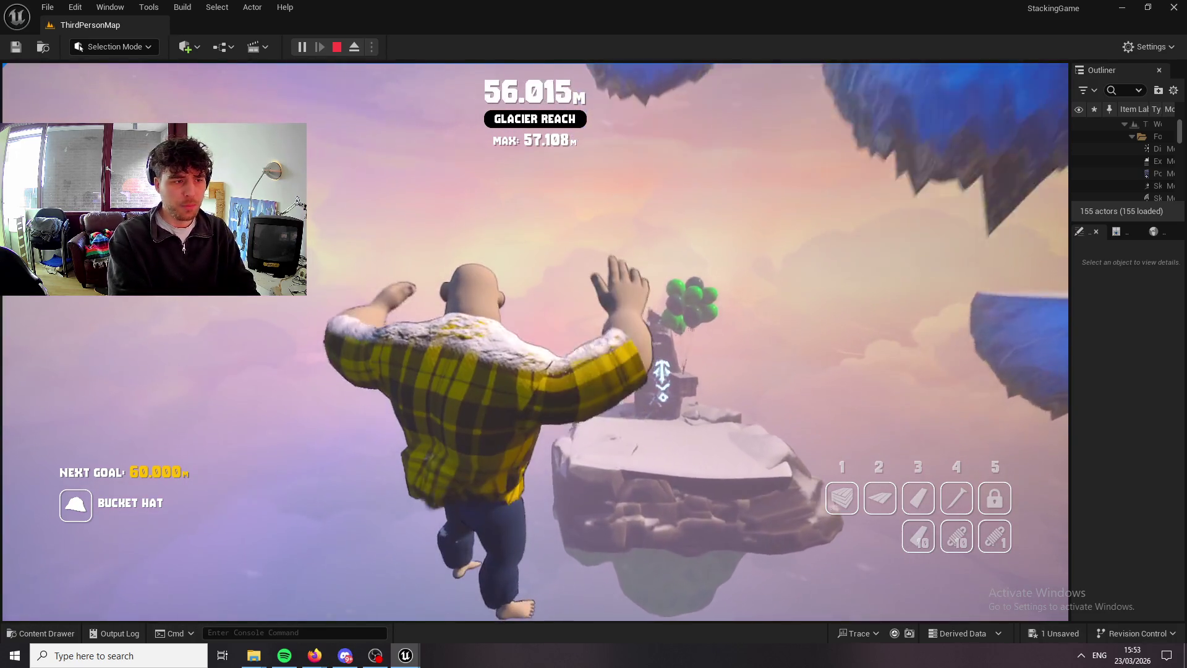
key(space)
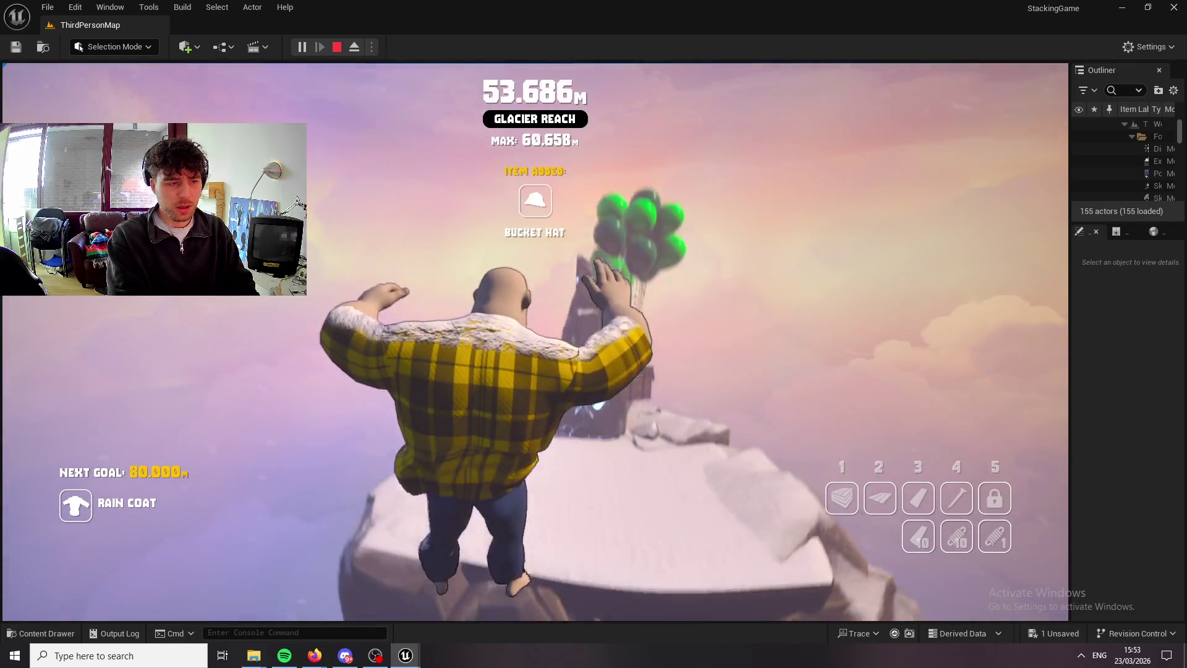
key(space)
key(a)
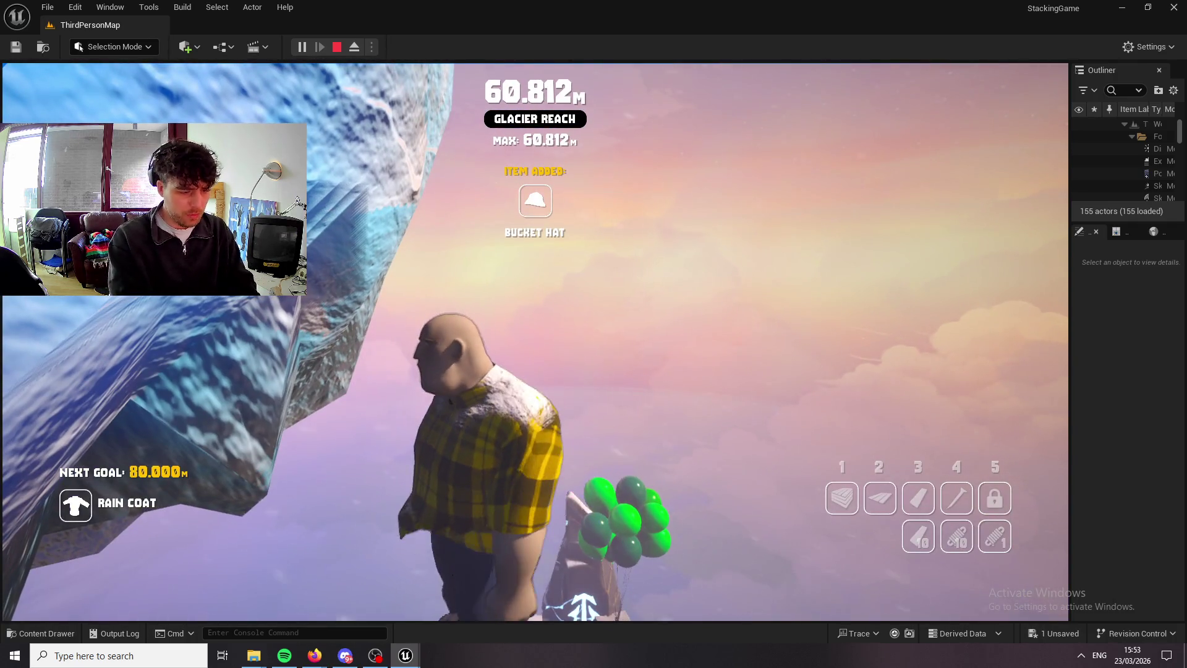
key(space)
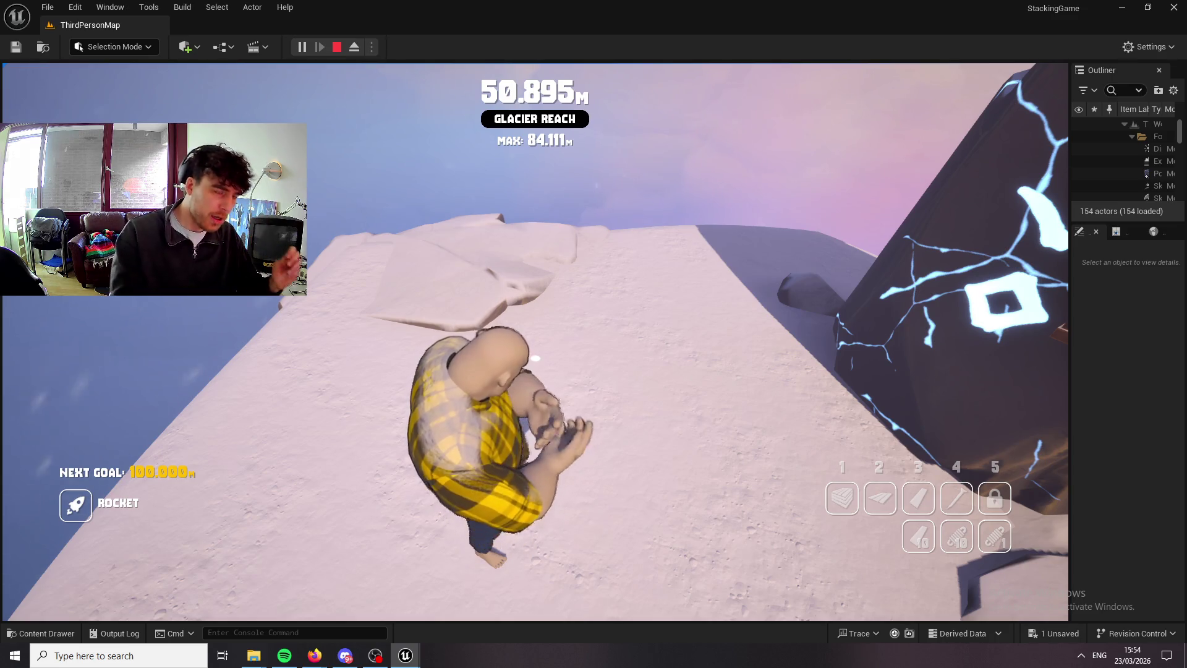
Walk to the chest by the rune stone for the Grenade, then jump toward the ice platforms.
key(w)
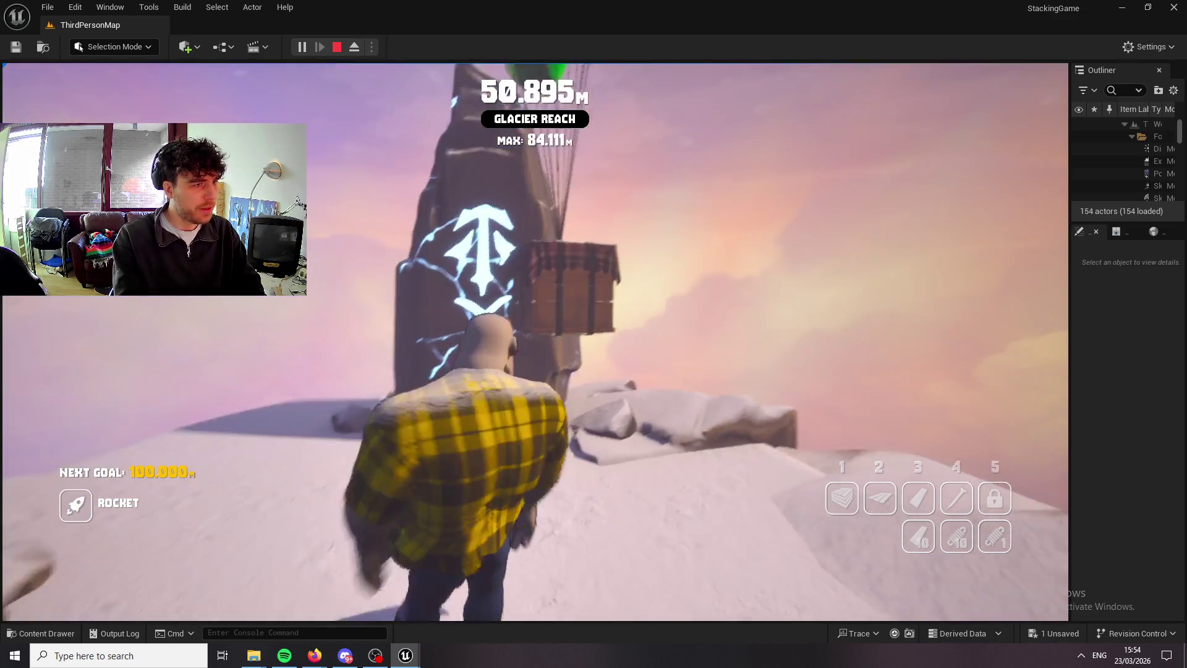
key(w)
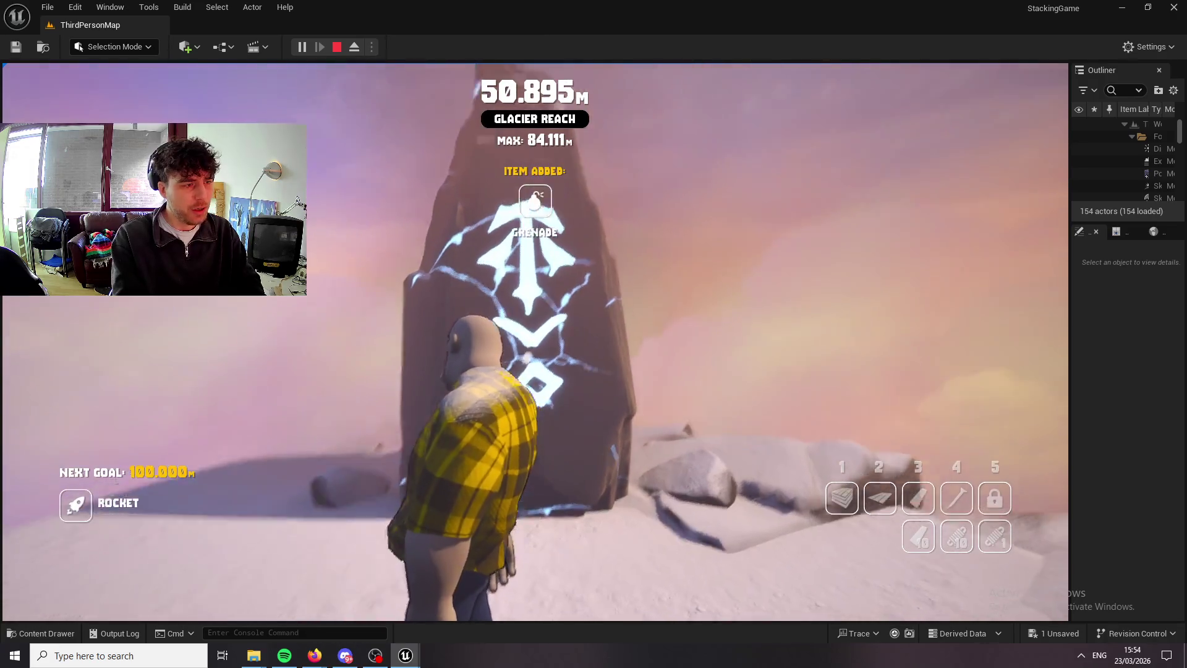
key(w)
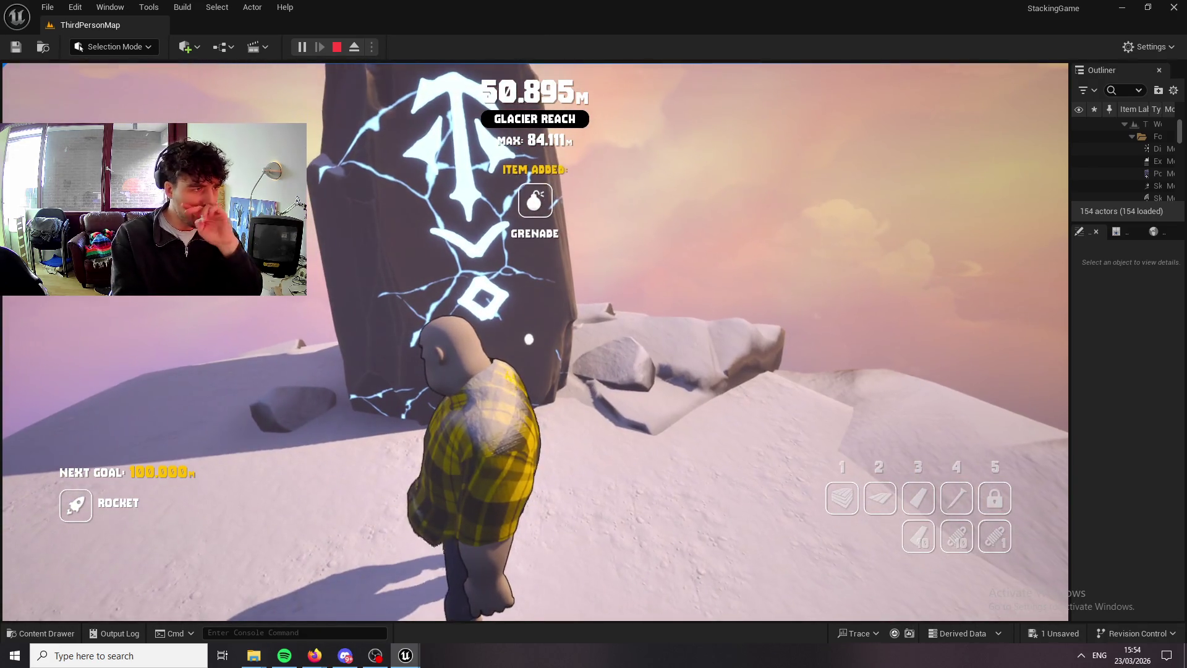
key(w)
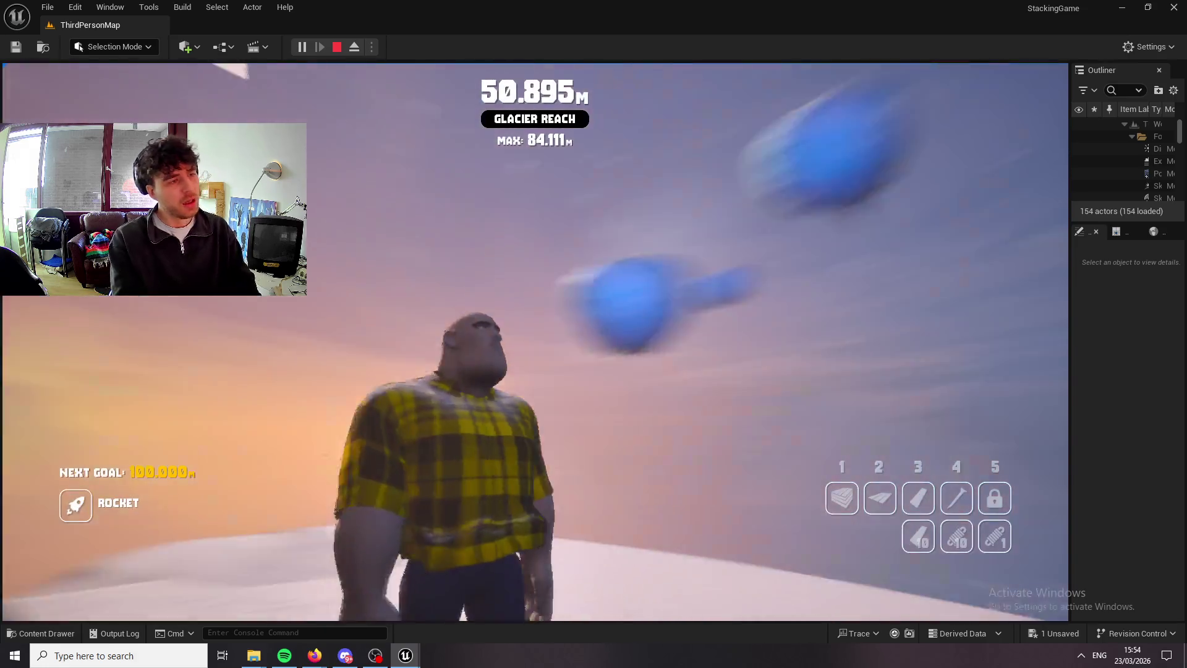
key(w)
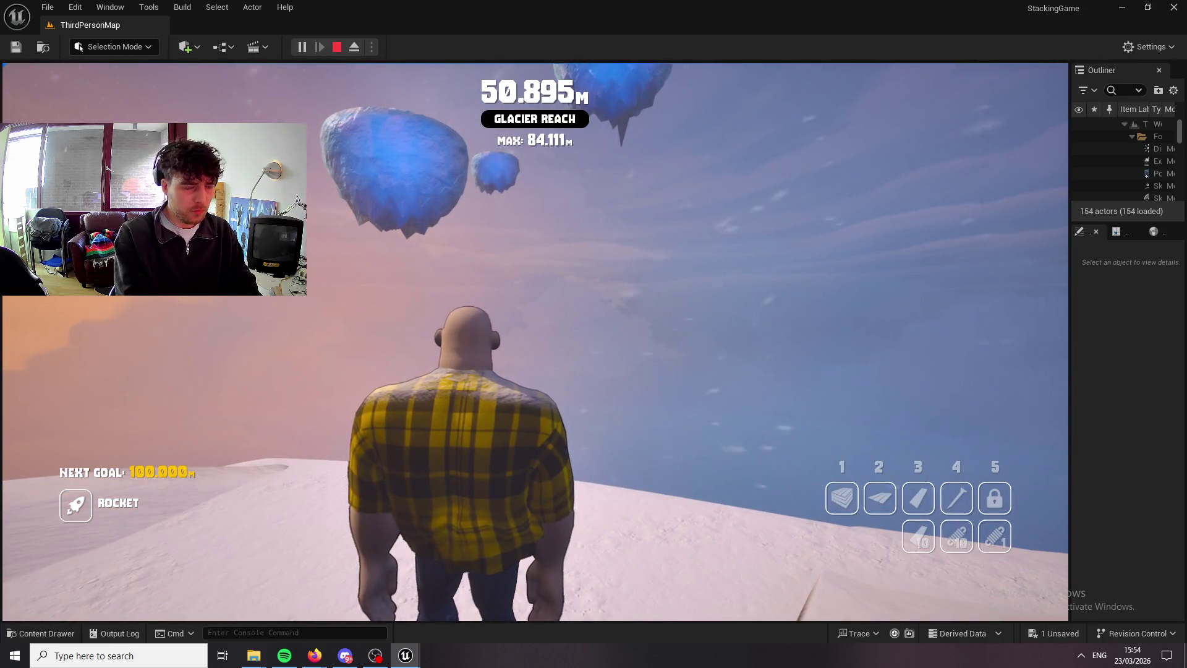
key(space)
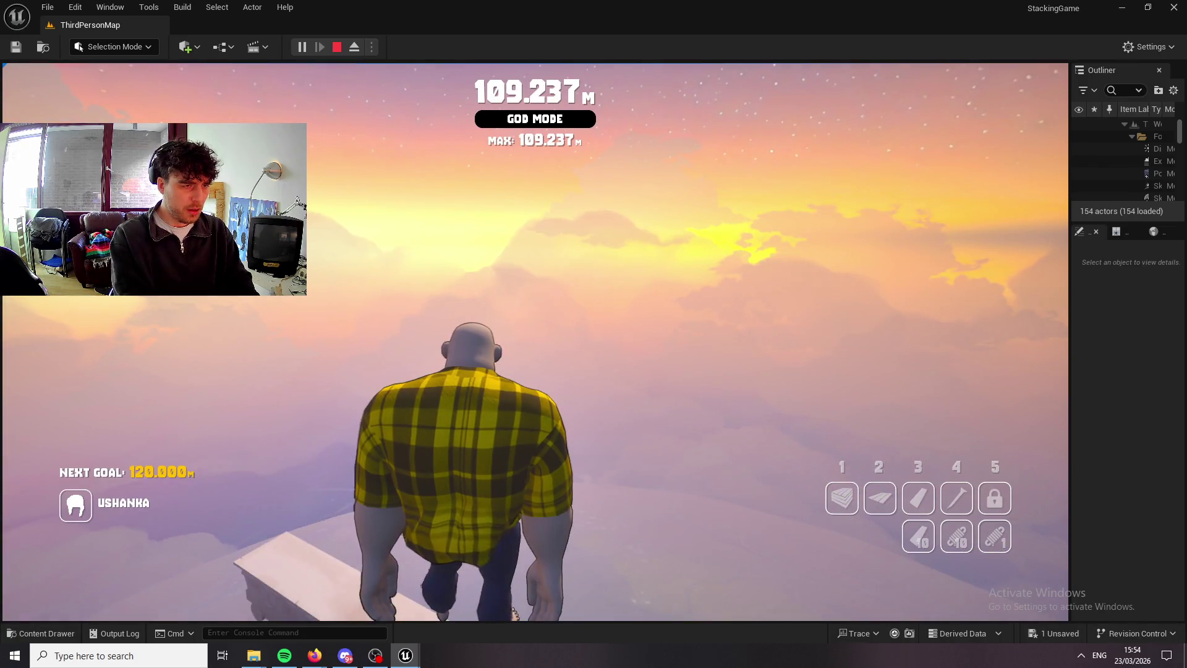
Place two mid-air planks and launch past 180 m to earn the Northern Suit.
key(2)
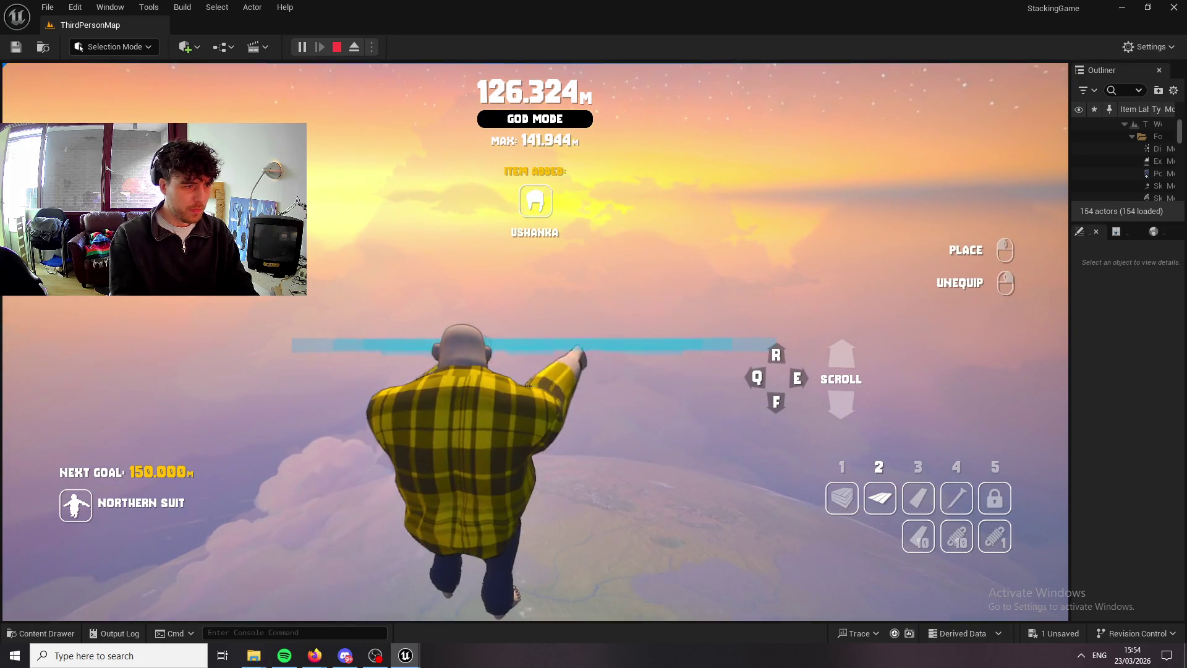
click(535, 342)
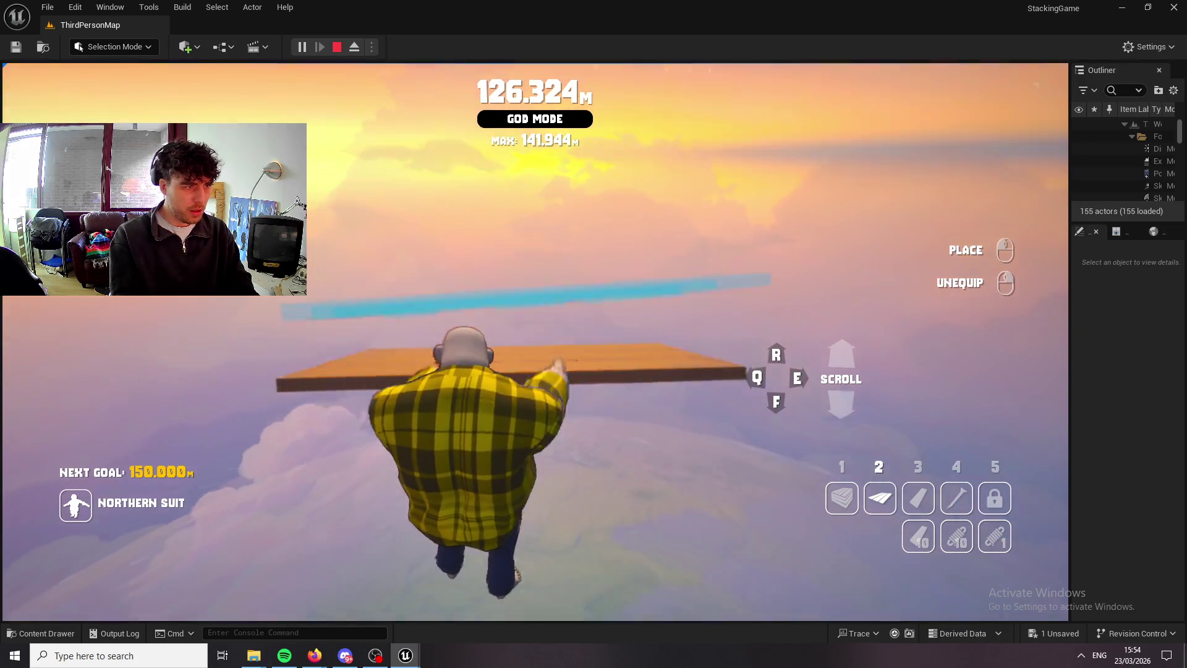
right_click(535, 342)
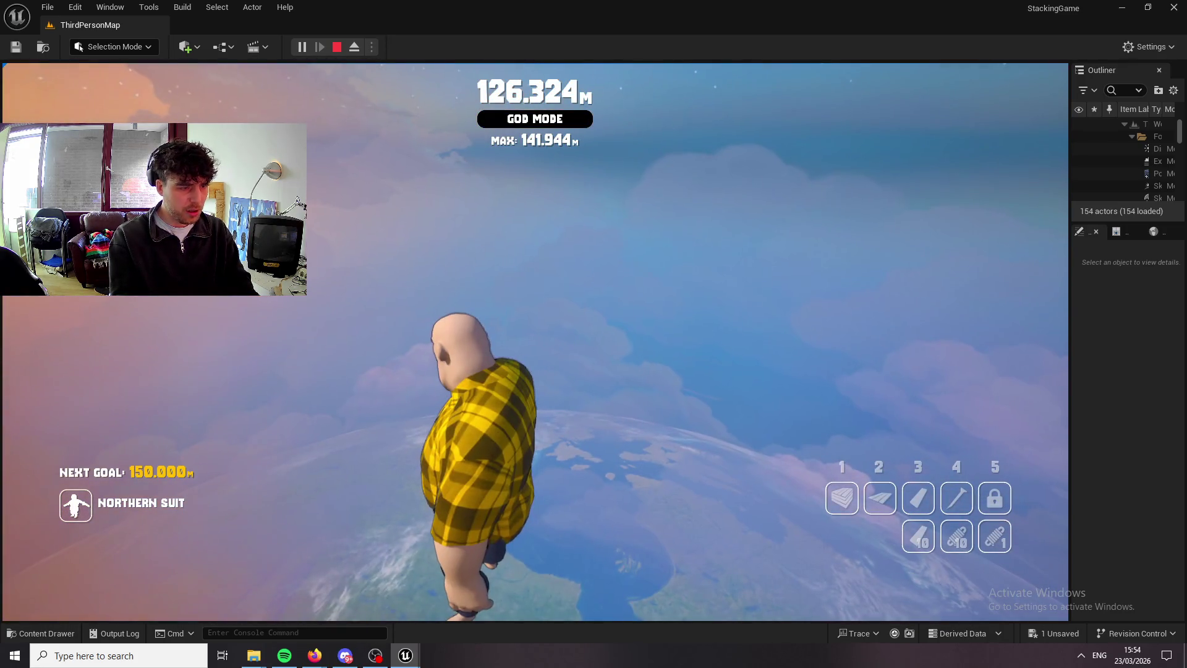
key(2)
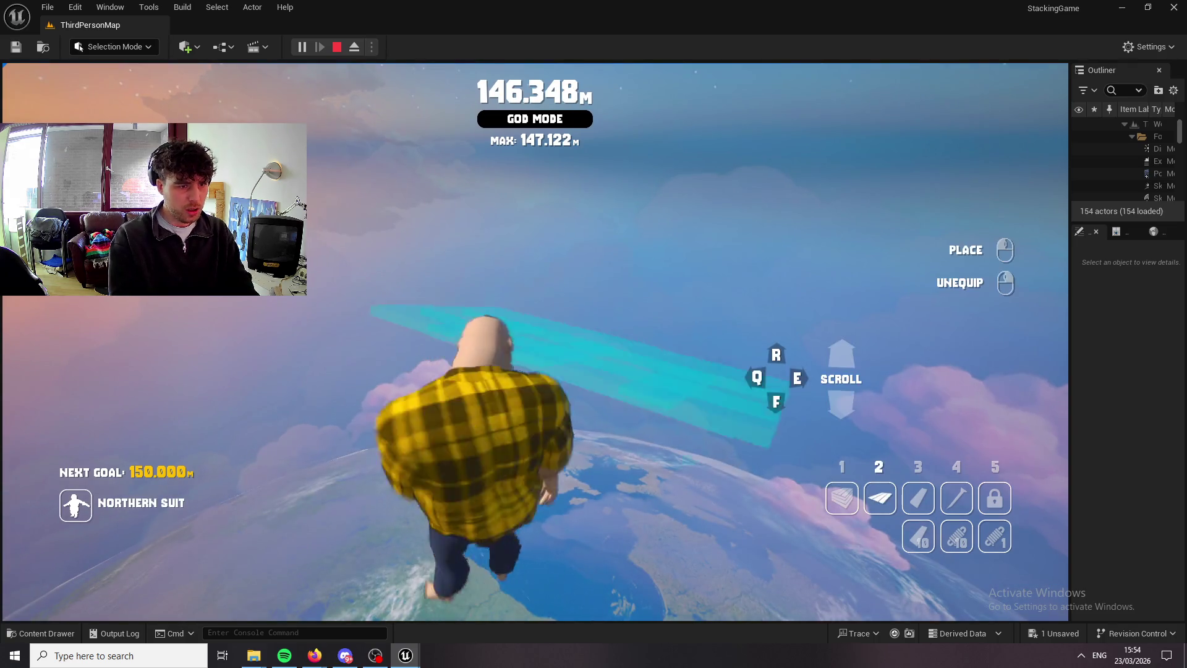
click(535, 342)
right_click(535, 342)
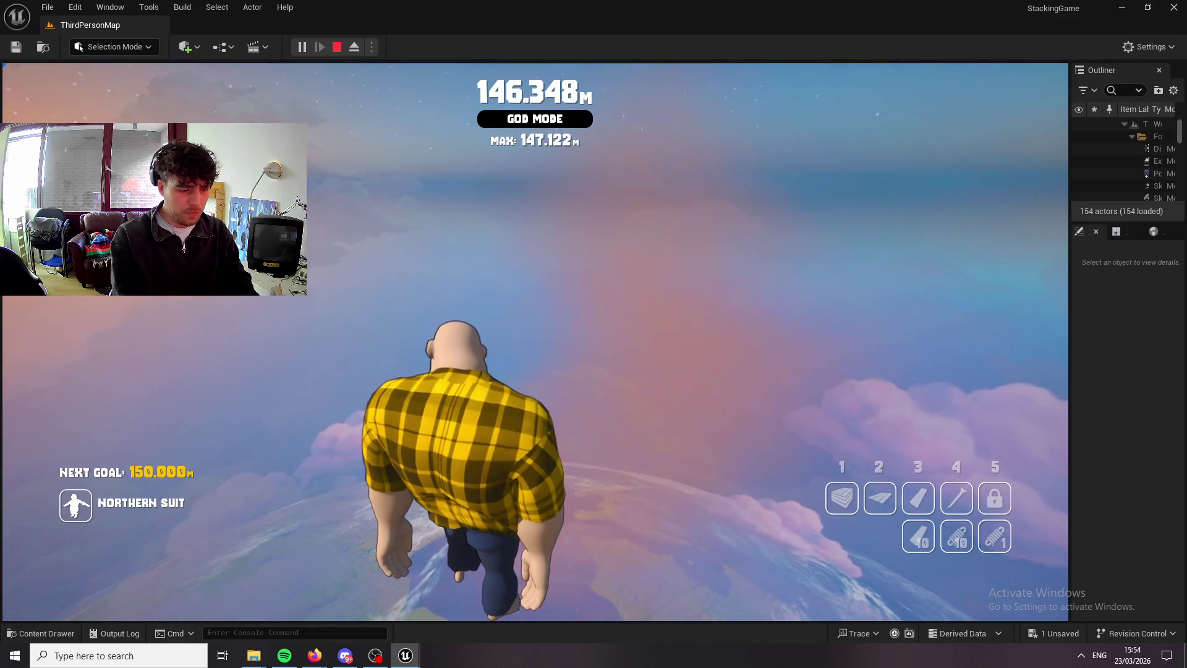
key(space)
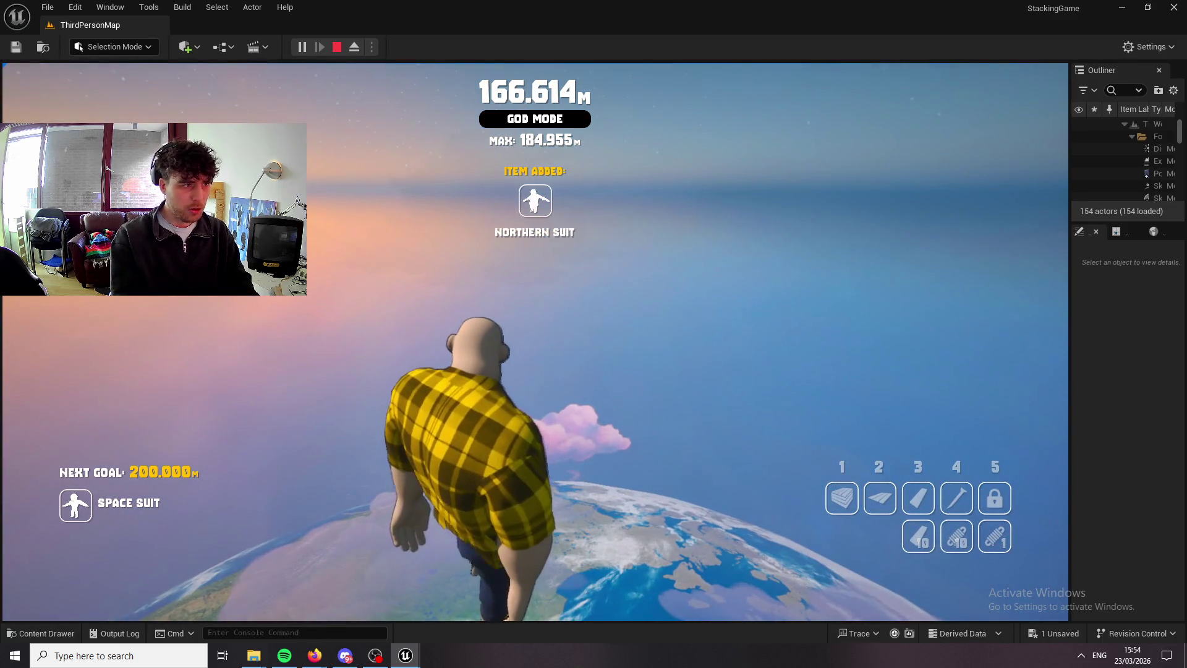
Equip the plank and place five planks to reach the Zero Gravity zone at 175.609 m.
key(2)
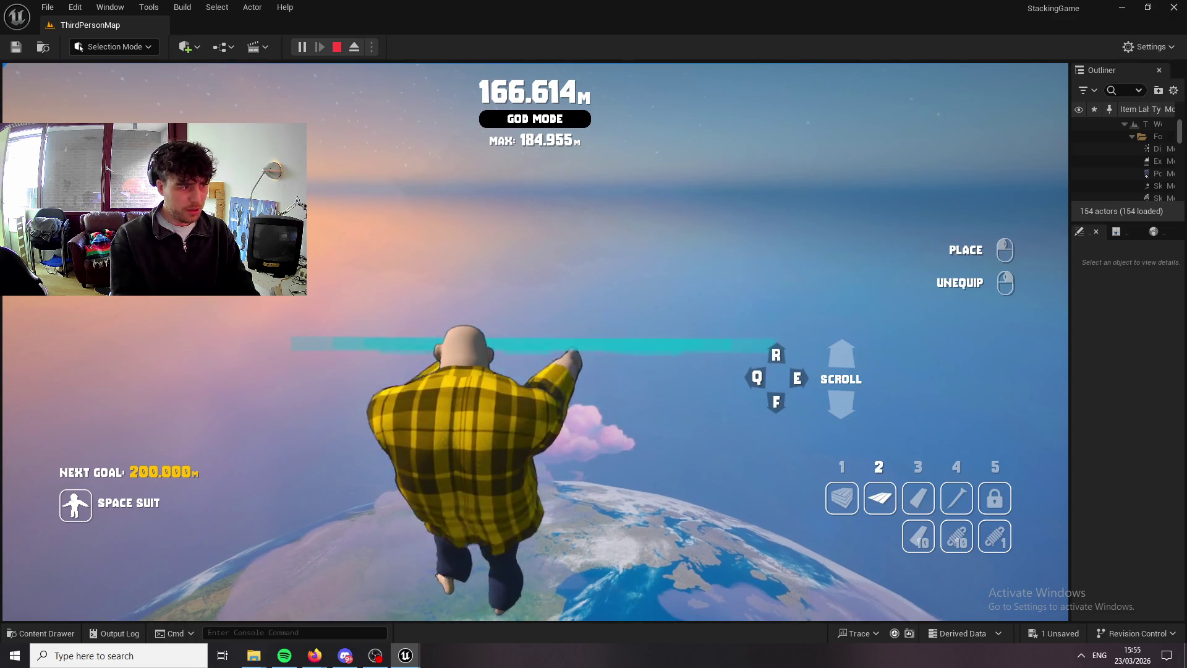
click(535, 342)
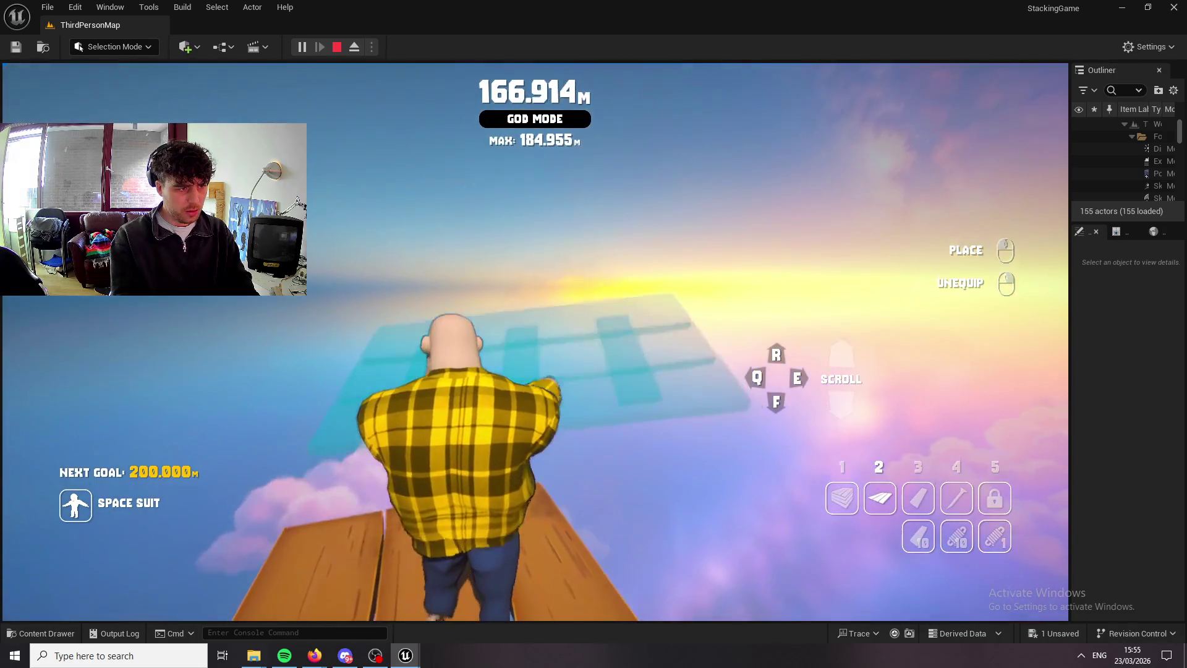
click(535, 342)
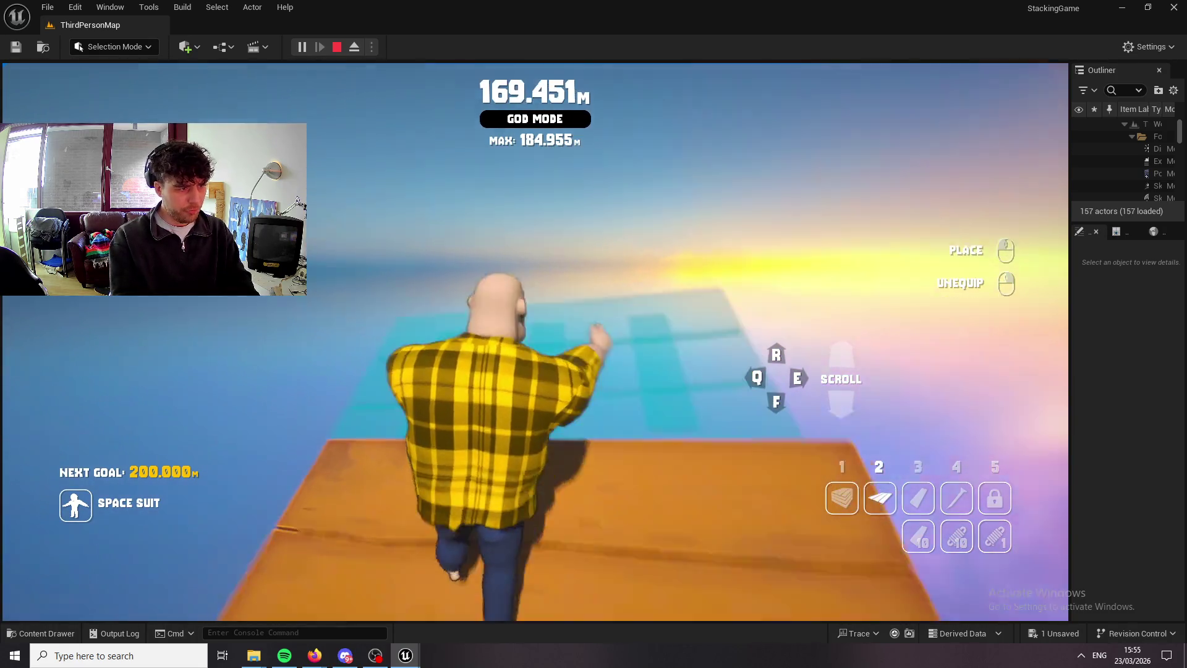
click(538, 356)
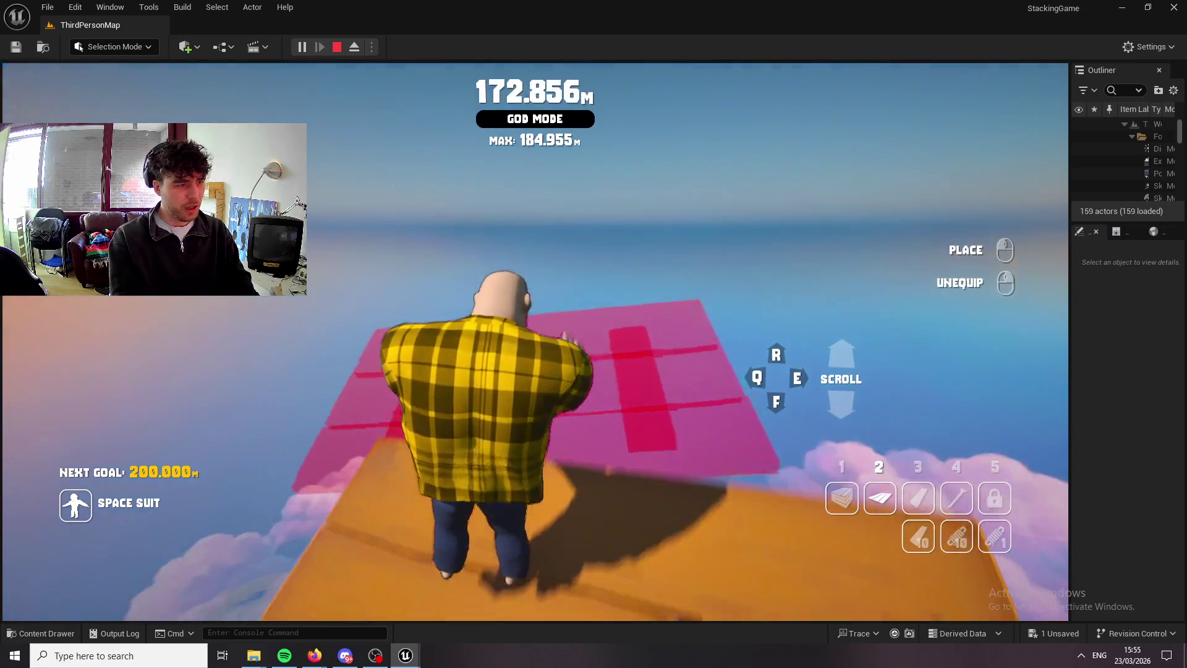
click(537, 355)
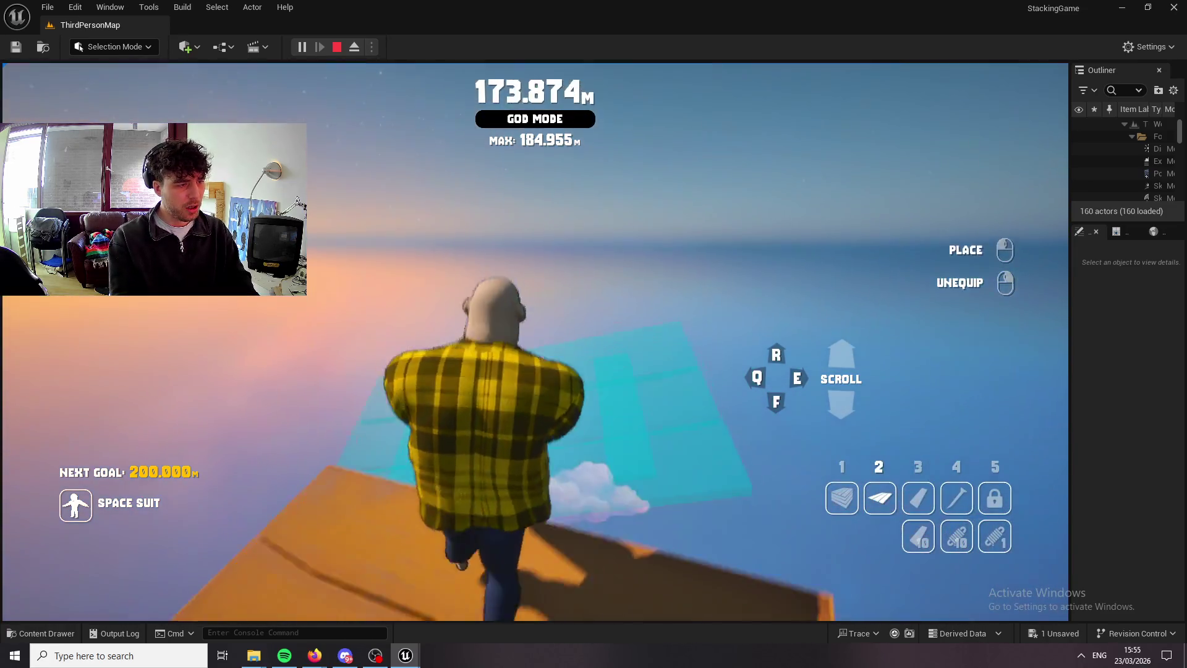
click(537, 355)
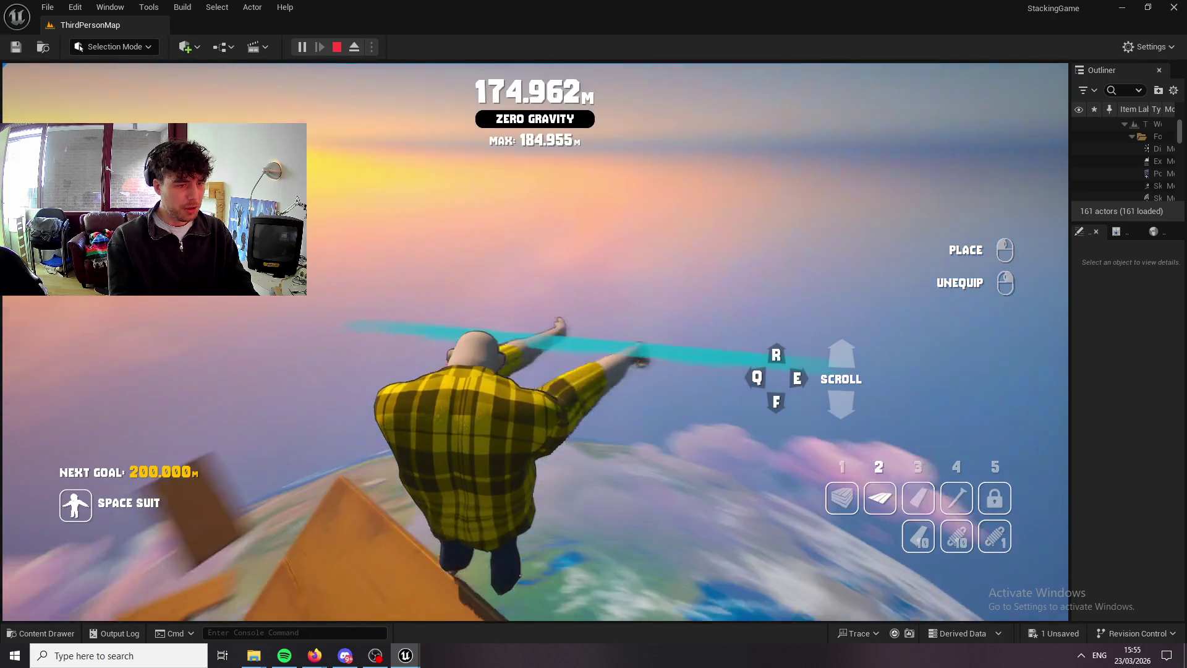
Place five planks above the character and jump onto the stack.
click(536, 326)
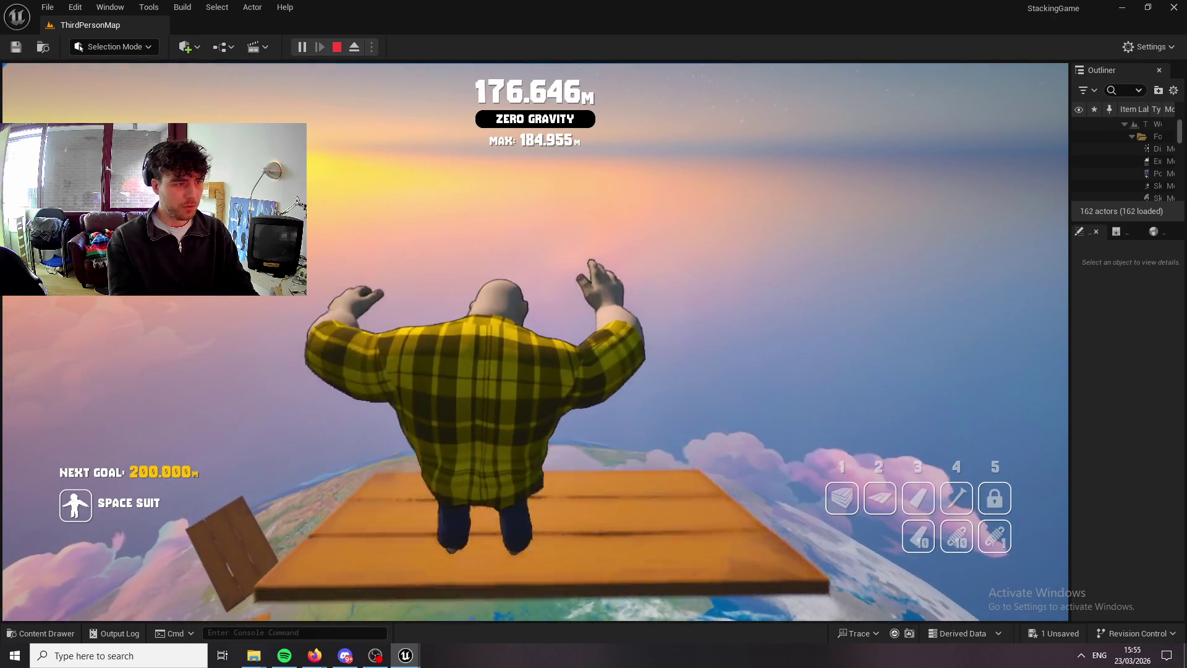
key(2)
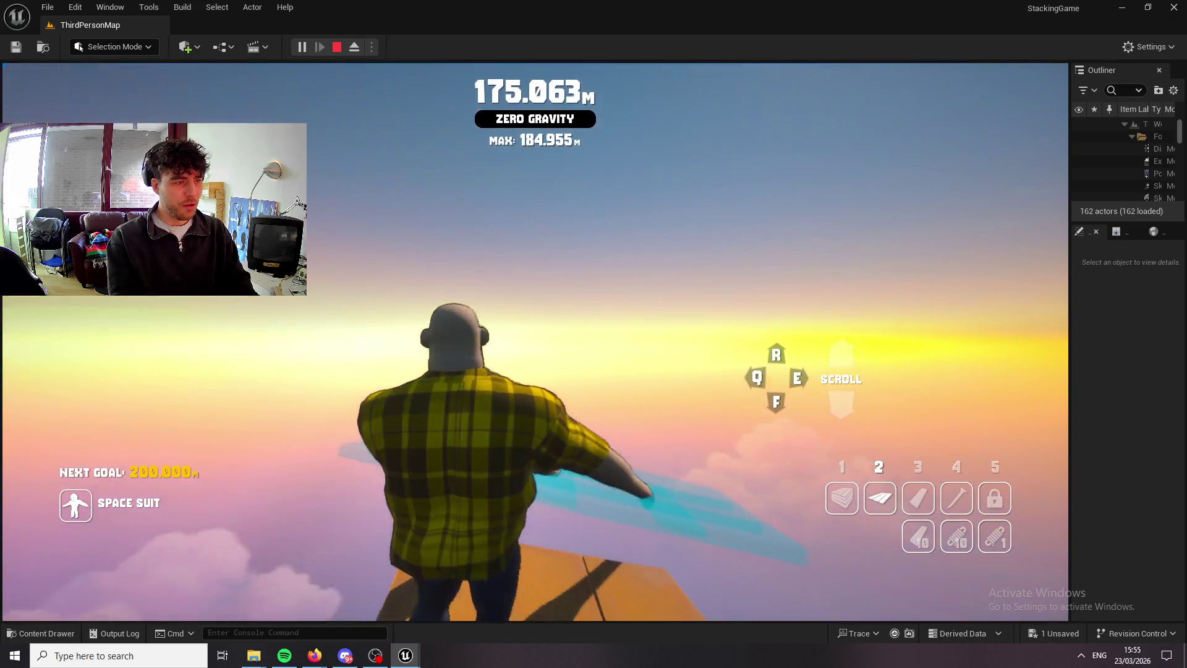
click(536, 326)
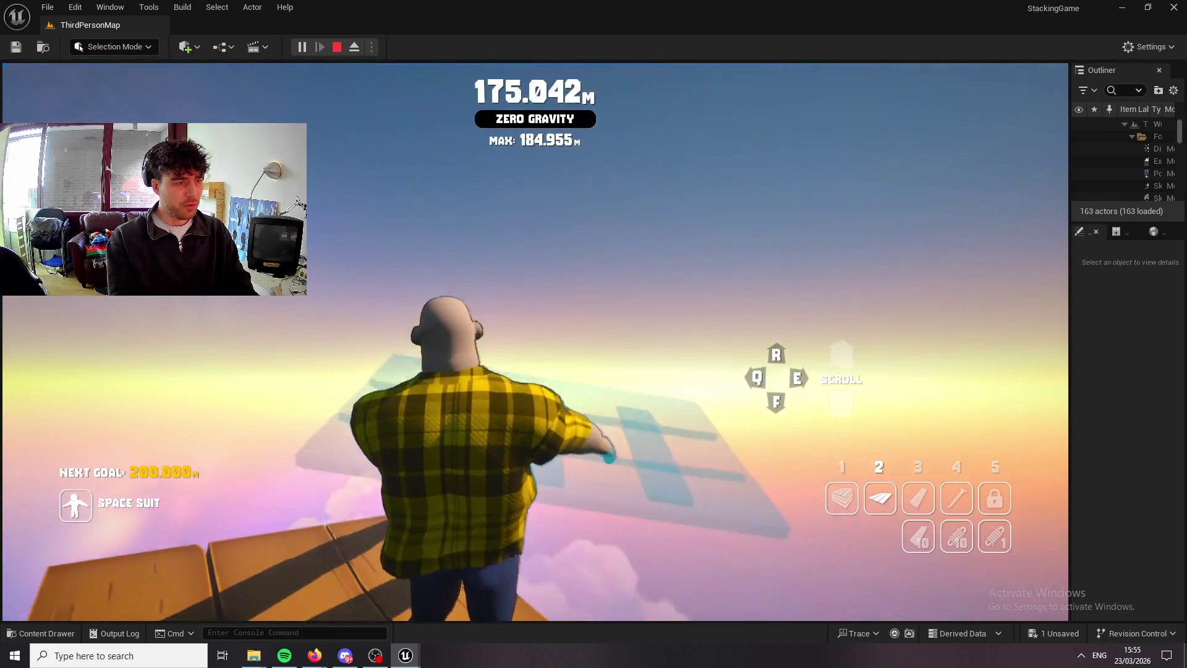
click(536, 326)
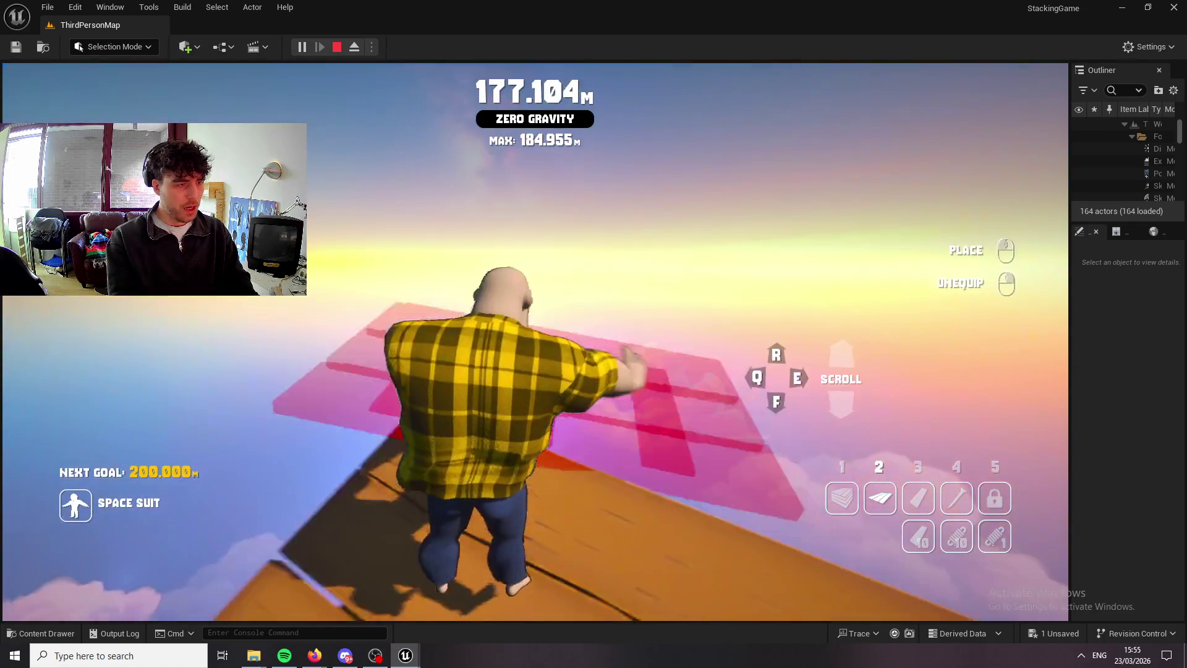
click(535, 325)
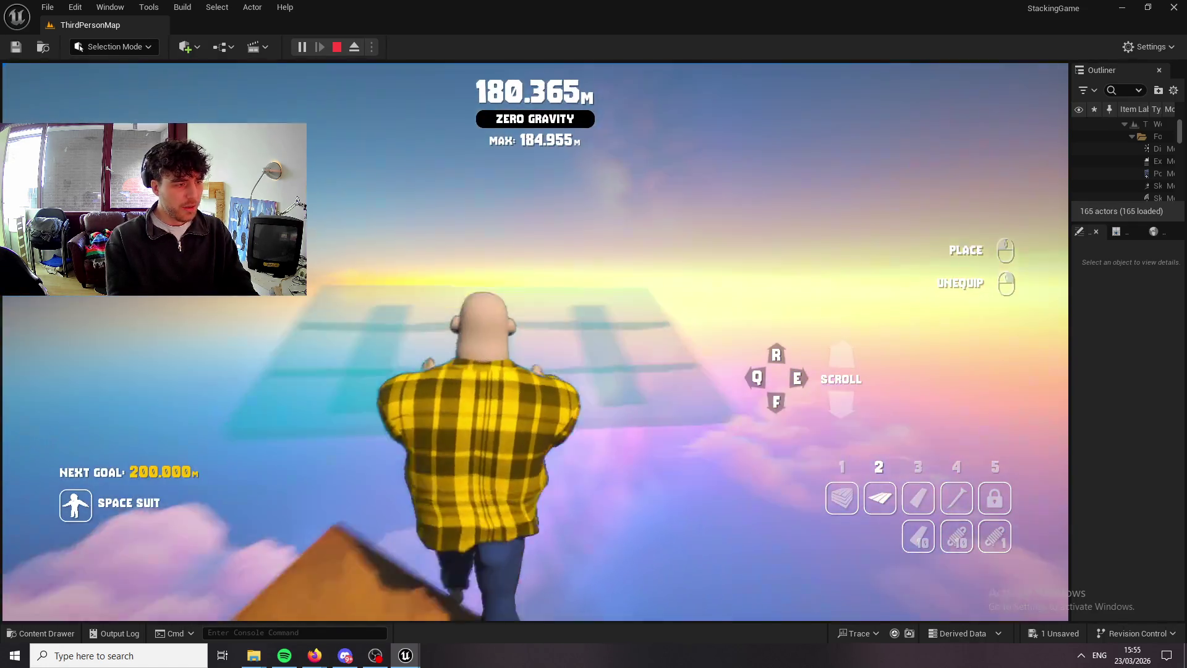
click(535, 326)
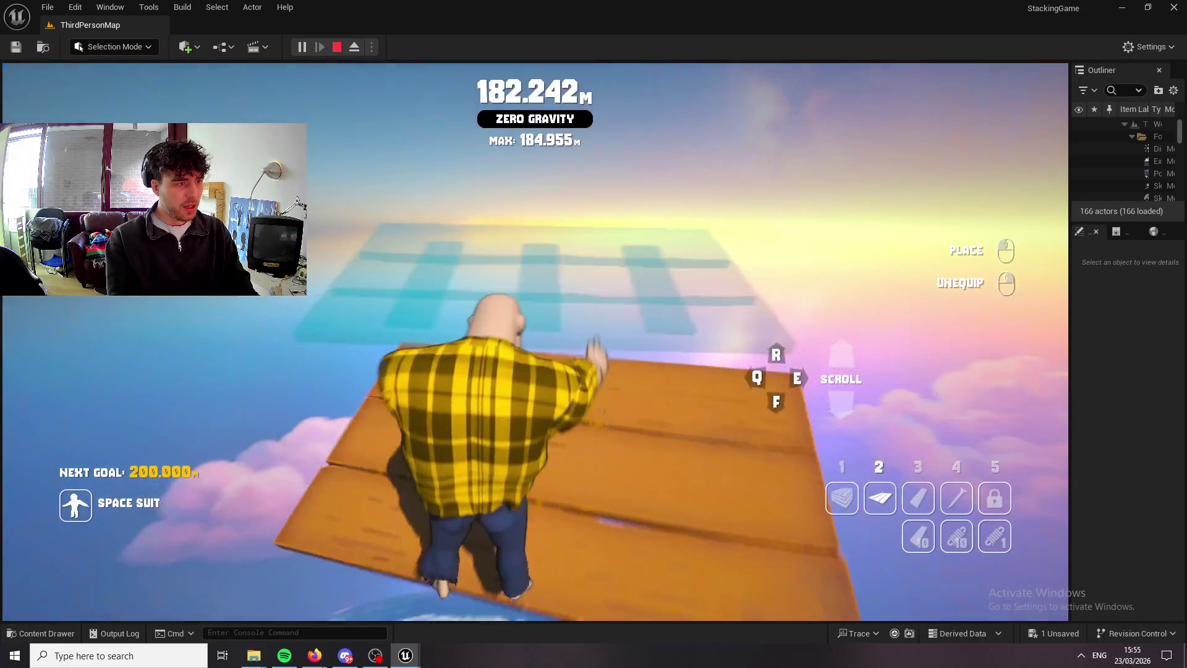
key(space)
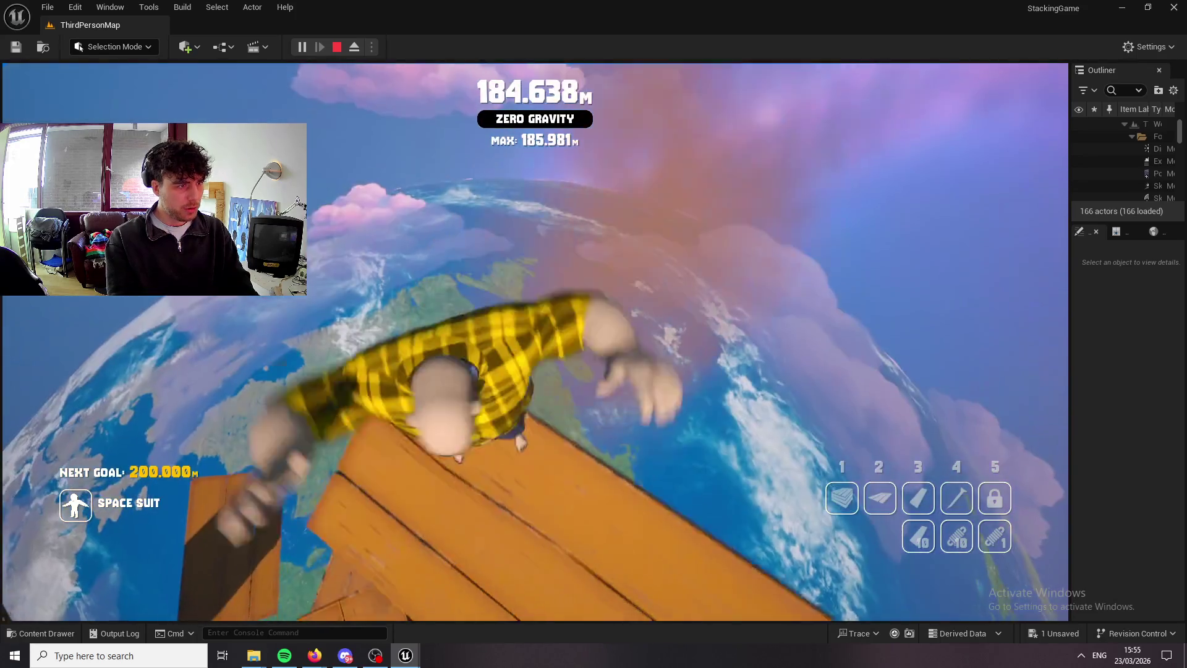
Toggle between items 1 and 2 to re-equip the plank while jumping onto it.
key(1)
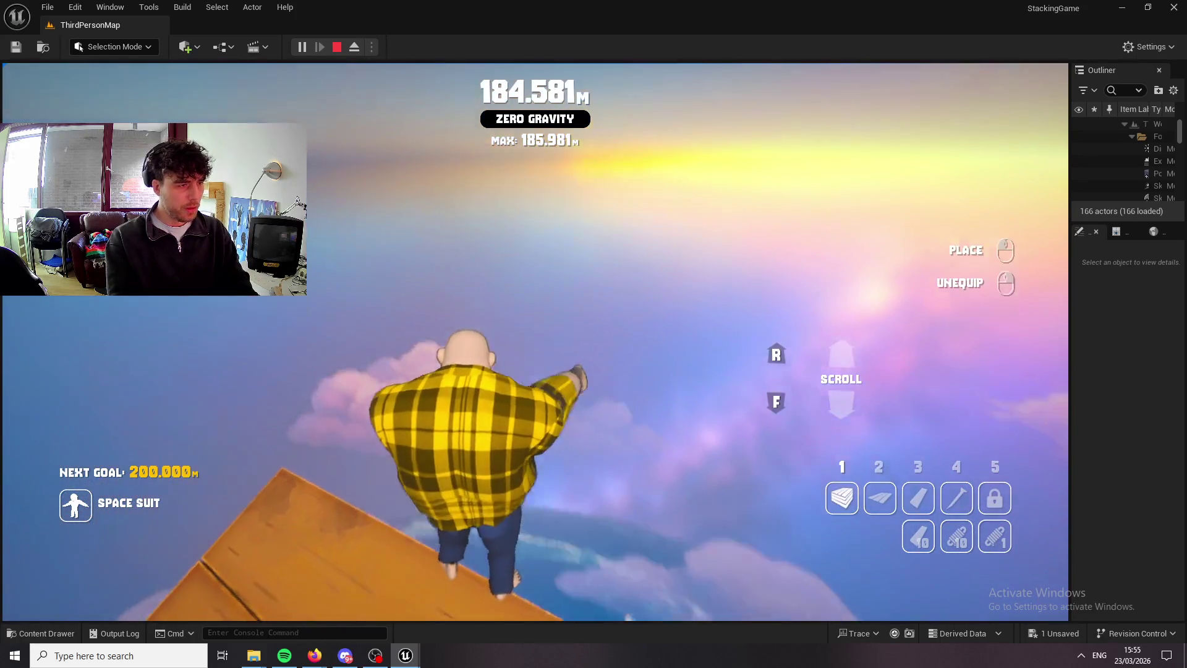
key(2)
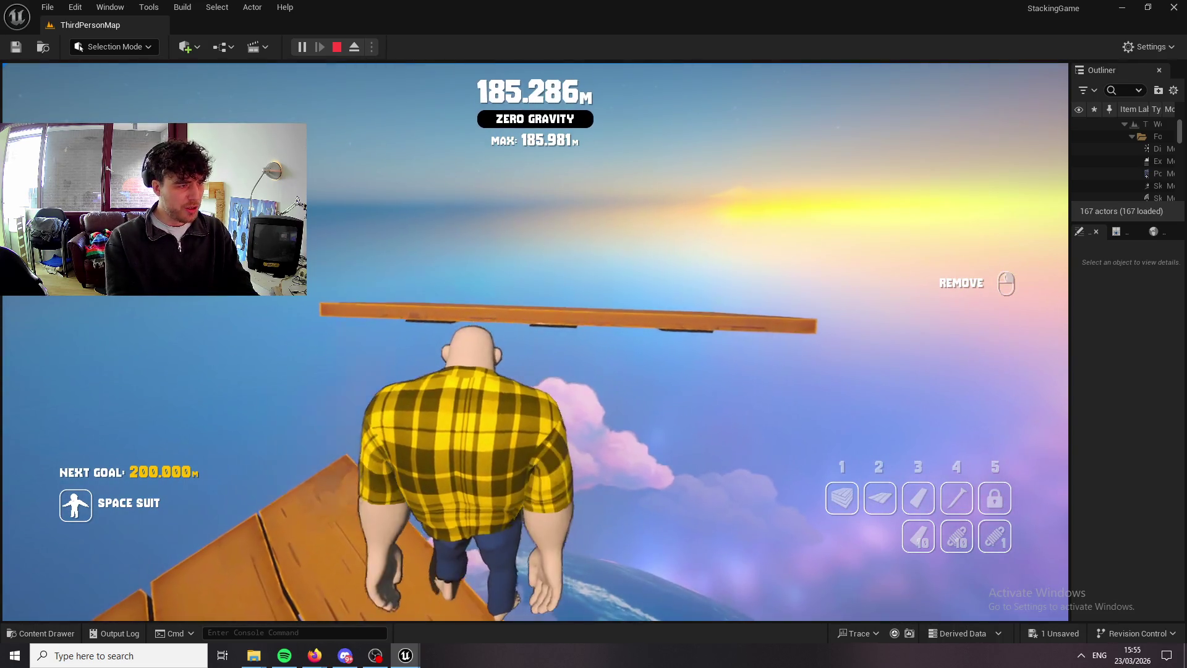
key(space)
key(1)
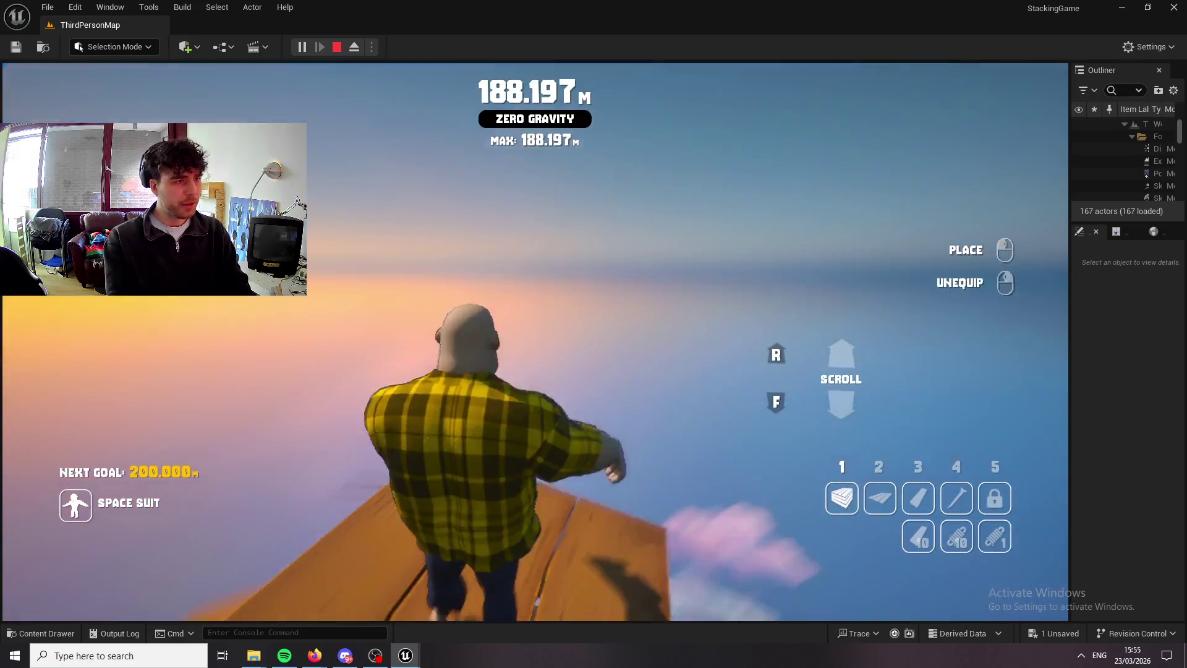
key(2)
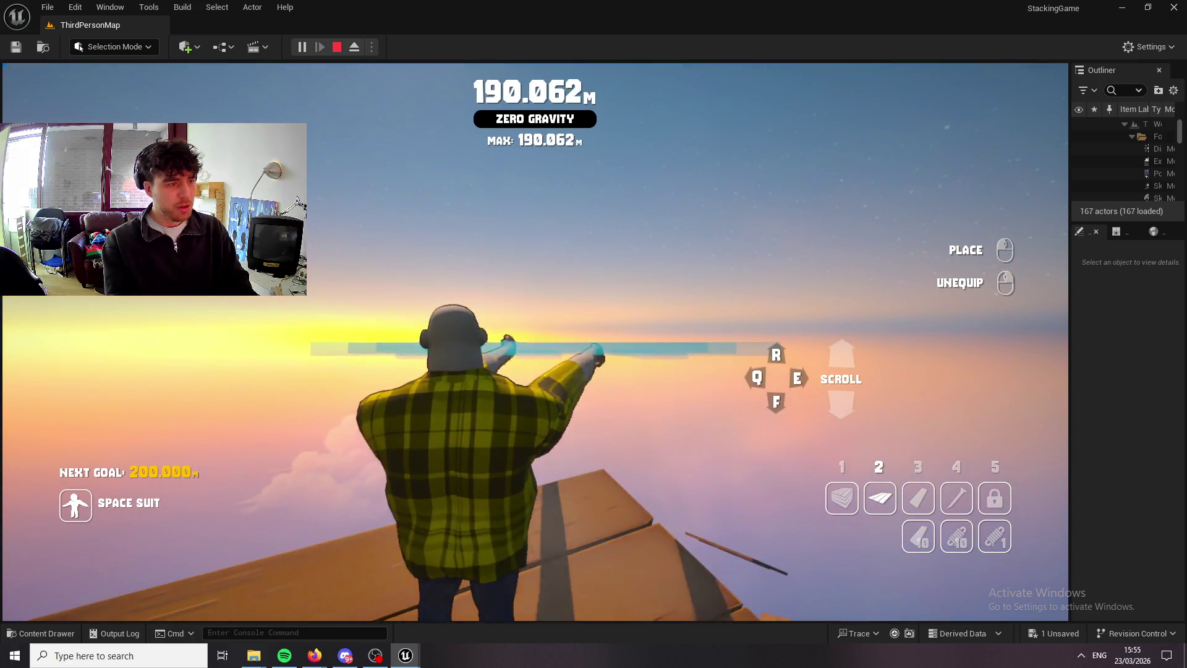
Stack eight more planks, walking forward onto them, to rise past 230 m.
click(536, 342)
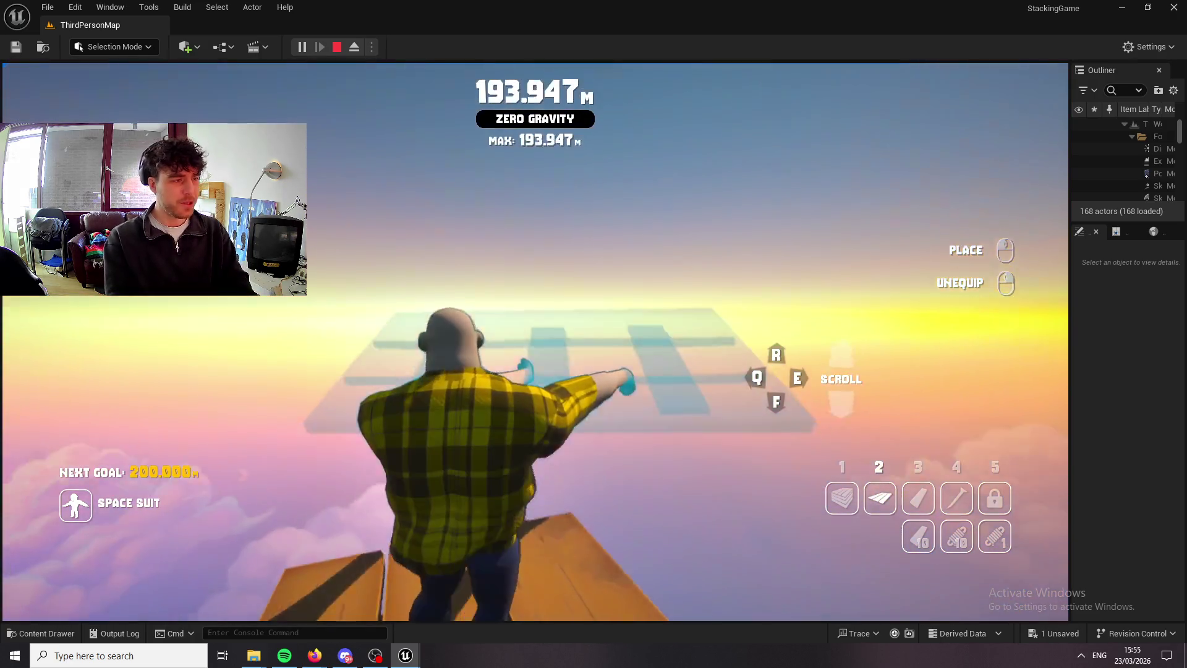
click(535, 342)
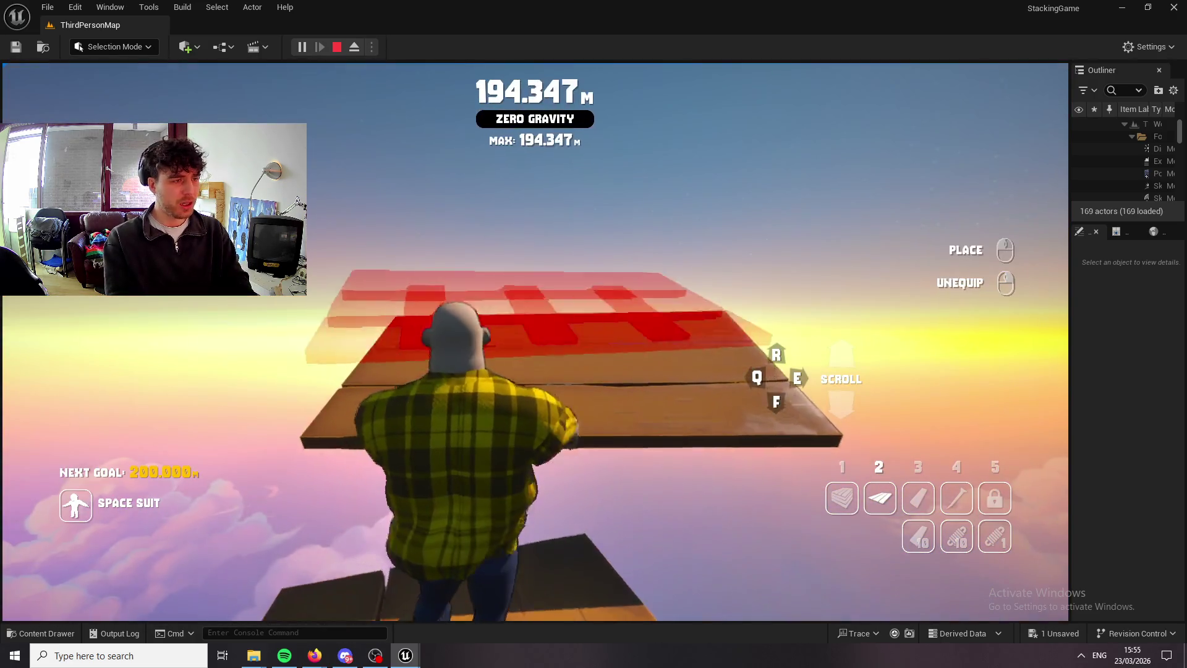
click(536, 342)
click(535, 342)
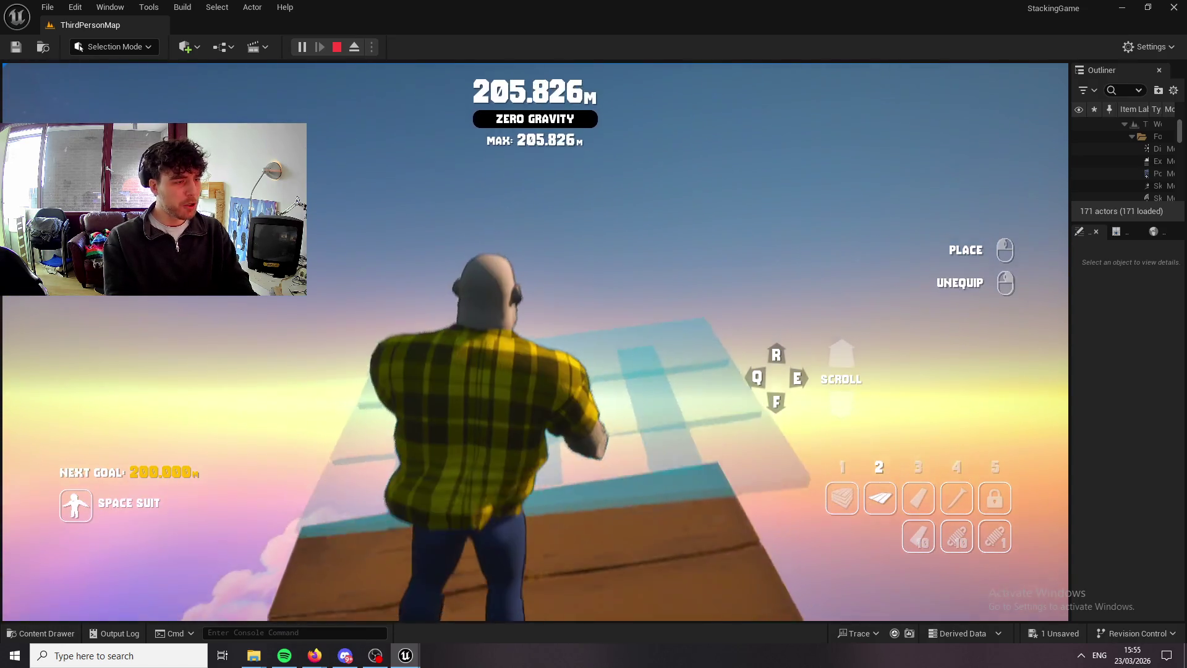
click(538, 359)
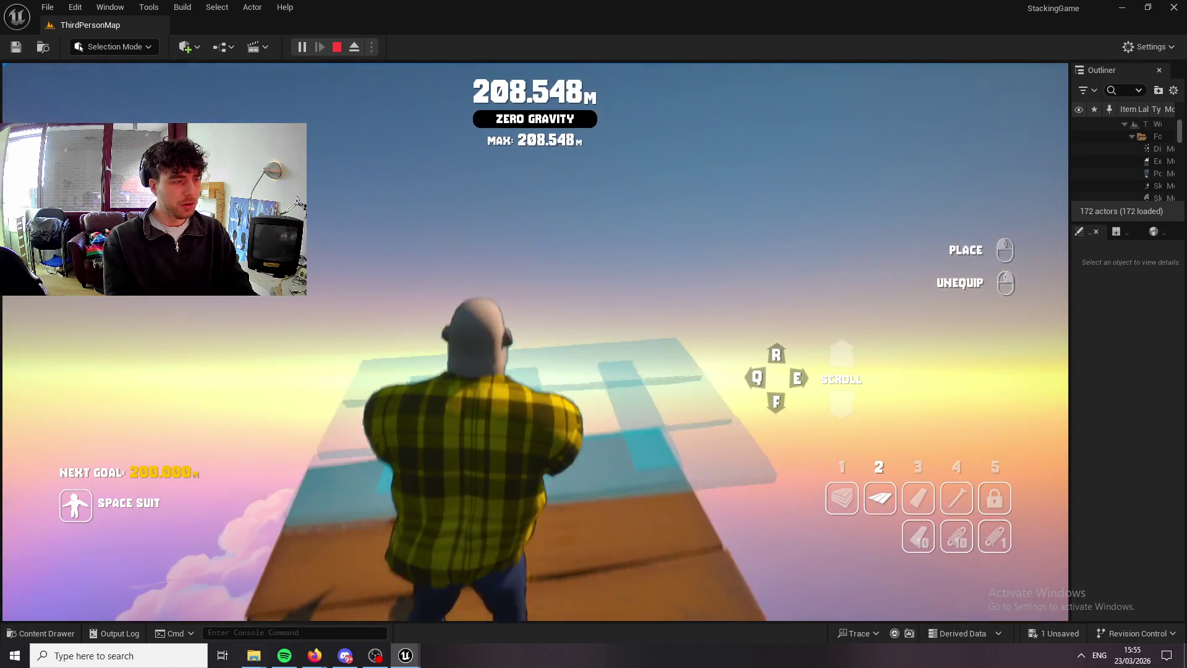
key(w)
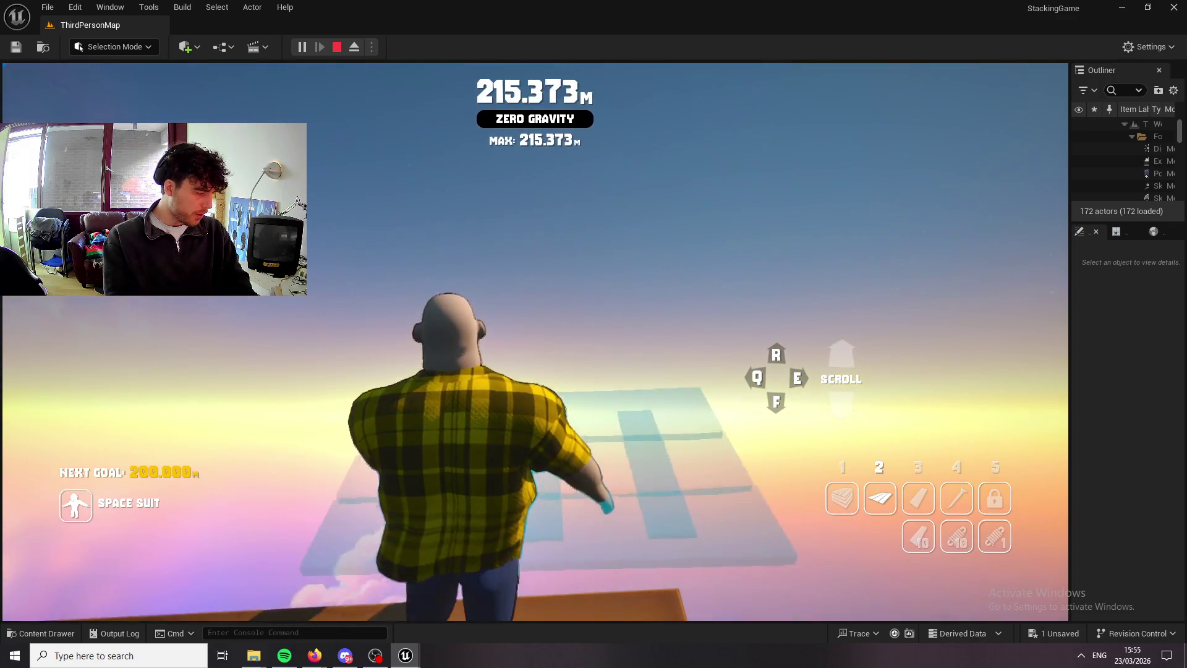
click(535, 342)
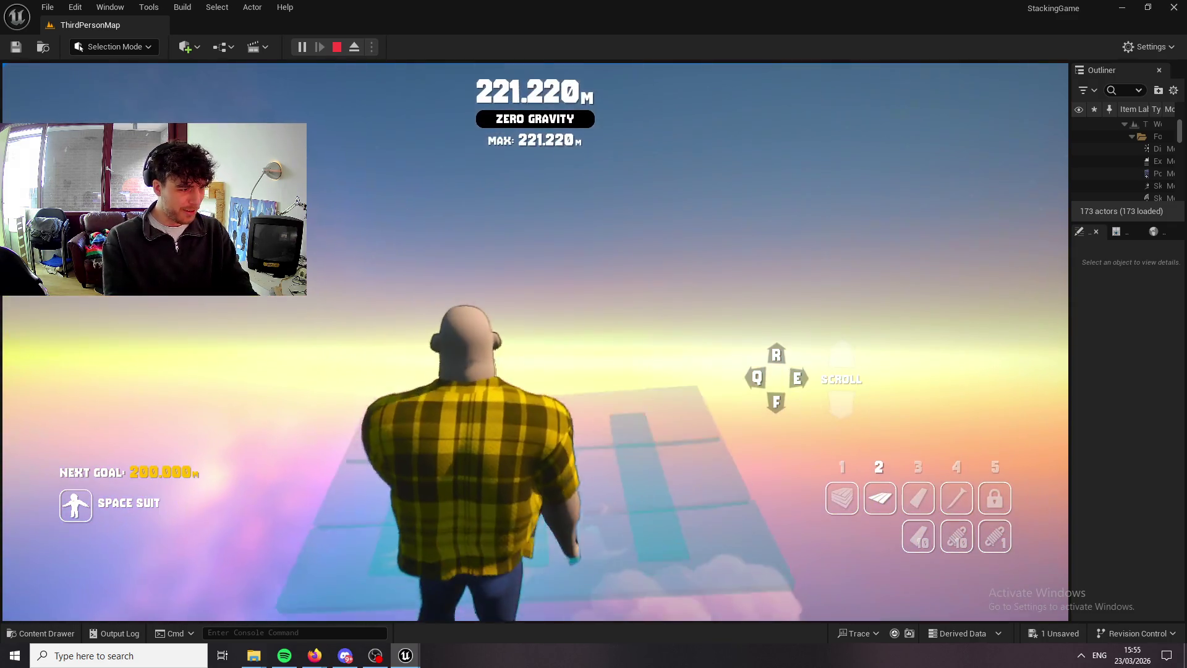
click(536, 342)
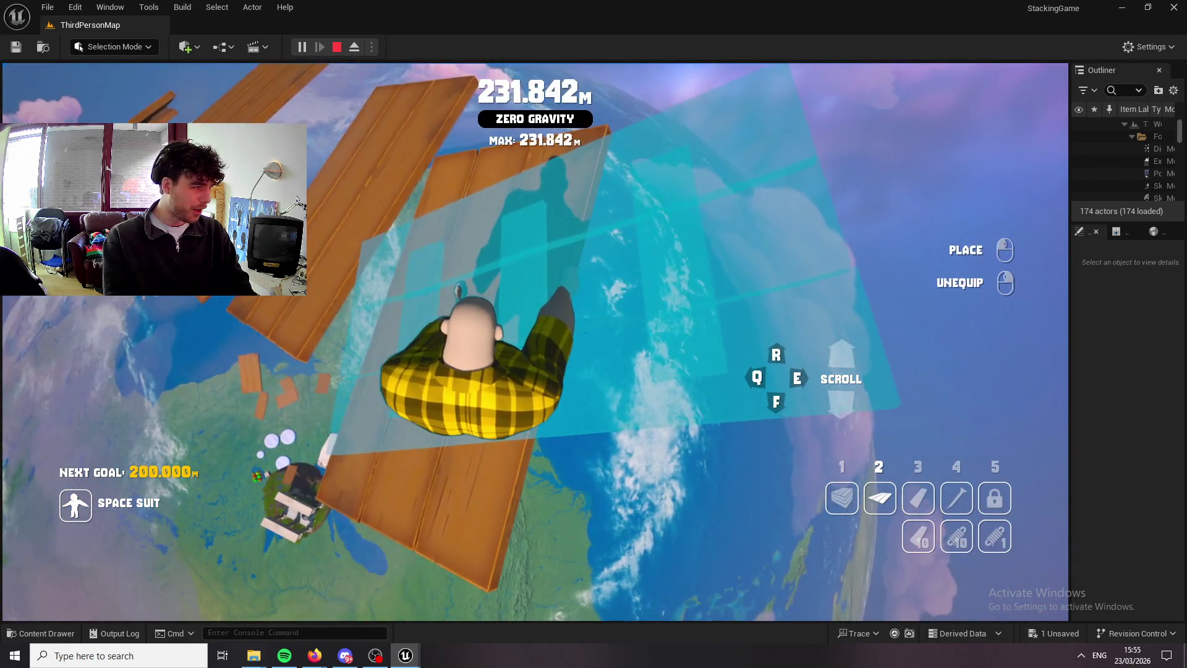
click(535, 342)
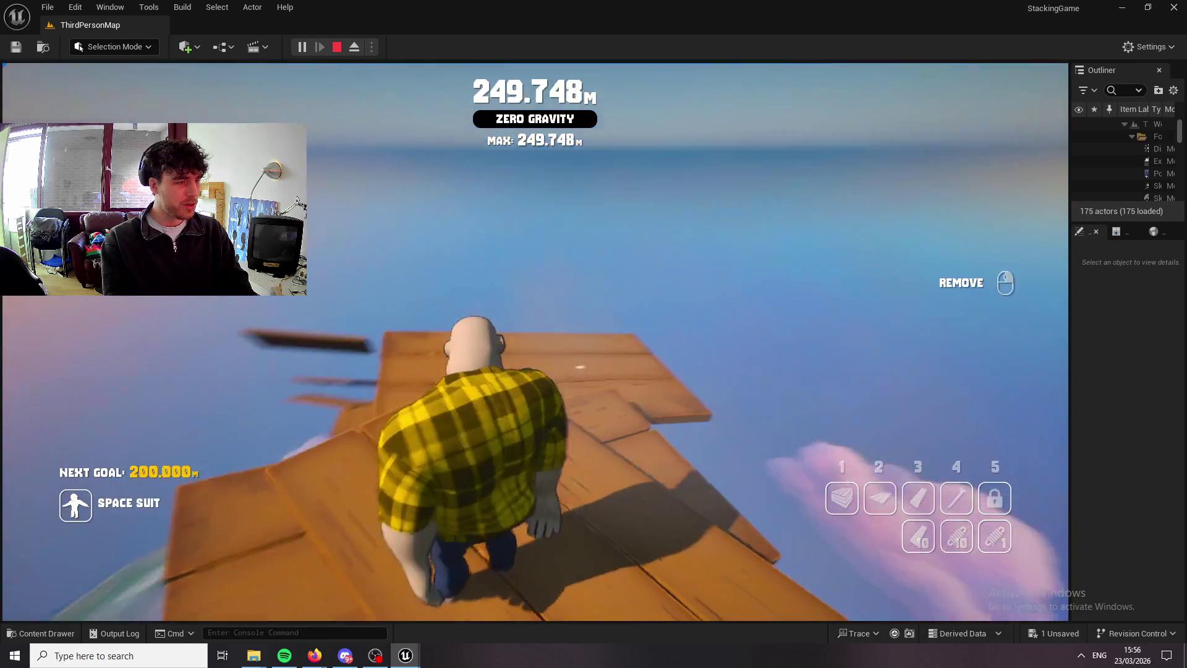
Put the held plank away and remove the plank beneath the character.
key(1)
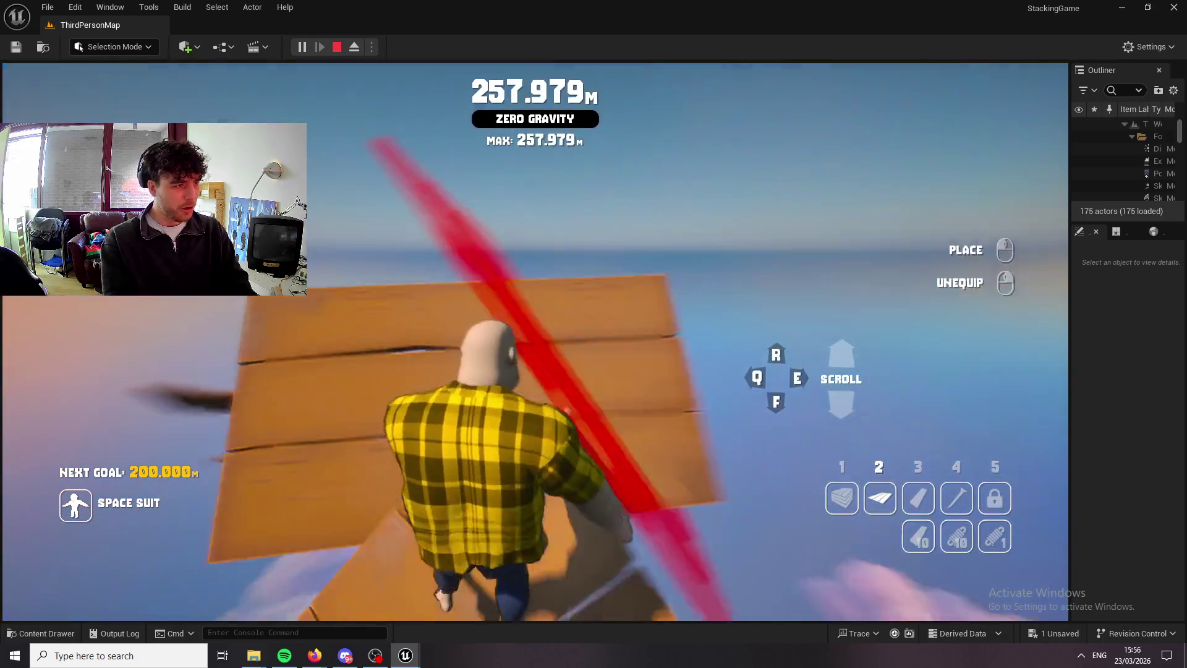
right_click(535, 342)
click(535, 342)
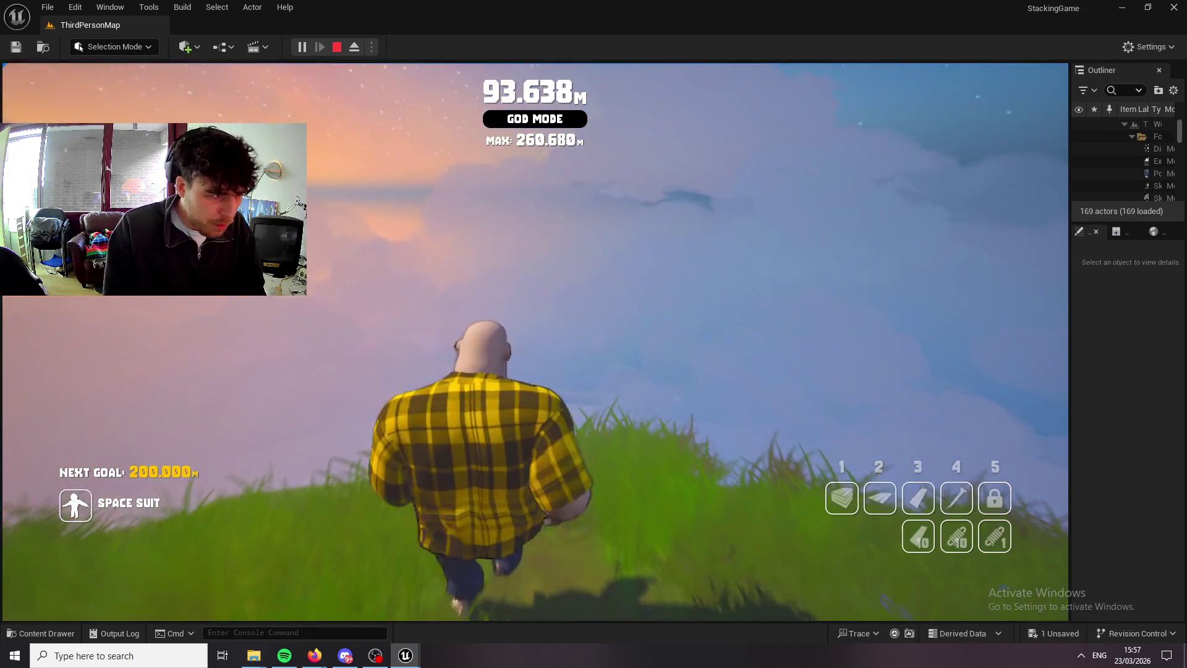
Run toward the temple, stack two planks, and climb onto the ledge at about 101 m.
key(w)
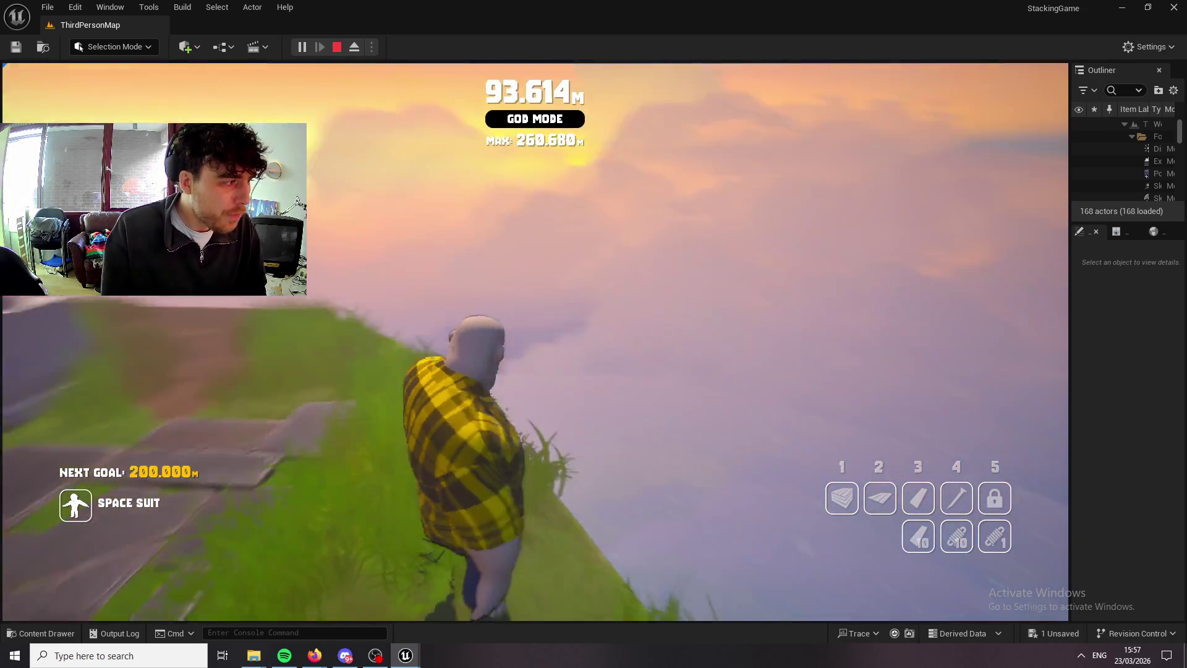
key(1)
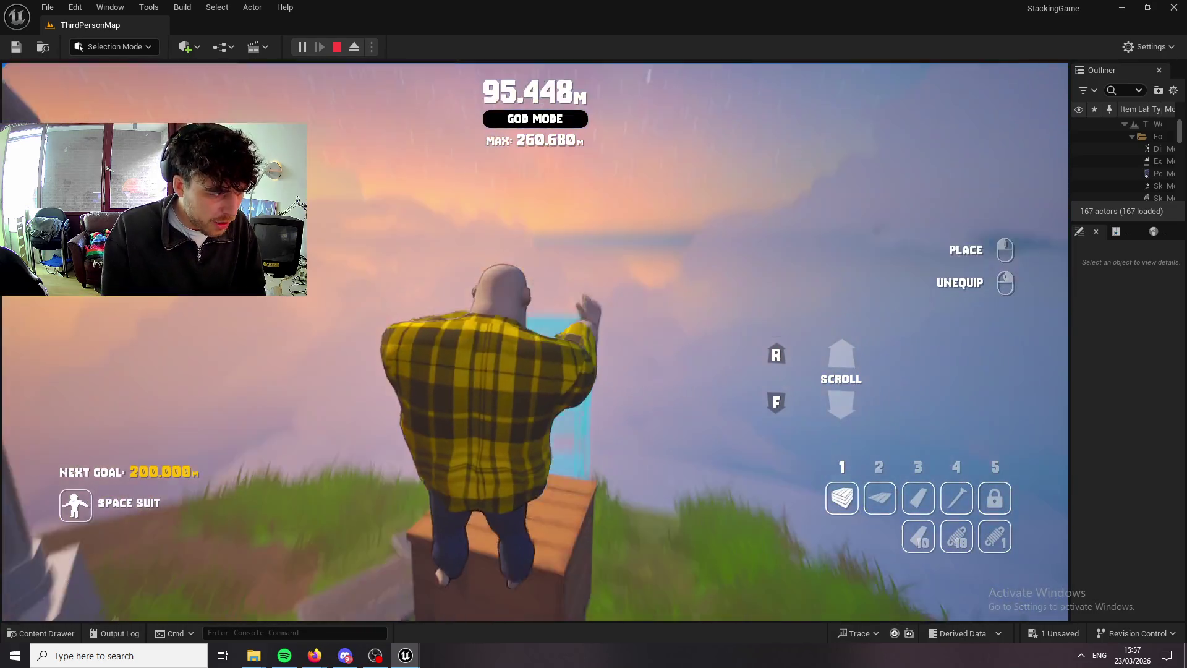
key(1)
key(1)
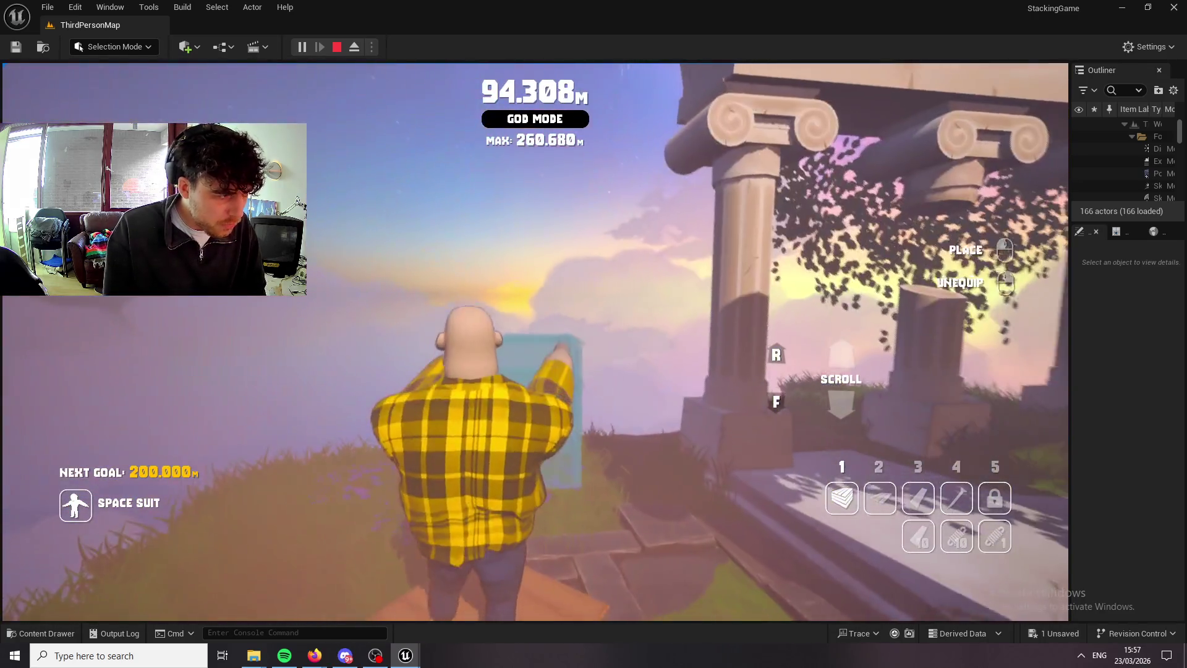
click(534, 342)
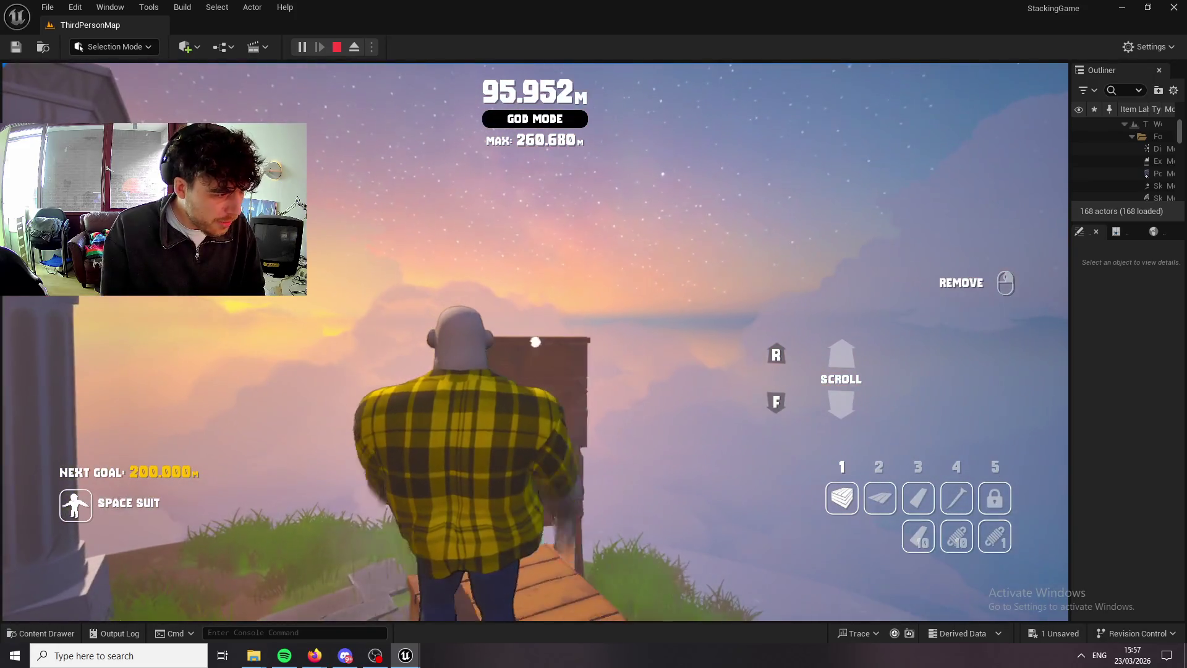
click(534, 342)
key(w)
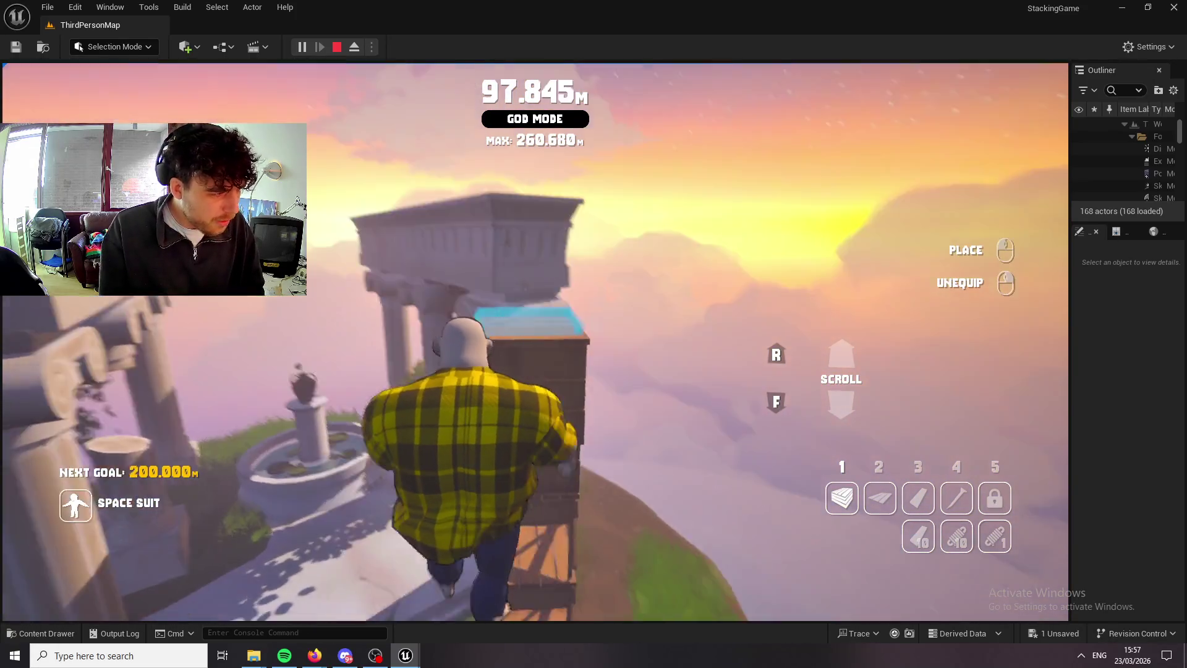
key(w)
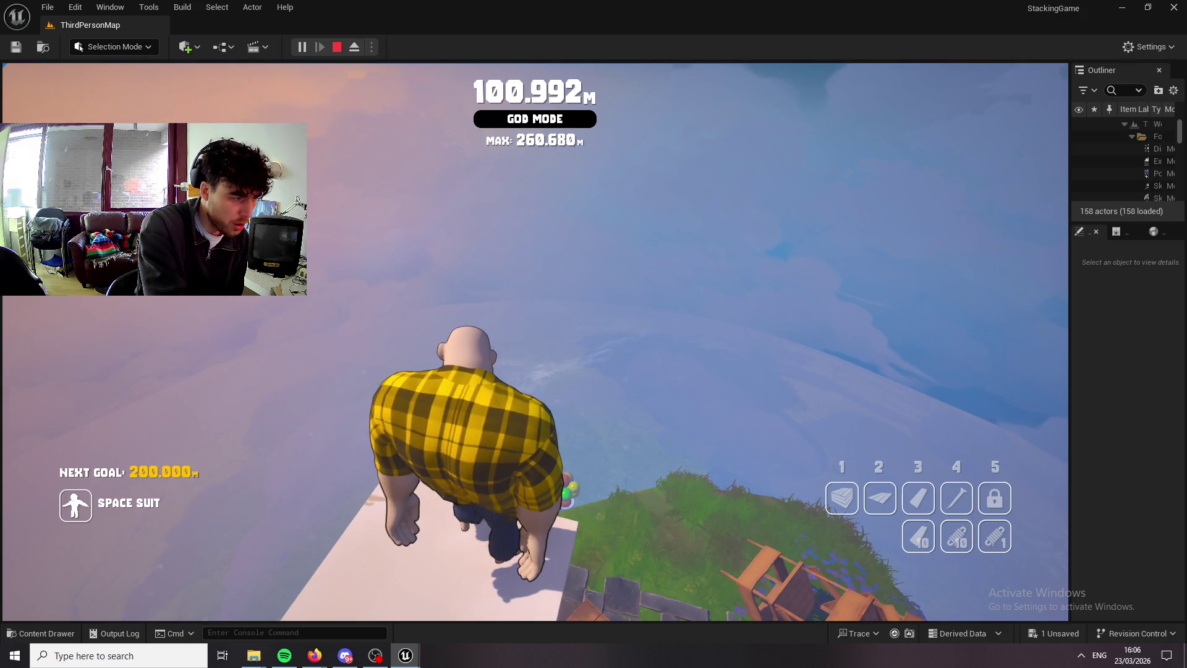
End the Play-in-Editor session with Escape, returning to the ThirdPersonMap viewport.
key(Escape)
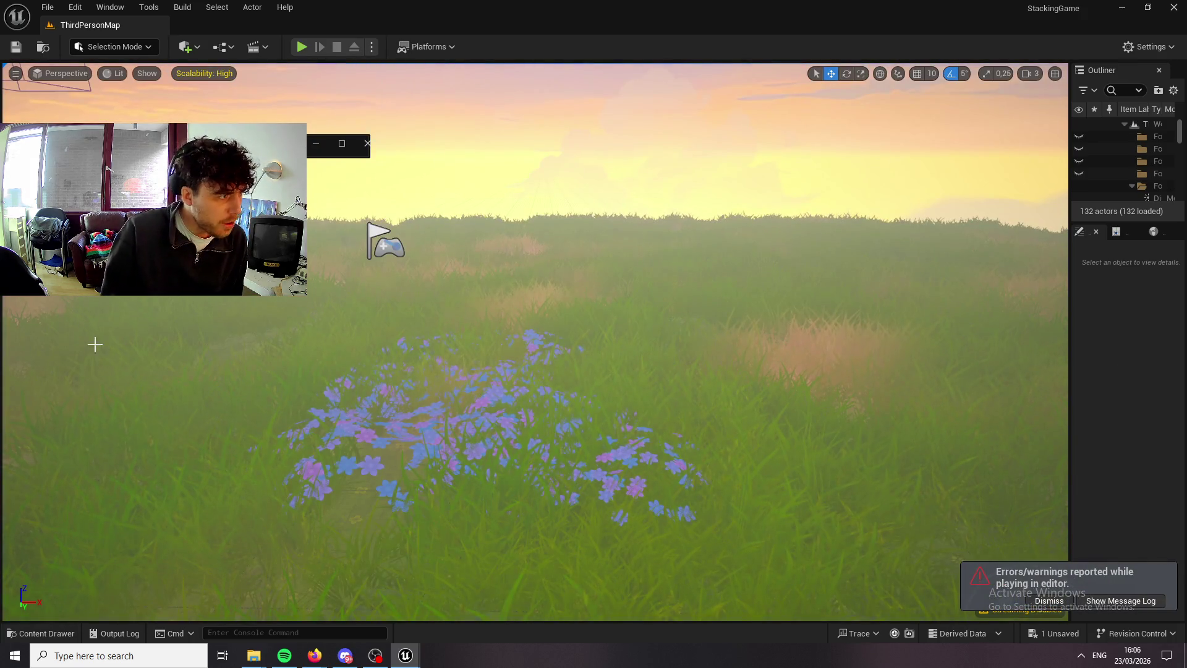
Relaunch Play-in-Editor so the game opens on its GO UP! playtesting main menu.
click(301, 49)
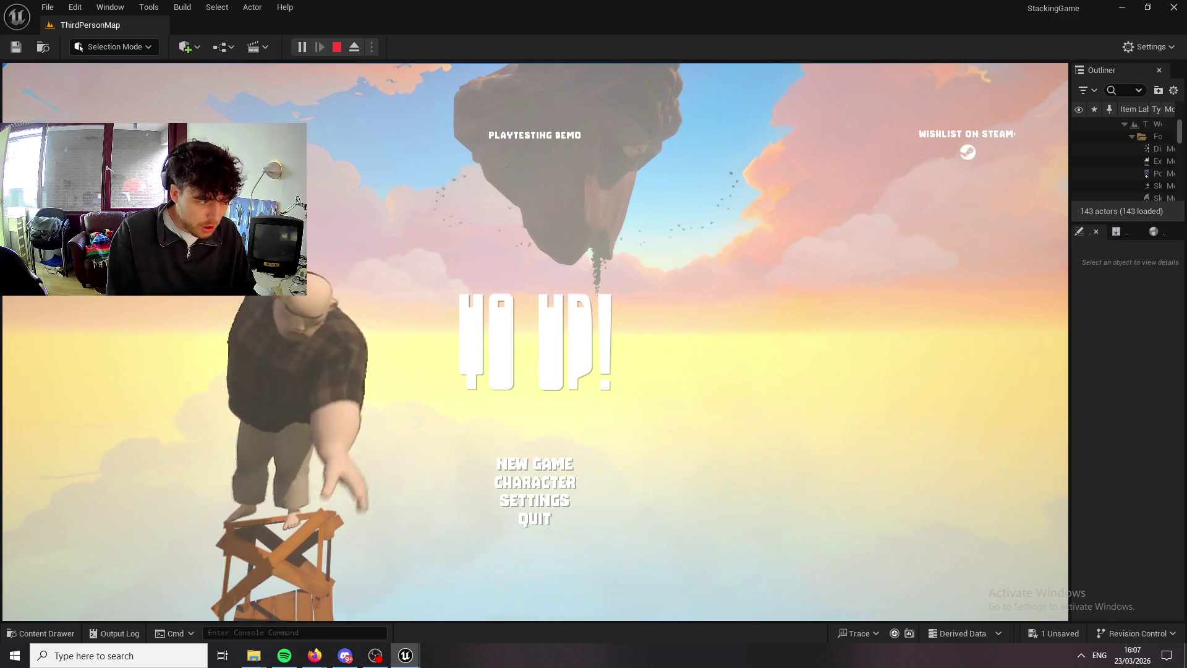
Choose New Game and dismiss the stray Windows Start menu, landing on grass at 0 m.
key(super)
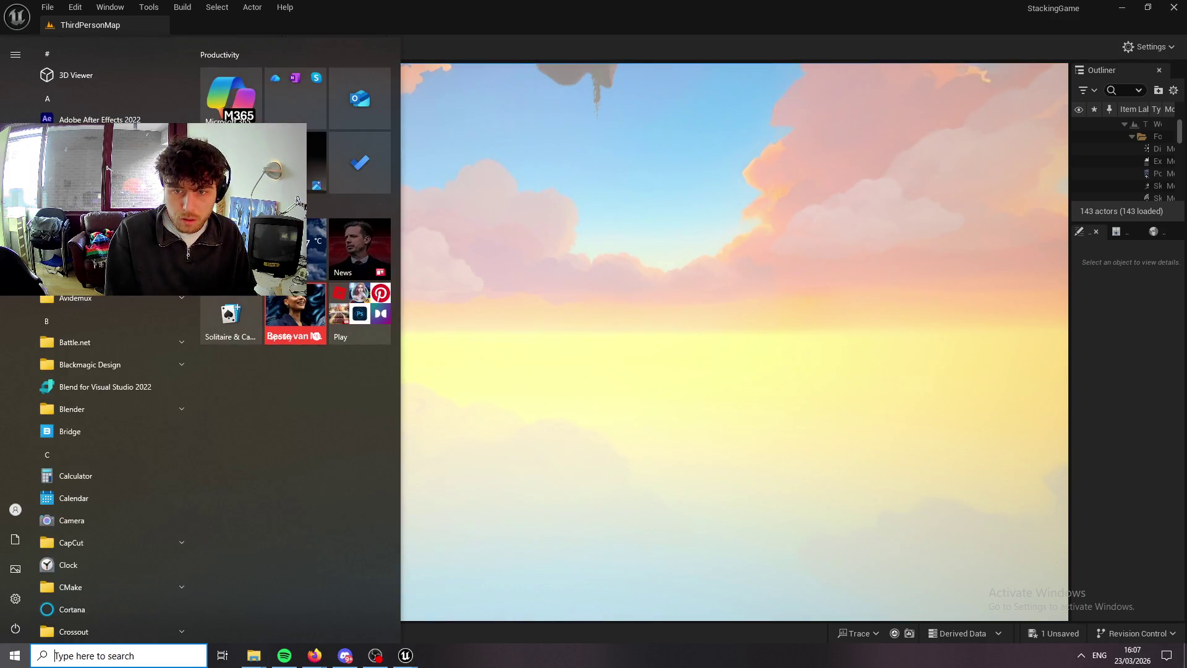
key(Escape)
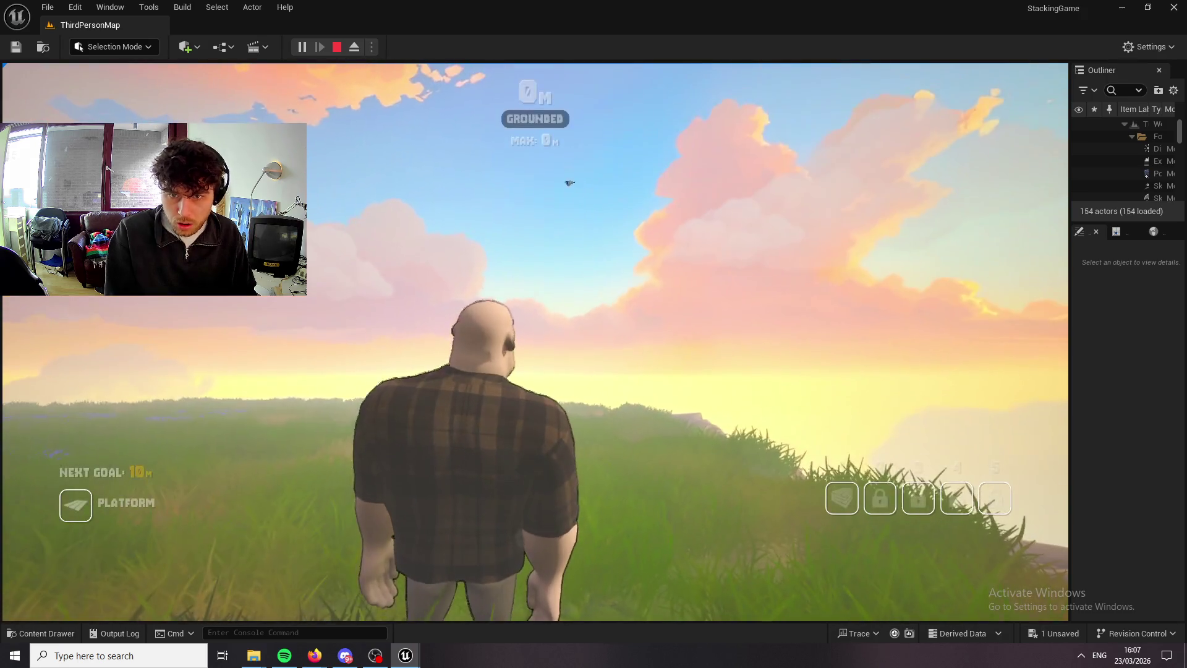
key(super)
key(Escape)
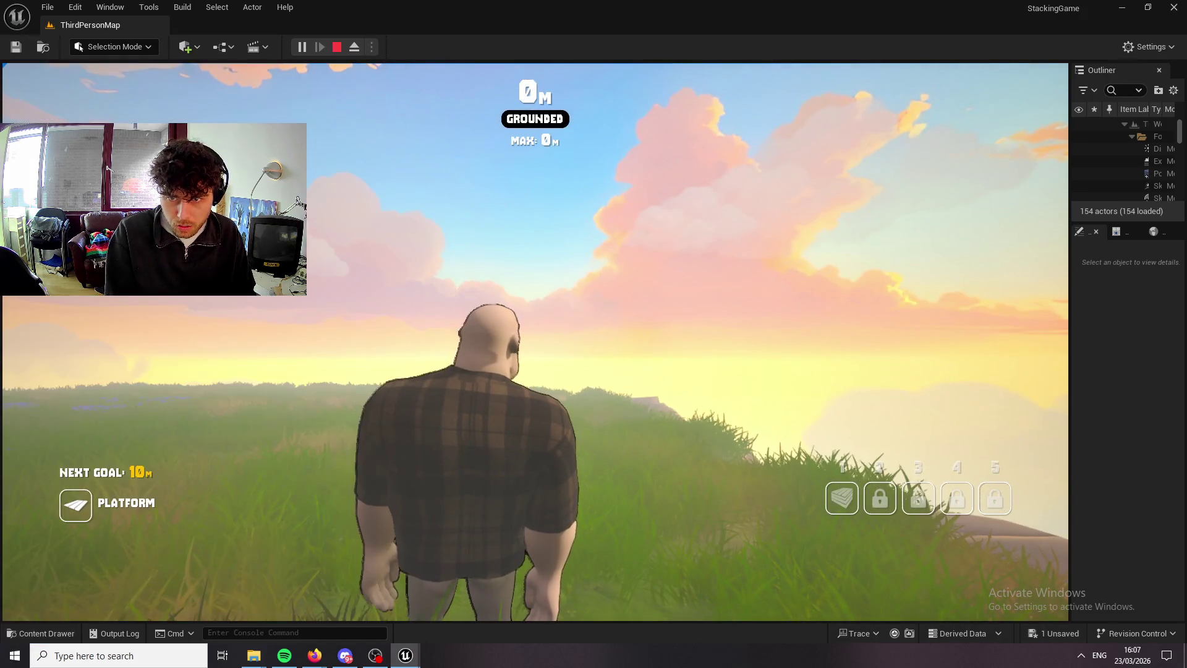